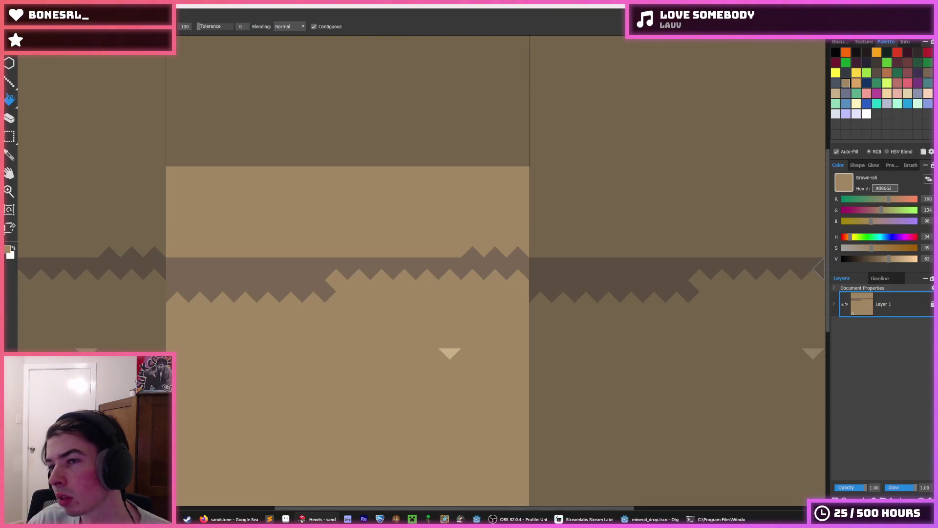
- Brush three parallel light tan diagonal stripes in the tile's lower left
{"action": "left_click", "coordinate": [837, 93]}
{"action": "key", "text": "b"}
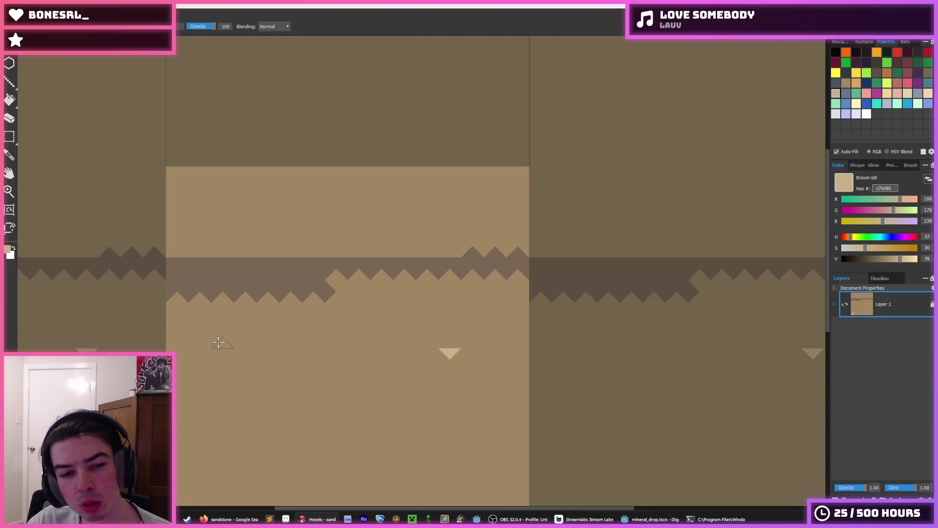
{"action": "left_click_drag", "start_coordinate": [219, 343], "coordinate": [189, 370]}
{"action": "left_click_drag", "start_coordinate": [249, 353], "coordinate": [209, 389]}
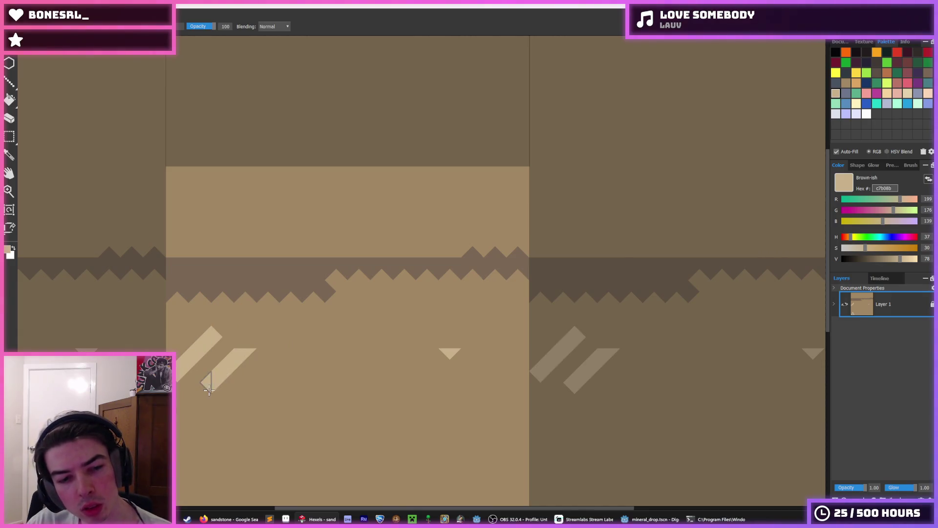
{"action": "left_click_drag", "start_coordinate": [270, 363], "coordinate": [228, 411]}
- Paint the sampled base brown over the zigzag band and small triangles, then lengthen the third light stripe
{"action": "left_click", "coordinate": [359, 324], "text": "alt"}
{"action": "key", "text": "f"}
{"action": "left_click", "coordinate": [359, 268]}
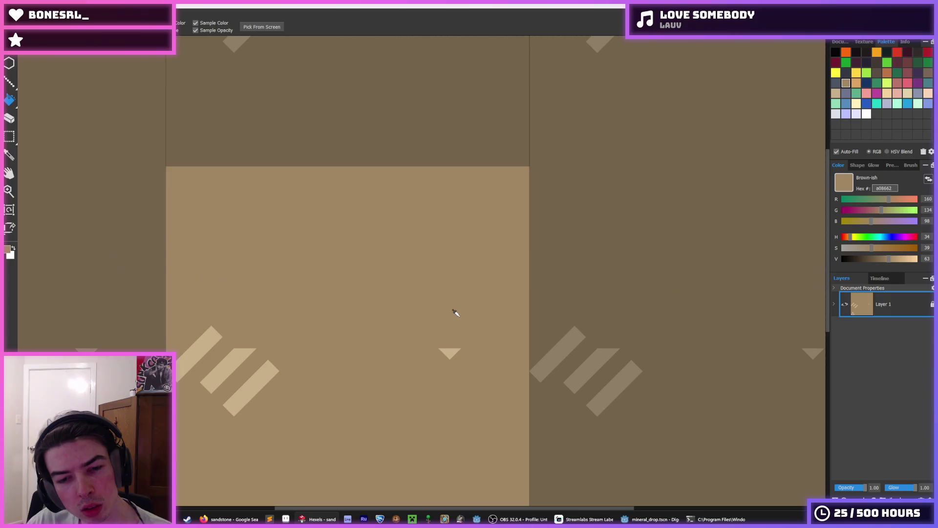
{"action": "key", "text": "b"}
{"action": "left_click_drag", "start_coordinate": [450, 352], "coordinate": [445, 373]}
{"action": "left_click", "coordinate": [246, 344], "text": "alt"}
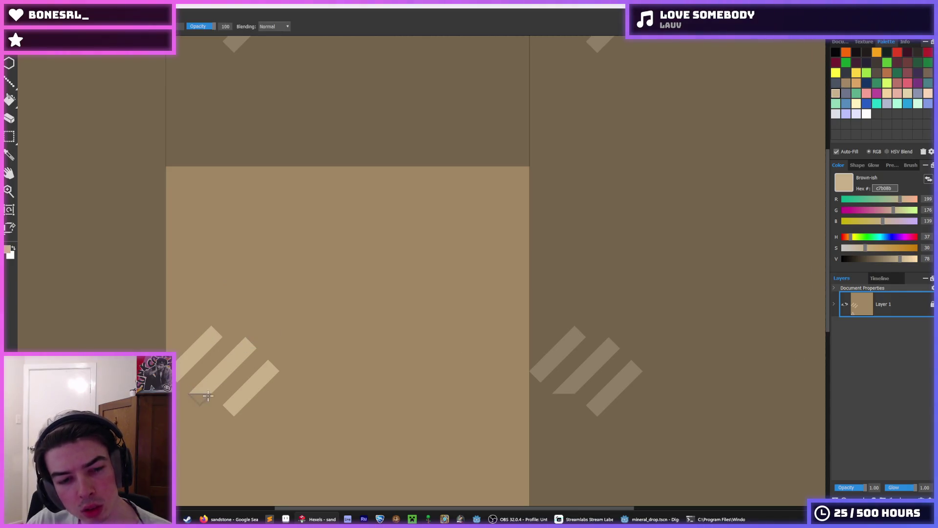
{"action": "left_click_drag", "start_coordinate": [221, 415], "coordinate": [250, 391]}
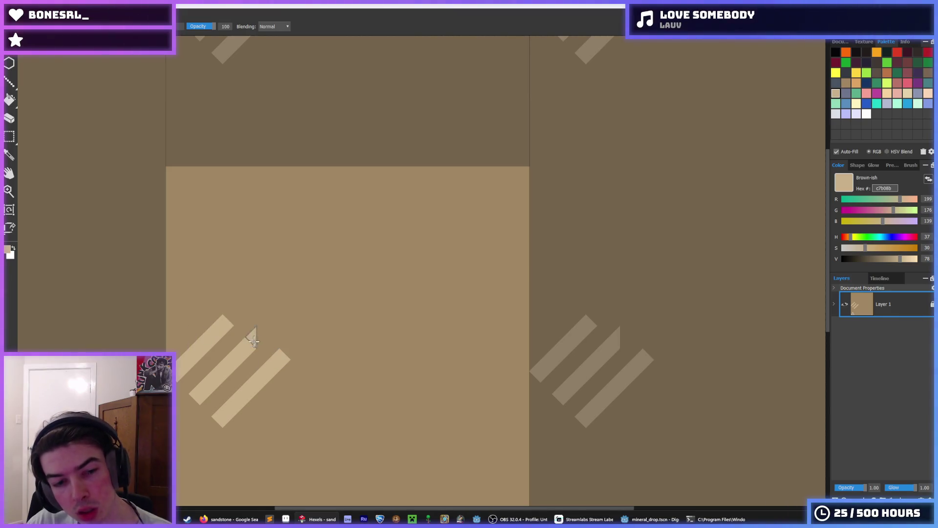
{"action": "scroll", "coordinate": [331, 357], "scroll_direction": "down", "scroll_amount": 3}
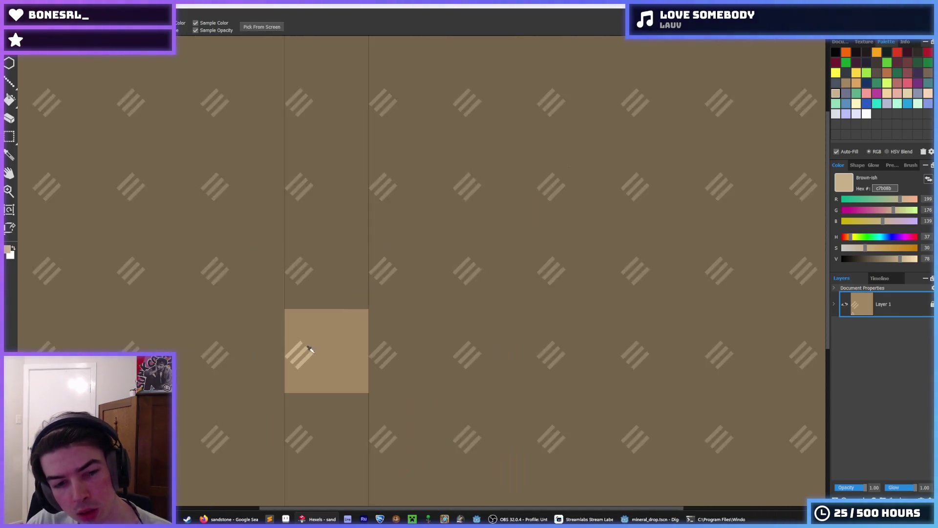
{"action": "scroll", "coordinate": [319, 357], "scroll_direction": "up", "scroll_amount": 2}
{"action": "scroll", "coordinate": [310, 354], "scroll_direction": "up", "scroll_amount": 1}
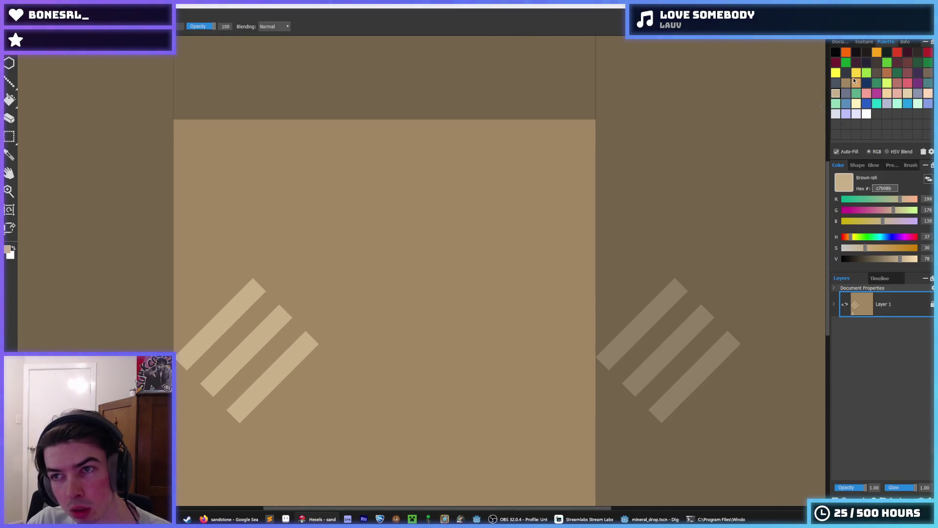
- After undoing a near-black zigzag, paint three grey-brown diagonal stripes below the light ones
{"action": "left_click", "coordinate": [876, 62]}
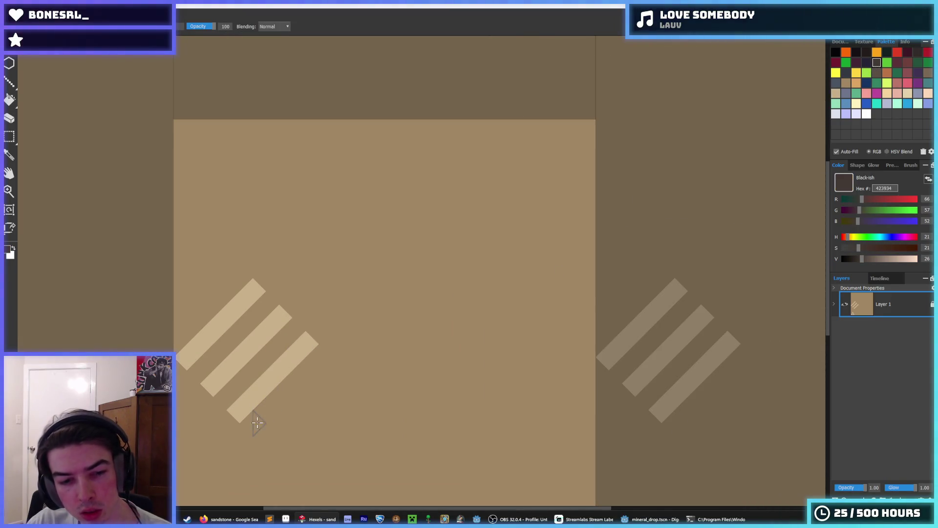
{"action": "left_click_drag", "start_coordinate": [256, 423], "coordinate": [318, 457]}
{"action": "key", "text": "ctrl+z"}
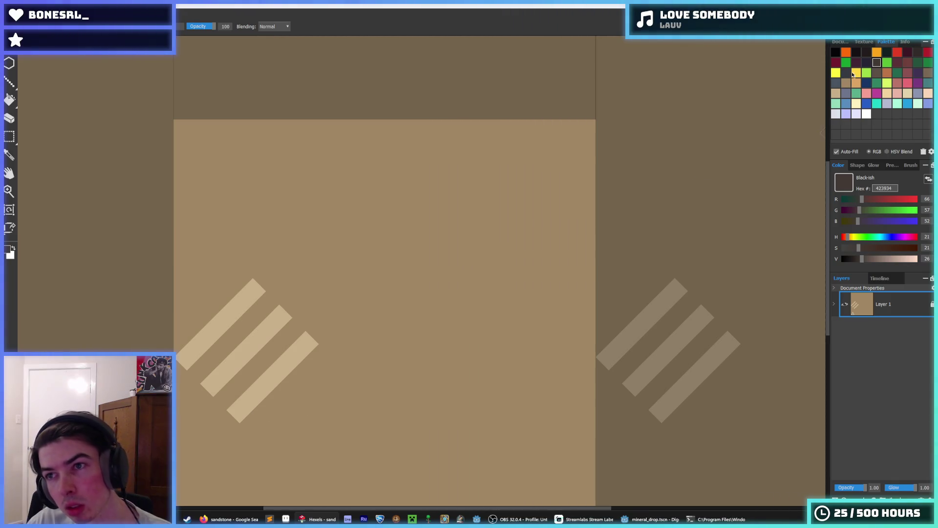
{"action": "left_click", "coordinate": [847, 84]}
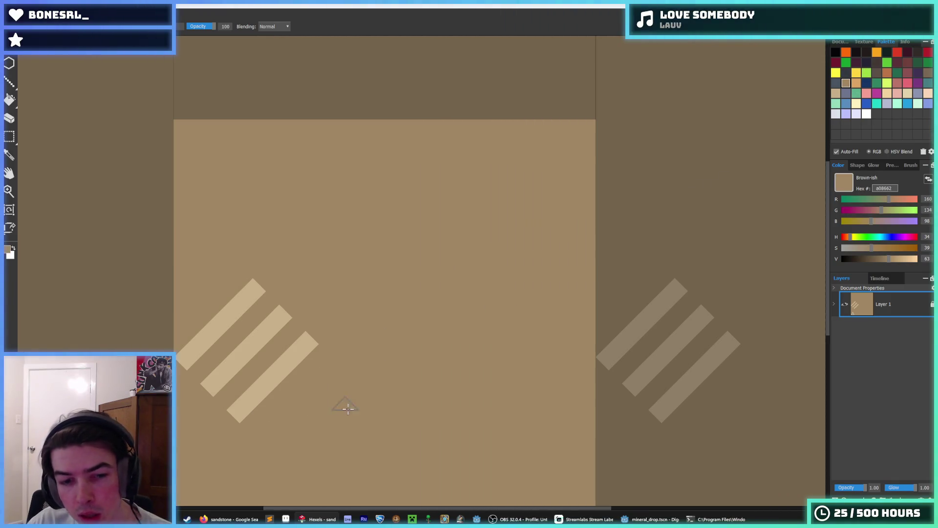
{"action": "left_click", "coordinate": [928, 73]}
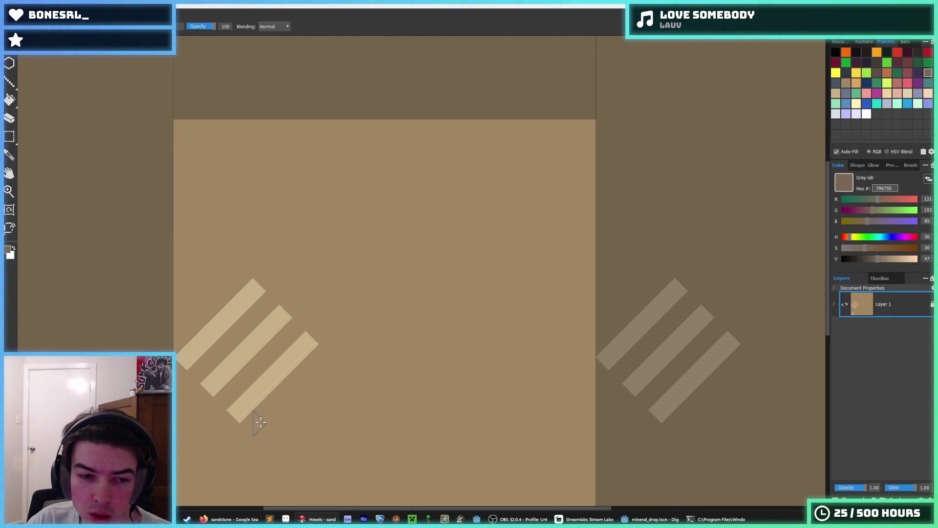
{"action": "left_click_drag", "start_coordinate": [253, 414], "coordinate": [306, 466]}
{"action": "left_click_drag", "start_coordinate": [275, 401], "coordinate": [340, 444]}
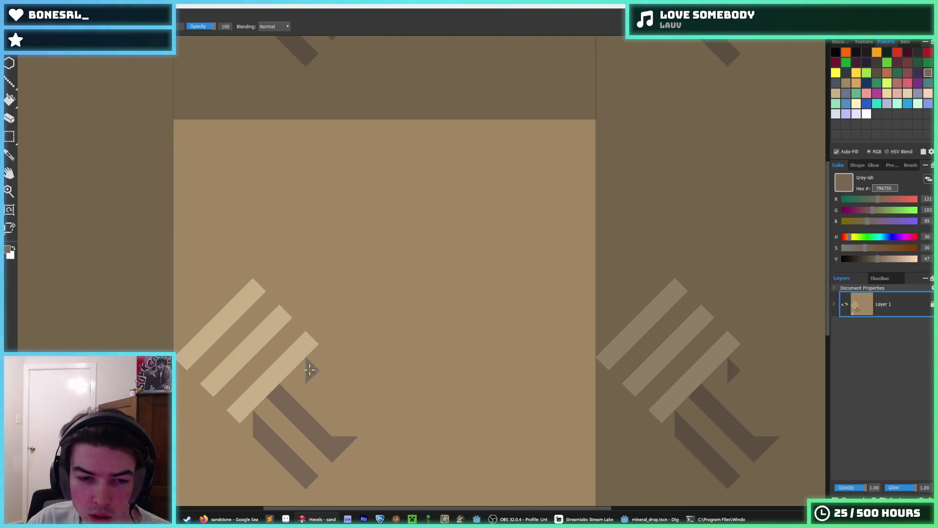
{"action": "left_click_drag", "start_coordinate": [310, 370], "coordinate": [360, 419]}
- Tidy the light stripe ends by painting over them with the sampled base brown
{"action": "left_click", "coordinate": [332, 427], "text": "alt"}
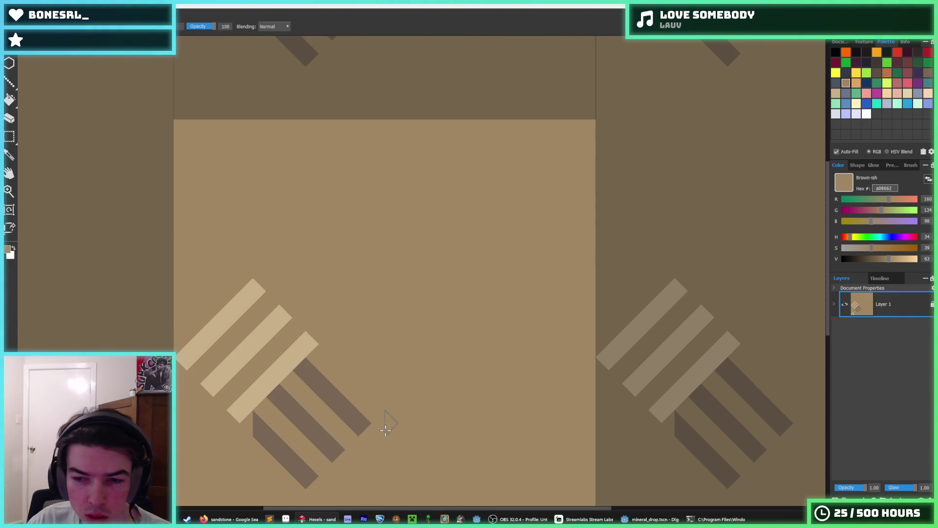
{"action": "scroll", "coordinate": [385, 429], "scroll_direction": "down", "scroll_amount": 5}
{"action": "scroll", "coordinate": [315, 444], "scroll_direction": "down", "scroll_amount": 1}
{"action": "scroll", "coordinate": [329, 446], "scroll_direction": "up", "scroll_amount": 1}
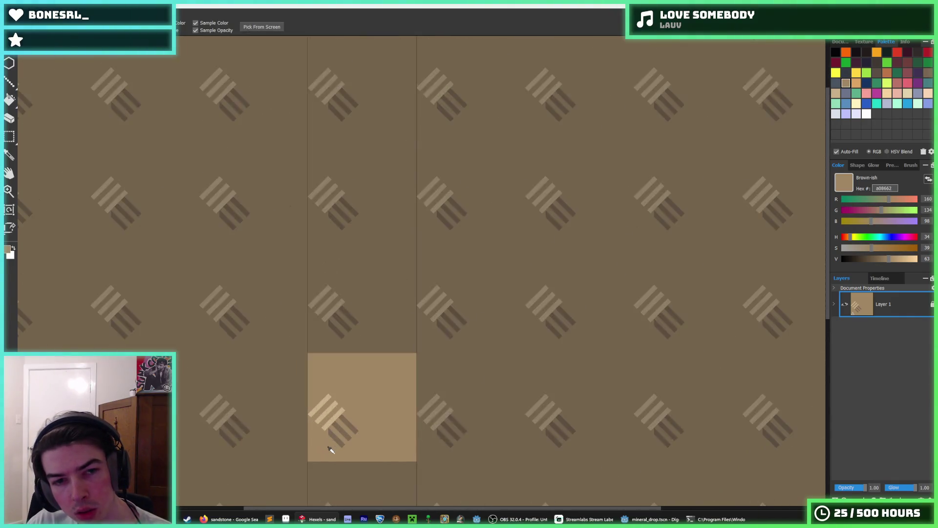
{"action": "scroll", "coordinate": [329, 446], "scroll_direction": "up", "scroll_amount": 3}
{"action": "left_click", "coordinate": [309, 365], "text": "alt"}
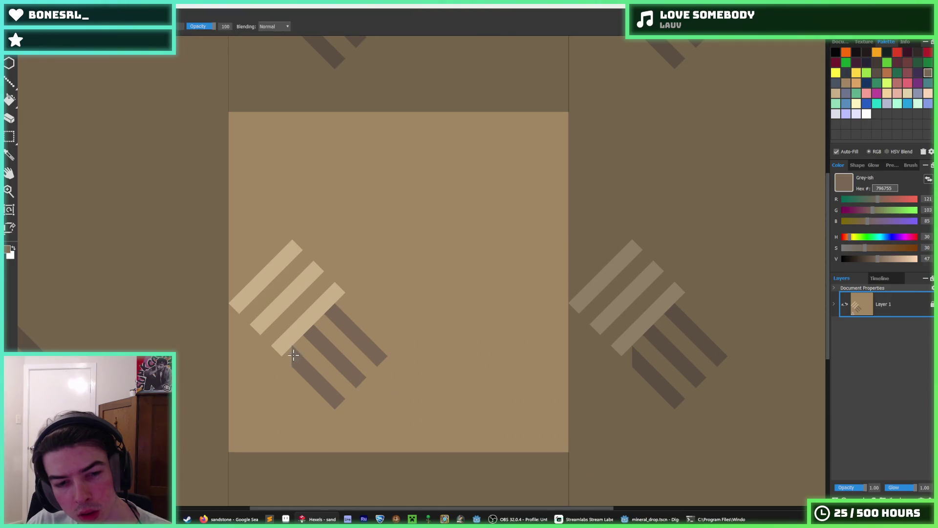
{"action": "left_click", "coordinate": [388, 327], "text": "alt"}
{"action": "left_click_drag", "start_coordinate": [345, 297], "coordinate": [279, 235]}
{"action": "scroll", "coordinate": [377, 336], "scroll_direction": "down", "scroll_amount": 5}
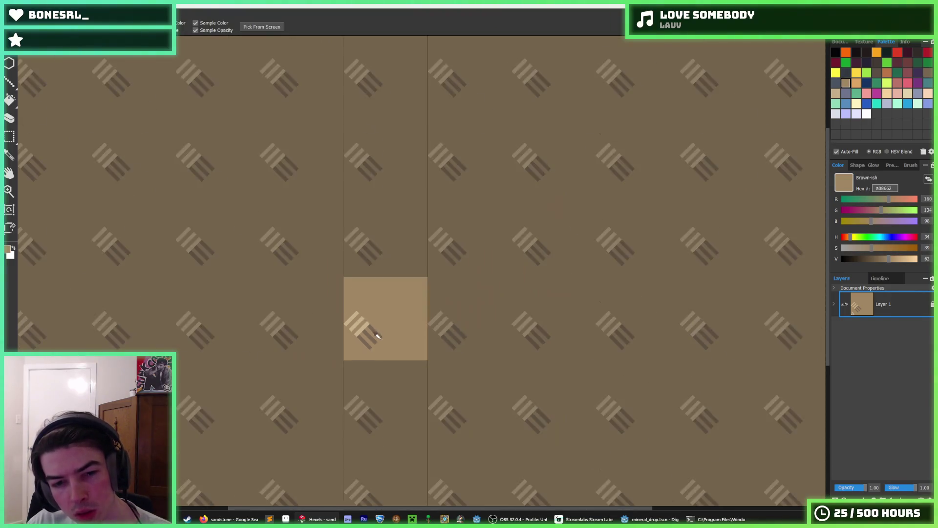
{"action": "scroll", "coordinate": [378, 335], "scroll_direction": "up", "scroll_amount": 2}
{"action": "scroll", "coordinate": [373, 335], "scroll_direction": "down", "scroll_amount": 3}
{"action": "scroll", "coordinate": [370, 342], "scroll_direction": "up", "scroll_amount": 2}
{"action": "scroll", "coordinate": [373, 346], "scroll_direction": "up", "scroll_amount": 2}
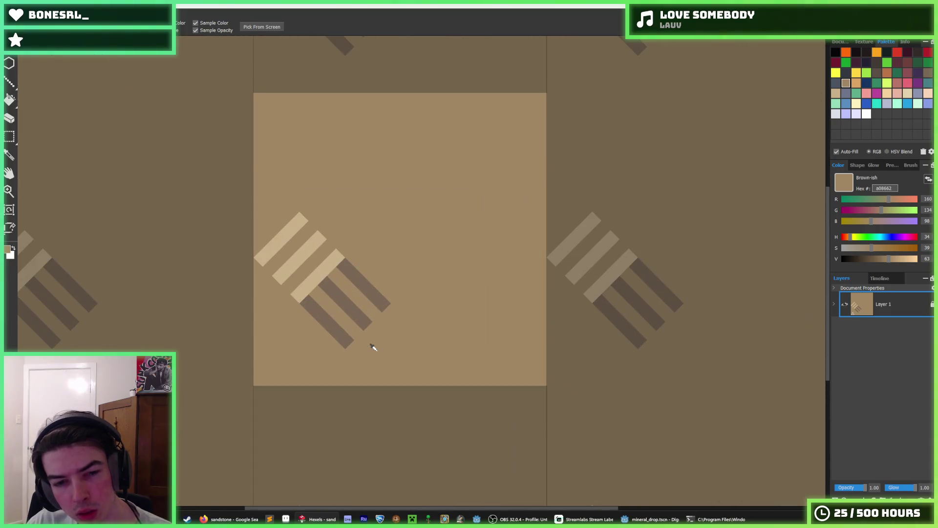
{"action": "scroll", "coordinate": [373, 347], "scroll_direction": "down", "scroll_amount": 1}
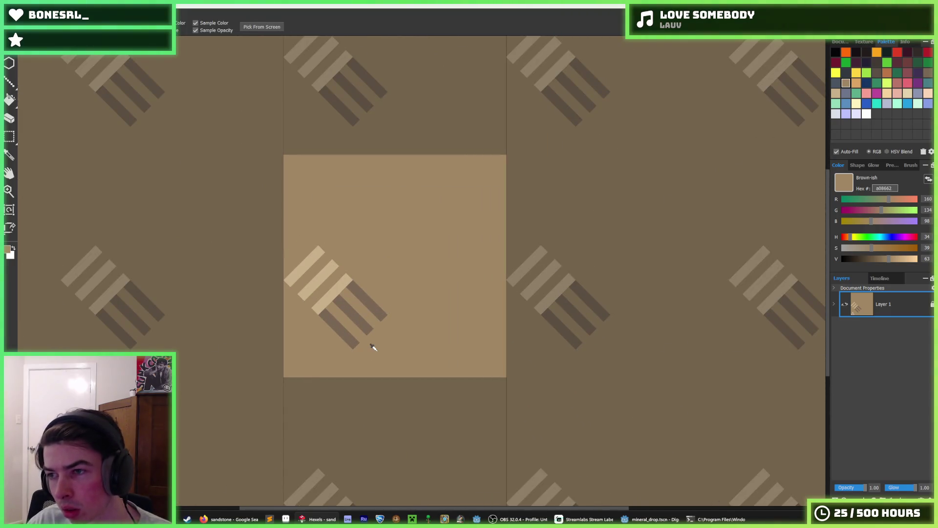
{"action": "key", "text": "m"}
- Select the stripe motif and drop a copy of it in the tile's upper right
{"action": "left_click_drag", "start_coordinate": [393, 363], "coordinate": [279, 248]}
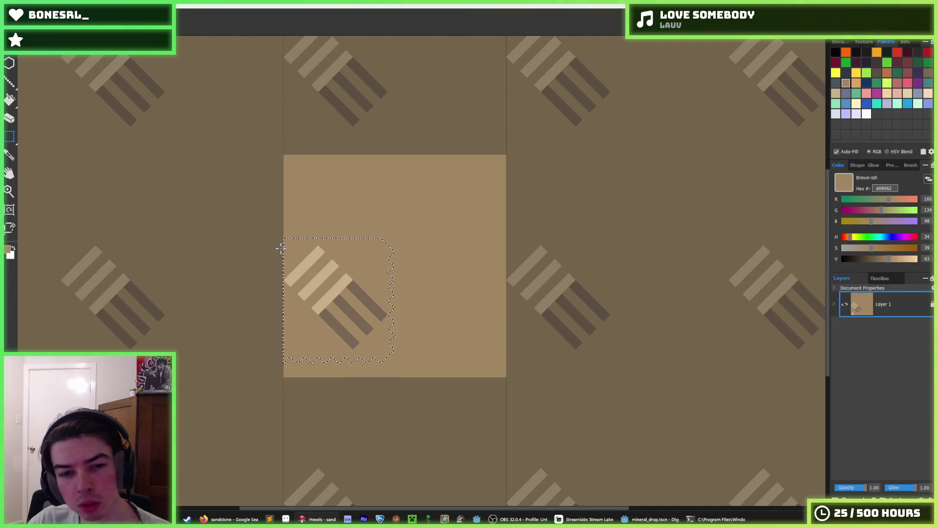
{"action": "mouse_move", "coordinate": [320, 299]}
{"action": "left_mouse_down"}
{"action": "mouse_move", "coordinate": [437, 237]}
{"action": "mouse_move", "coordinate": [431, 230]}
{"action": "left_mouse_up"}
{"action": "left_click", "coordinate": [531, 314]}
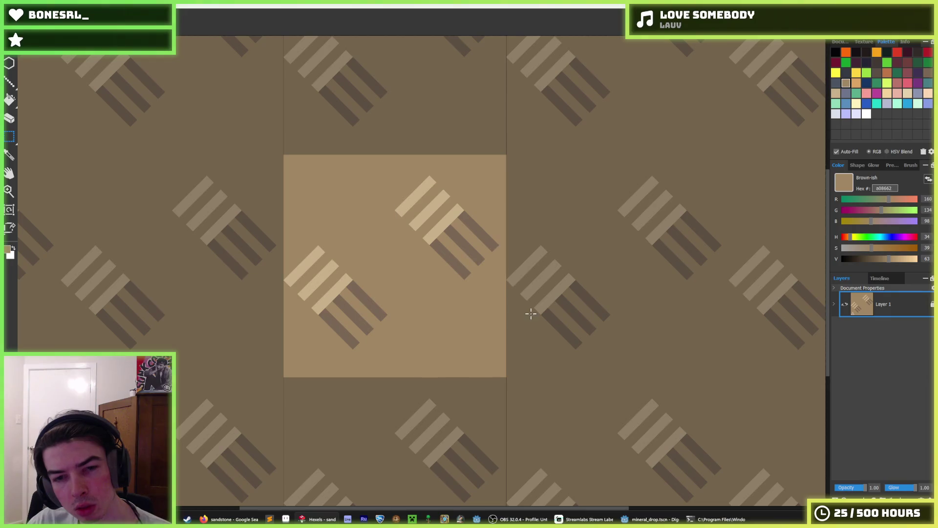
- Move the upper-right motif down-left so it joins the existing stripes and commit it
{"action": "left_click_drag", "start_coordinate": [493, 292], "coordinate": [396, 169]}
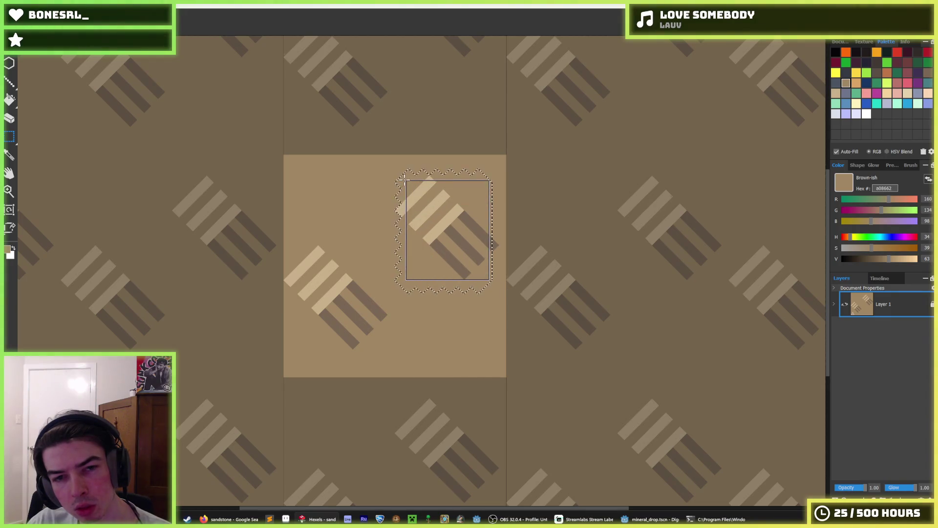
{"action": "mouse_move", "coordinate": [411, 224]}
{"action": "left_mouse_down"}
{"action": "mouse_move", "coordinate": [461, 324]}
{"action": "mouse_move", "coordinate": [457, 354]}
{"action": "left_mouse_up"}
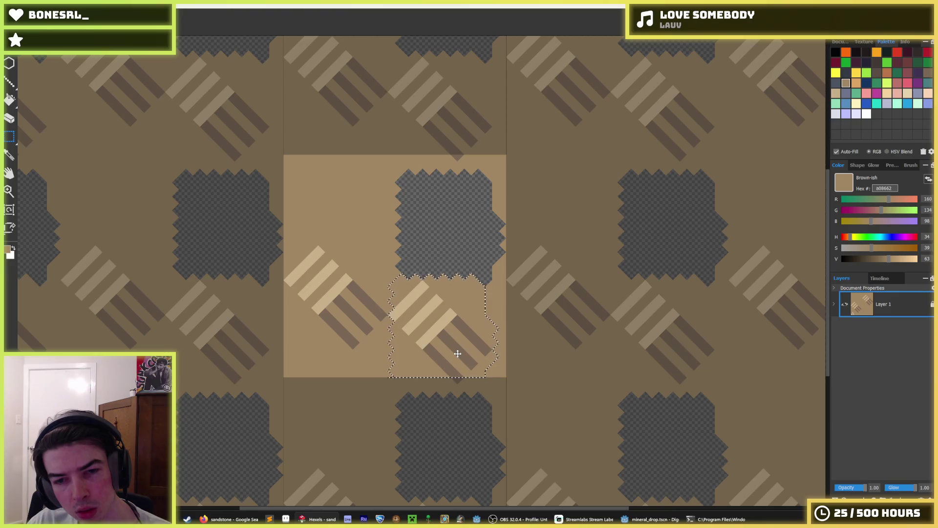
{"action": "left_click_drag", "start_coordinate": [458, 353], "coordinate": [421, 396]}
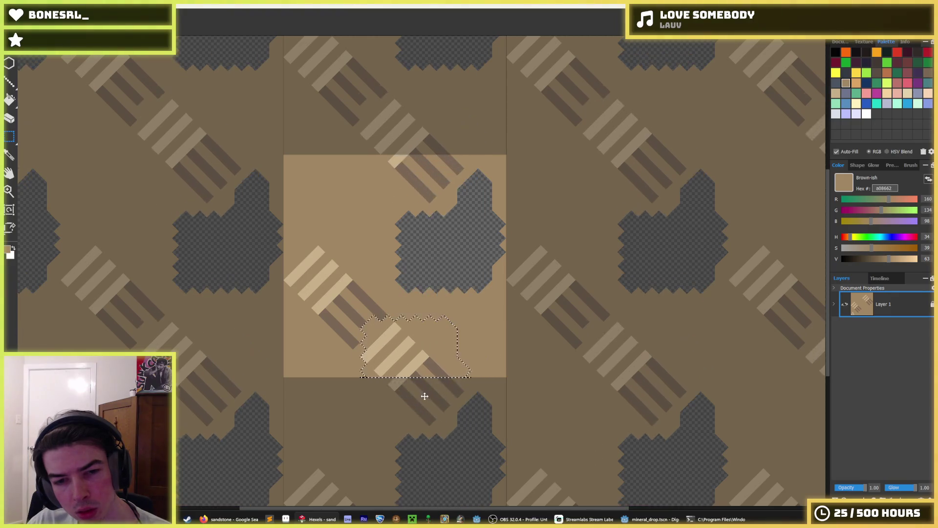
{"action": "left_click", "coordinate": [421, 395]}
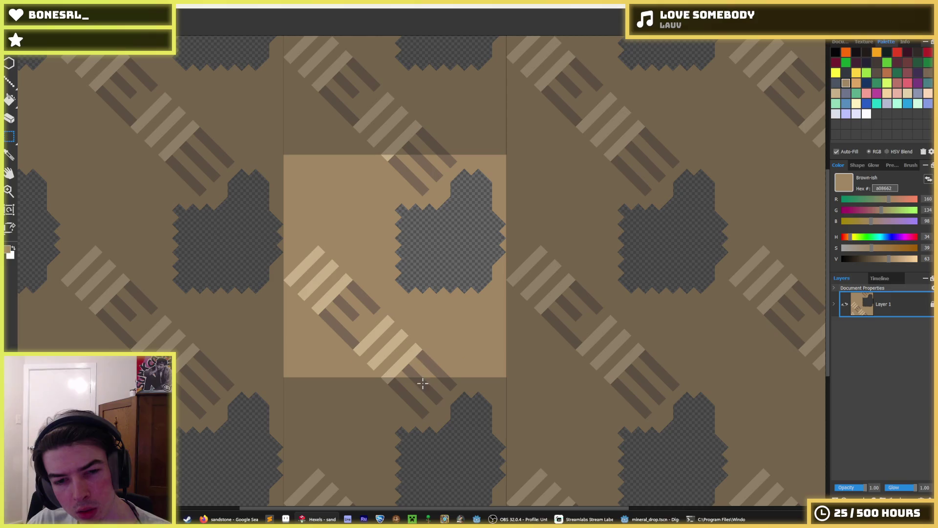
- Lengthen the middle dark stripe in grey-brown, then pick up the base brown
{"action": "left_click", "coordinate": [367, 303], "text": "alt"}
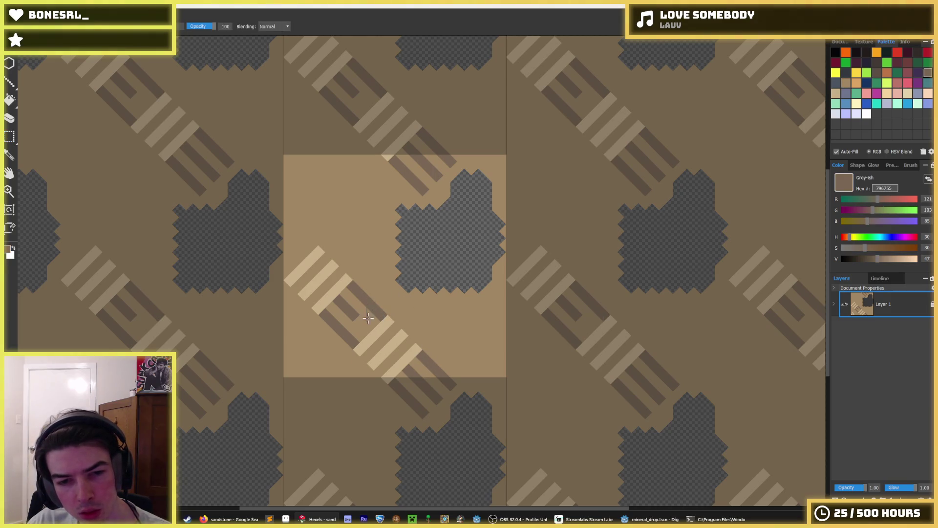
{"action": "left_click_drag", "start_coordinate": [368, 316], "coordinate": [366, 327]}
{"action": "key", "text": "alt"}
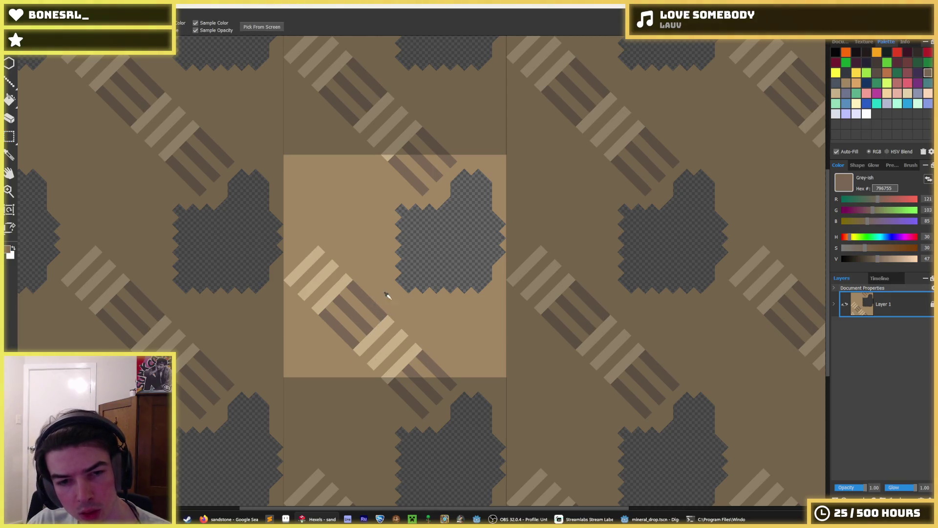
{"action": "left_click", "coordinate": [386, 293], "text": "alt"}
{"action": "scroll", "coordinate": [364, 300], "scroll_direction": "up", "scroll_amount": 1}
{"action": "scroll", "coordinate": [360, 296], "scroll_direction": "up", "scroll_amount": 1}
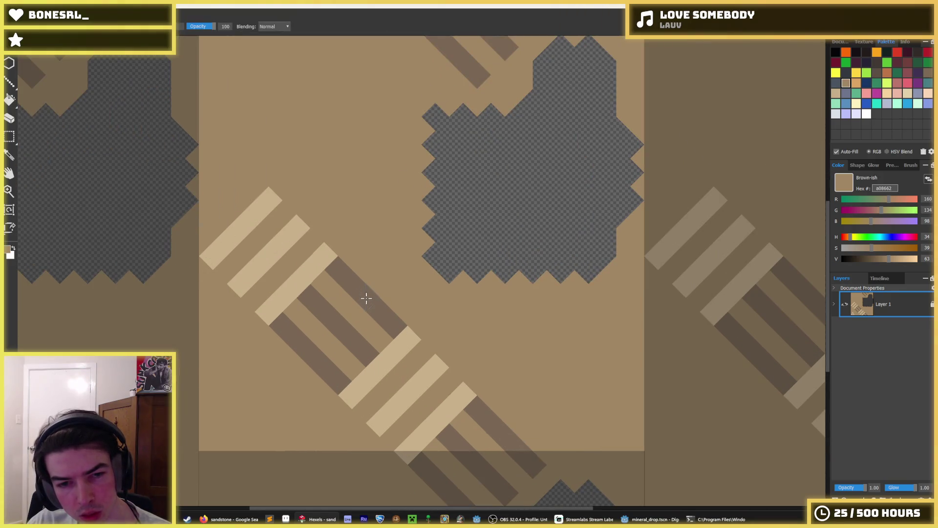
{"action": "scroll", "coordinate": [292, 244], "scroll_direction": "down", "scroll_amount": 5}
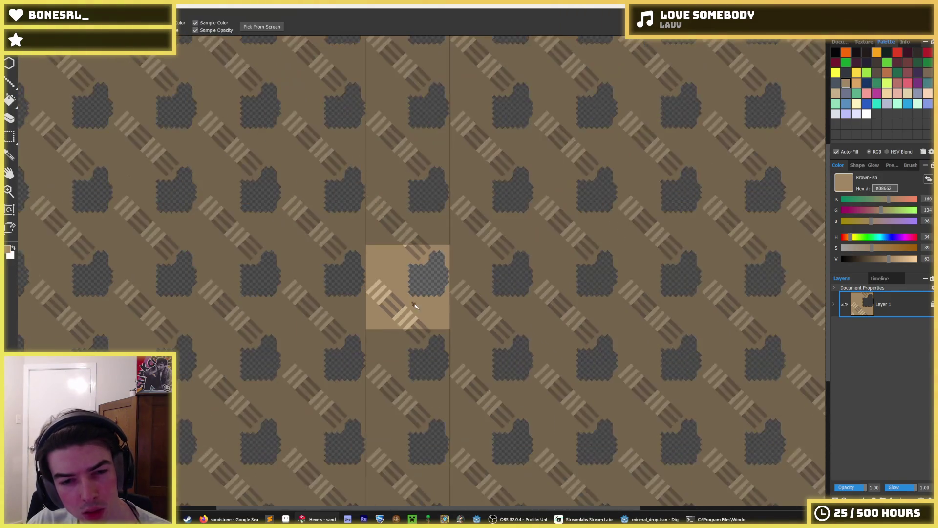
- Fill the transparent gaps with base brown and sample the stripe colours
{"action": "left_click", "coordinate": [429, 293]}
{"action": "scroll", "coordinate": [440, 345], "scroll_direction": "up", "scroll_amount": 3}
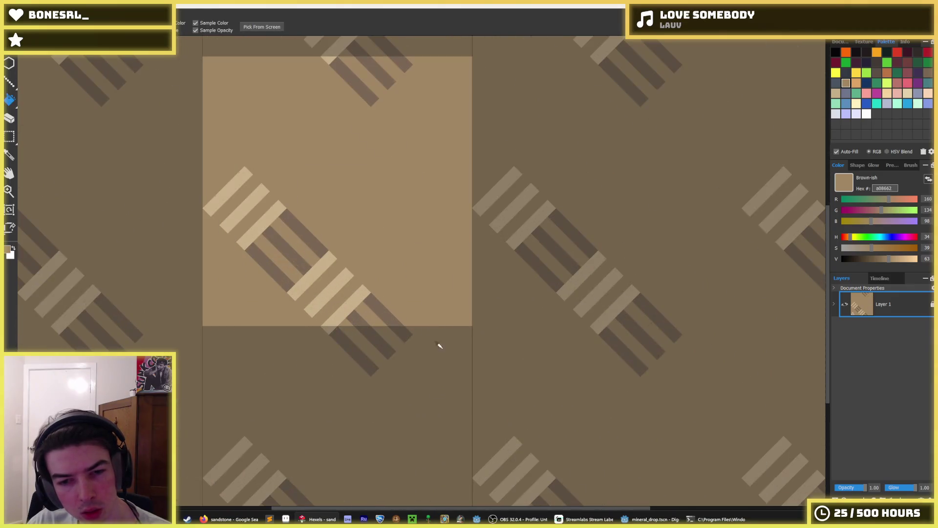
{"action": "left_click", "coordinate": [347, 303], "text": "alt"}
{"action": "mouse_move", "coordinate": [260, 204]}
{"action": "left_mouse_down"}
{"action": "mouse_move", "coordinate": [437, 261]}
{"action": "mouse_move", "coordinate": [368, 233]}
{"action": "mouse_move", "coordinate": [398, 205]}
{"action": "mouse_move", "coordinate": [375, 204]}
{"action": "mouse_move", "coordinate": [388, 193]}
{"action": "mouse_move", "coordinate": [381, 199]}
{"action": "mouse_move", "coordinate": [359, 163]}
{"action": "mouse_move", "coordinate": [328, 184]}
{"action": "left_mouse_up"}
{"action": "left_click", "coordinate": [476, 301]}
{"action": "key", "text": "b"}
- Extend the light tan diagonal strokes past the tile's upper-left edge
{"action": "left_click", "coordinate": [410, 227], "text": "alt"}
{"action": "left_click", "coordinate": [377, 225], "text": "alt"}
{"action": "left_click", "coordinate": [395, 168], "text": "alt"}
{"action": "left_click", "coordinate": [367, 221], "text": "alt"}
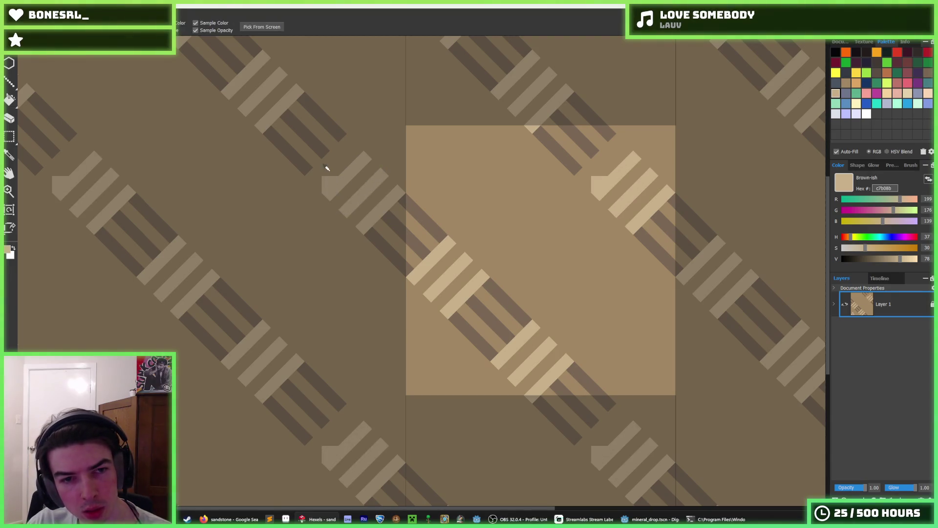
{"action": "left_click", "coordinate": [323, 176], "text": "alt"}
{"action": "scroll", "coordinate": [400, 245], "scroll_direction": "down", "scroll_amount": 5}
{"action": "scroll", "coordinate": [411, 245], "scroll_direction": "down", "scroll_amount": 1}
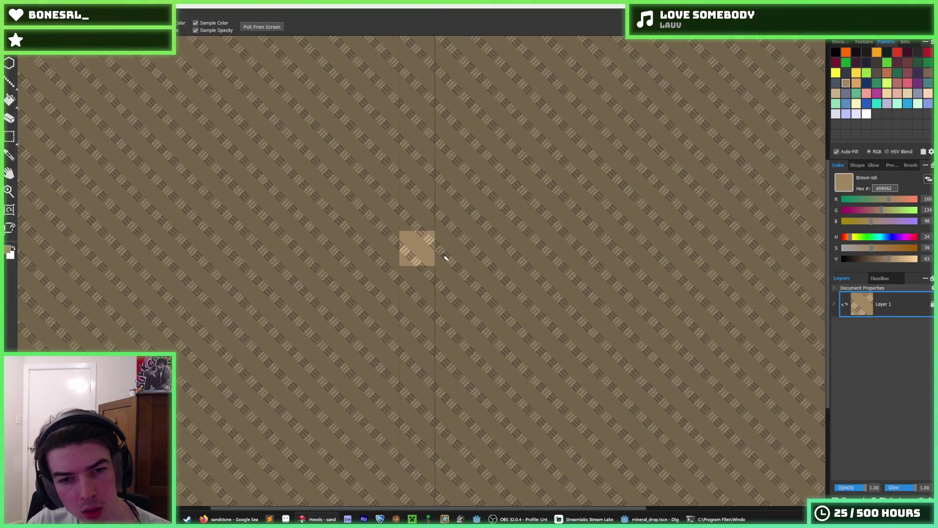
{"action": "scroll", "coordinate": [342, 227], "scroll_direction": "up", "scroll_amount": 3}
{"action": "scroll", "coordinate": [336, 234], "scroll_direction": "up", "scroll_amount": 2}
{"action": "scroll", "coordinate": [356, 228], "scroll_direction": "up", "scroll_amount": 1}
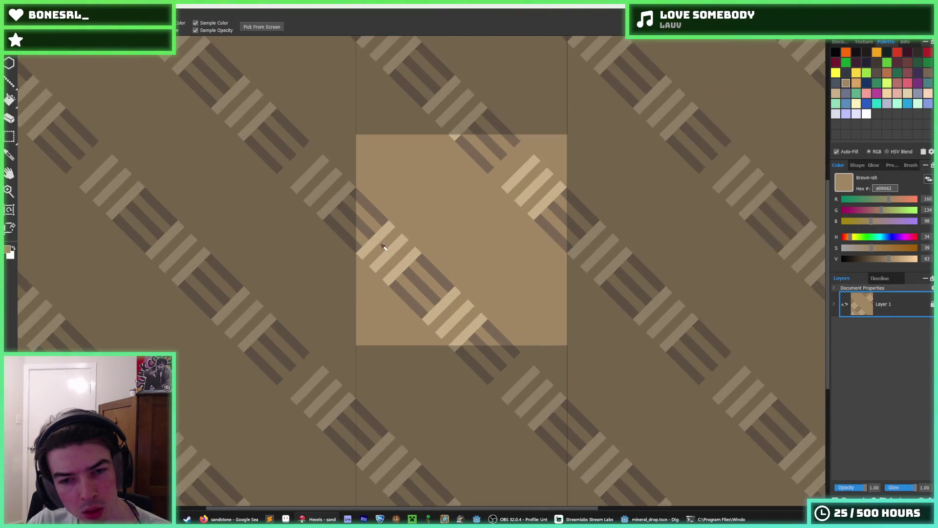
{"action": "left_click", "coordinate": [305, 171], "text": "alt"}
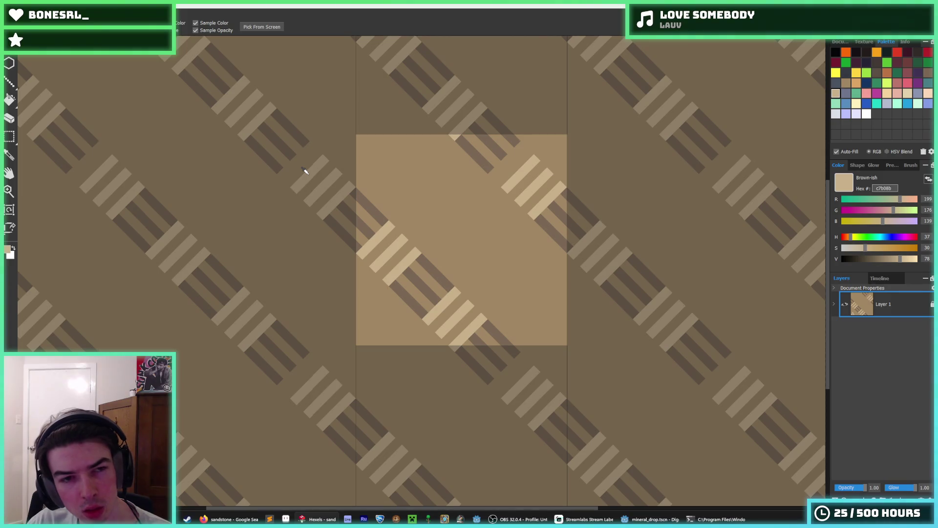
{"action": "left_click", "coordinate": [287, 110], "text": "alt"}
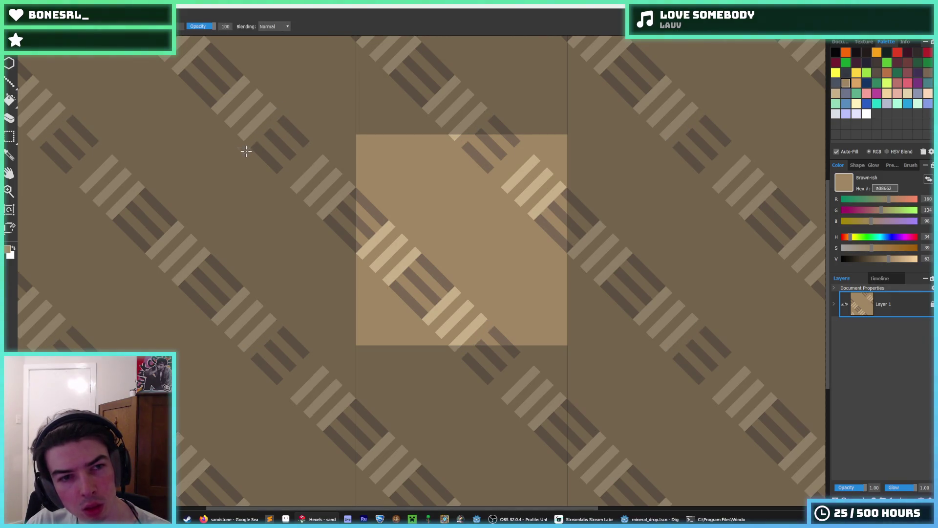
{"action": "left_click", "coordinate": [310, 147], "text": "alt"}
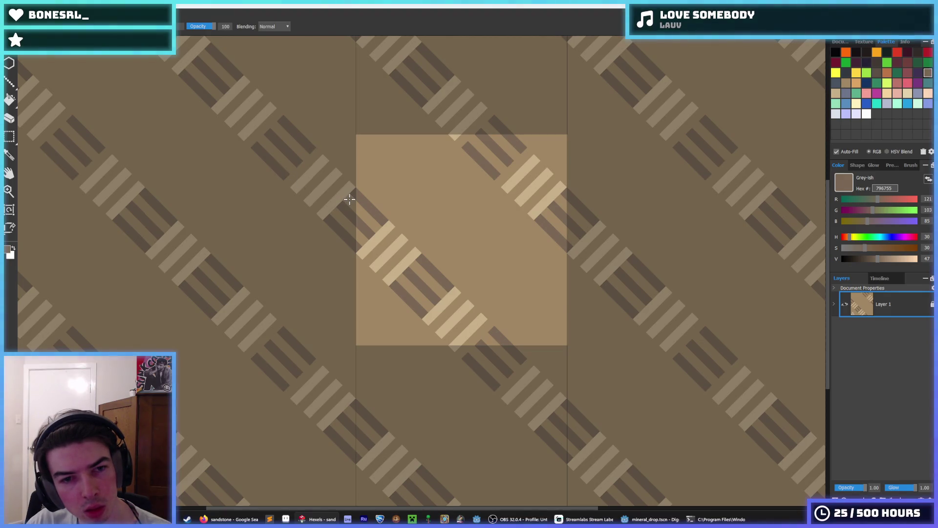
{"action": "left_click", "coordinate": [333, 174], "text": "alt"}
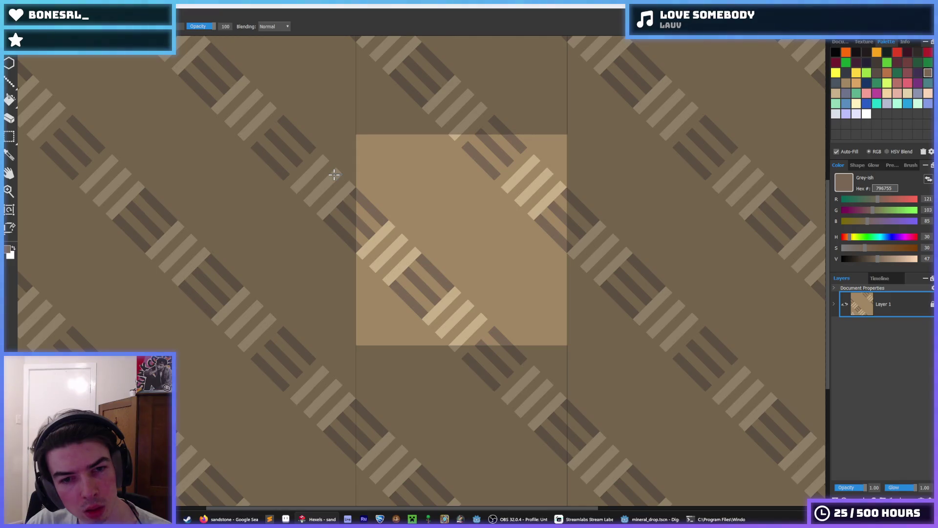
{"action": "key", "text": "alt"}
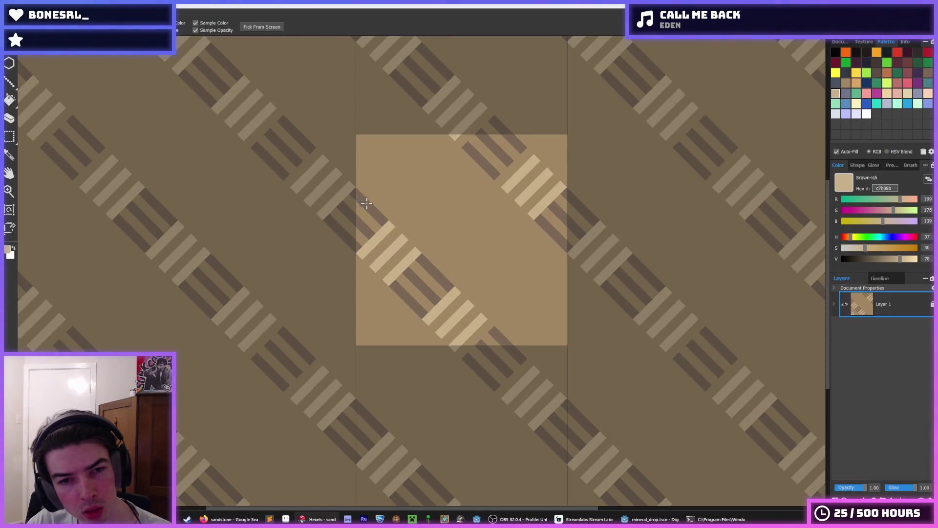
{"action": "left_click", "coordinate": [388, 206], "text": "alt"}
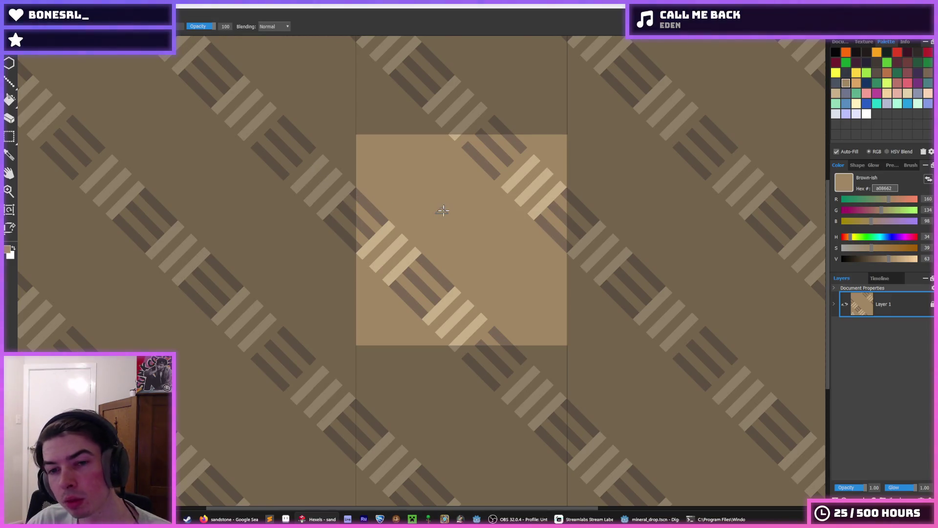
{"action": "scroll", "coordinate": [422, 230], "scroll_direction": "down", "scroll_amount": 3}
{"action": "scroll", "coordinate": [404, 240], "scroll_direction": "down", "scroll_amount": 3}
{"action": "scroll", "coordinate": [404, 239], "scroll_direction": "up", "scroll_amount": 2}
{"action": "scroll", "coordinate": [404, 239], "scroll_direction": "down", "scroll_amount": 1}
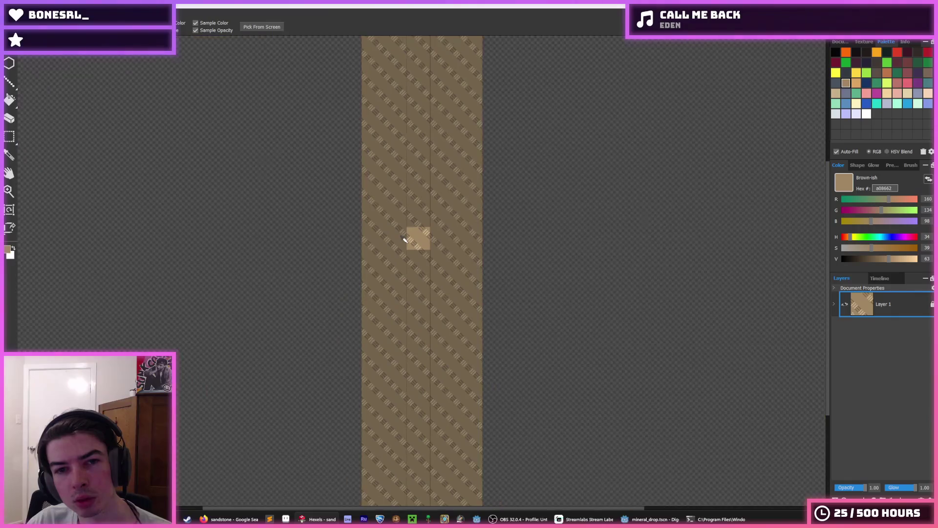
{"action": "scroll", "coordinate": [404, 239], "scroll_direction": "up", "scroll_amount": 2}
{"action": "scroll", "coordinate": [403, 240], "scroll_direction": "up", "scroll_amount": 1}
{"action": "scroll", "coordinate": [404, 239], "scroll_direction": "up", "scroll_amount": 3}
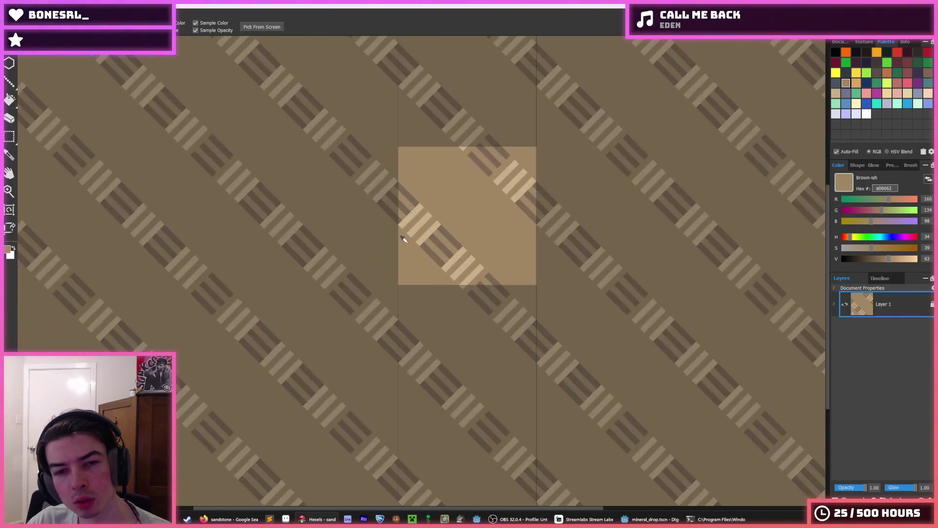
{"action": "scroll", "coordinate": [404, 239], "scroll_direction": "up", "scroll_amount": 1}
- Try a light beige stroke running up-right across the tile and undo it
{"action": "left_click", "coordinate": [440, 208]}
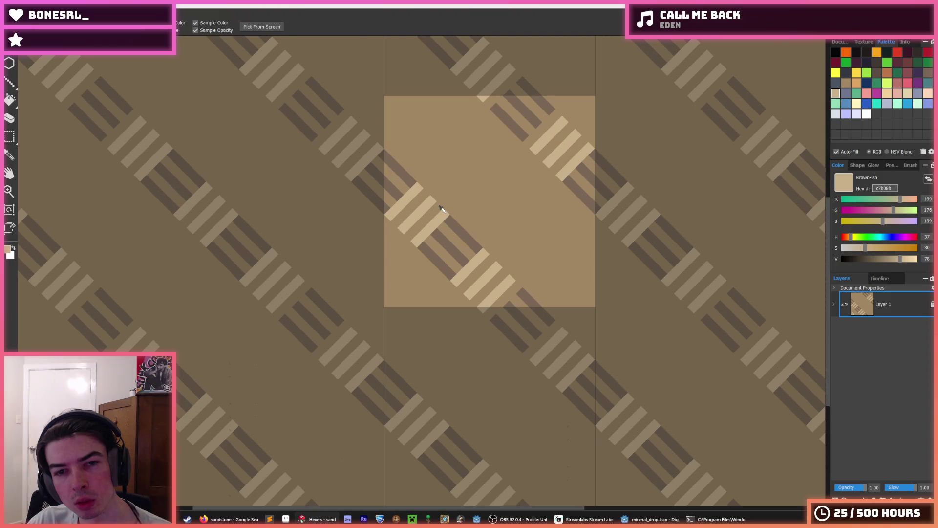
{"action": "key", "text": "b"}
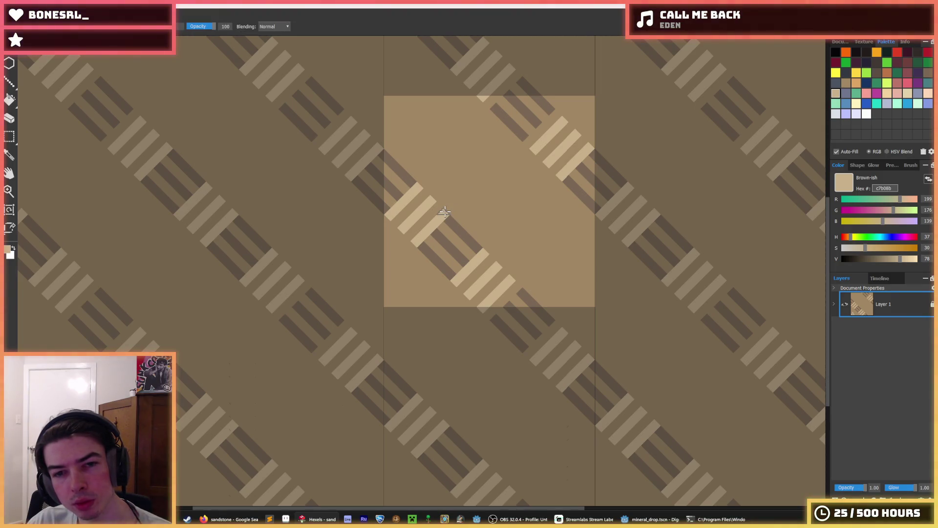
{"action": "left_click_drag", "start_coordinate": [444, 213], "coordinate": [513, 147]}
{"action": "key", "text": "ctrl+z"}
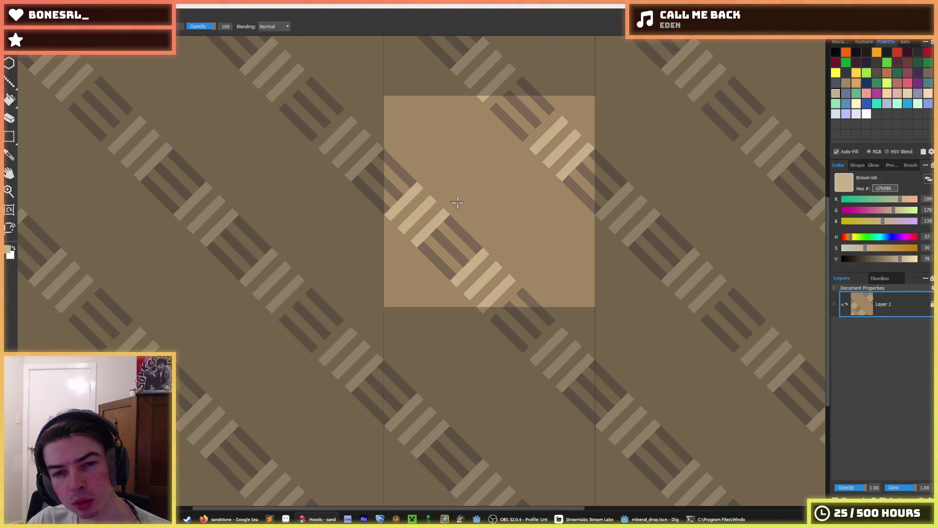
{"action": "key", "text": "m"}
- Extend the dark grey-brown stripe down-right, undoing a hooked stroke and covering a stray with beige
{"action": "key", "text": "b"}
{"action": "left_click", "coordinate": [453, 221], "text": "alt"}
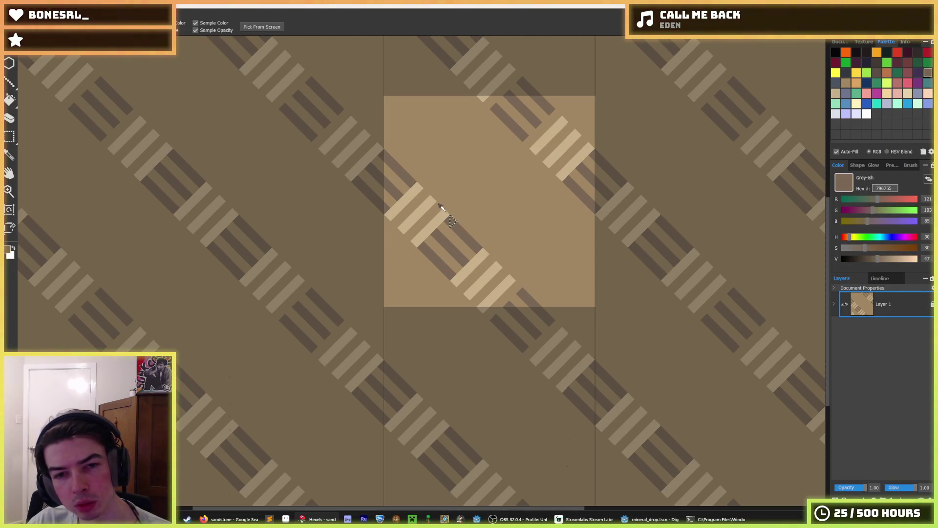
{"action": "left_click_drag", "start_coordinate": [419, 179], "coordinate": [450, 206]}
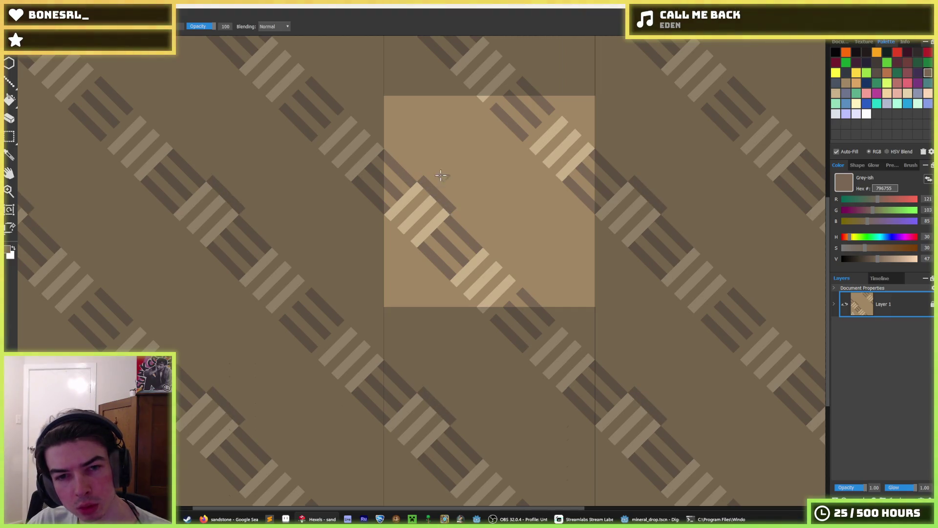
{"action": "left_click_drag", "start_coordinate": [435, 169], "coordinate": [460, 193]}
{"action": "mouse_move", "coordinate": [443, 154]}
{"action": "left_mouse_down"}
{"action": "mouse_move", "coordinate": [476, 181]}
{"action": "mouse_move", "coordinate": [448, 153]}
{"action": "mouse_move", "coordinate": [487, 164]}
{"action": "mouse_move", "coordinate": [454, 136]}
{"action": "mouse_move", "coordinate": [484, 125]}
{"action": "mouse_move", "coordinate": [476, 156]}
{"action": "mouse_move", "coordinate": [493, 165]}
{"action": "left_mouse_up"}
{"action": "key", "text": "ctrl+z"}
{"action": "left_click", "coordinate": [477, 182], "text": "alt"}
{"action": "key", "text": "i"}
{"action": "scroll", "coordinate": [487, 168], "scroll_direction": "down", "scroll_amount": 5}
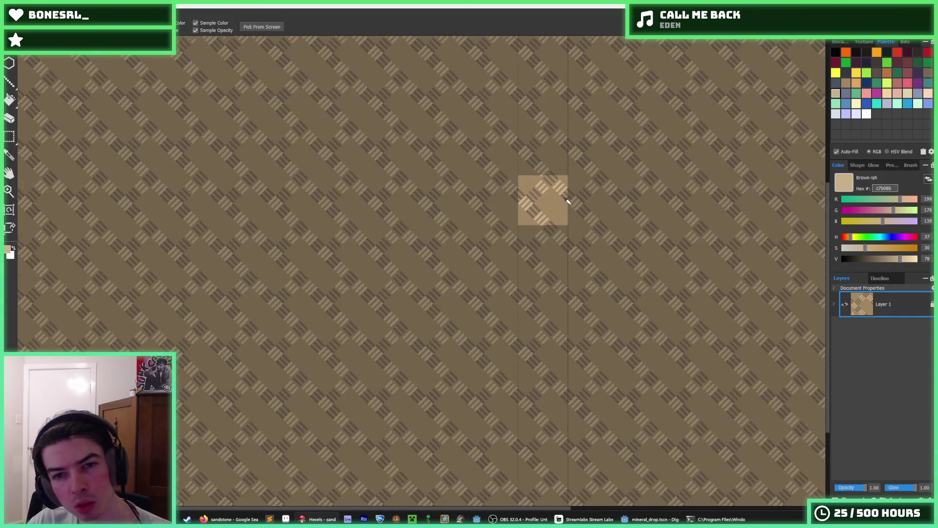
{"action": "scroll", "coordinate": [555, 198], "scroll_direction": "up", "scroll_amount": 3}
{"action": "scroll", "coordinate": [498, 196], "scroll_direction": "up", "scroll_amount": 2}
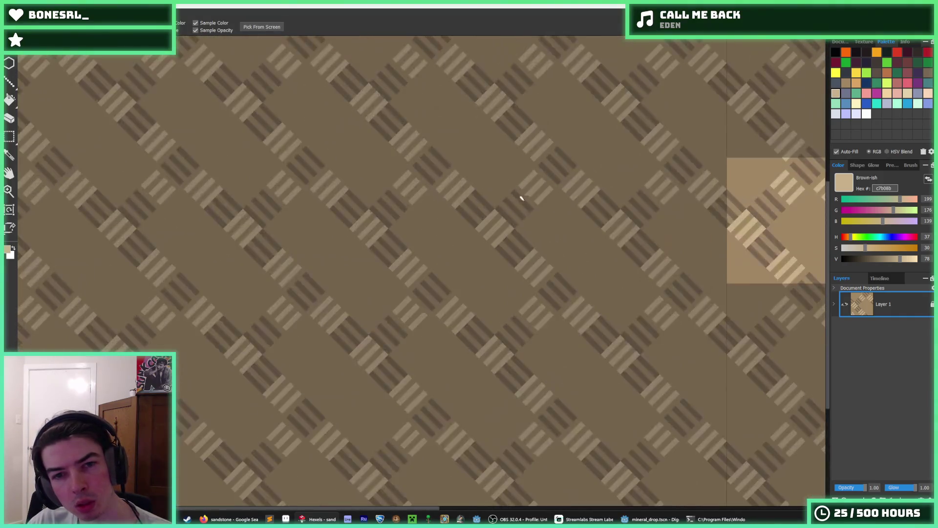
{"action": "scroll", "coordinate": [520, 199], "scroll_direction": "up", "scroll_amount": 2}
{"action": "scroll", "coordinate": [513, 241], "scroll_direction": "up", "scroll_amount": 2}
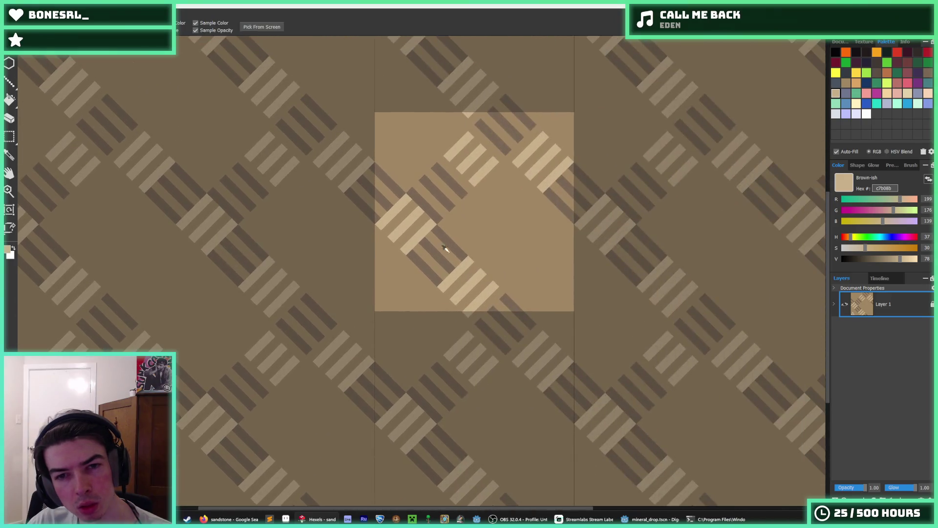
{"action": "scroll", "coordinate": [498, 264], "scroll_direction": "up", "scroll_amount": 2}
- Paint light diagonal bars across the tile and cover a stray triangular mark in tan
{"action": "key", "text": "b"}
{"action": "mouse_move", "coordinate": [489, 293]}
{"action": "left_mouse_down"}
{"action": "mouse_move", "coordinate": [516, 272]}
{"action": "mouse_move", "coordinate": [540, 272]}
{"action": "mouse_move", "coordinate": [520, 306]}
{"action": "mouse_move", "coordinate": [575, 275]}
{"action": "left_mouse_up"}
{"action": "left_click", "coordinate": [568, 260], "text": "alt"}
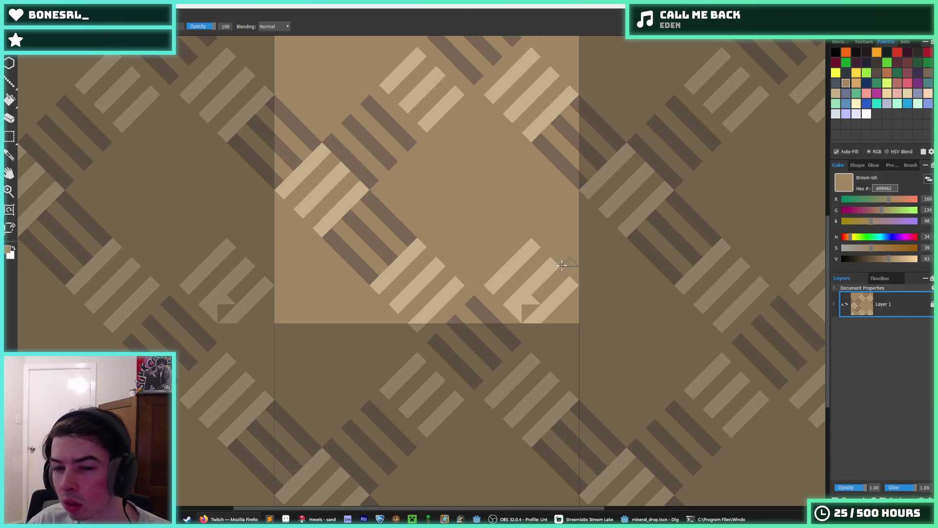
{"action": "left_click_drag", "start_coordinate": [550, 284], "coordinate": [530, 306]}
{"action": "scroll", "coordinate": [520, 313], "scroll_direction": "down", "scroll_amount": 2}
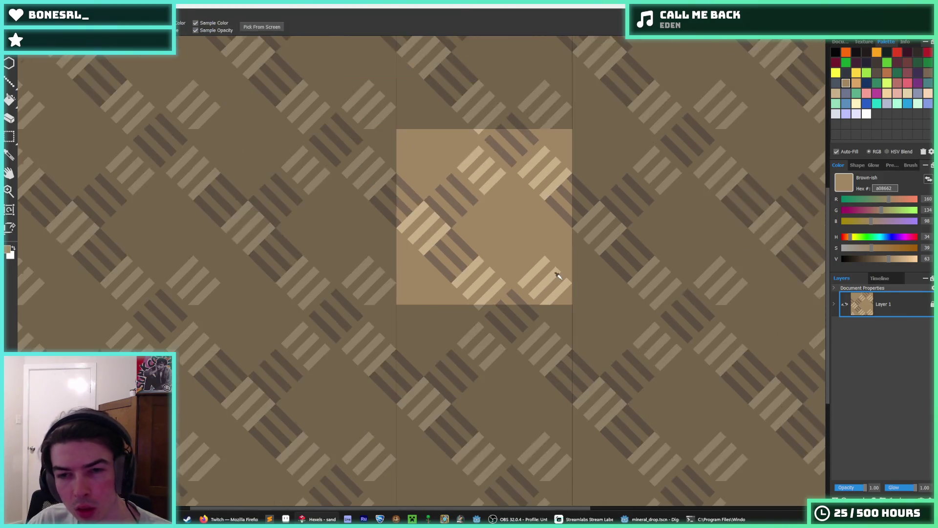
{"action": "scroll", "coordinate": [555, 272], "scroll_direction": "up", "scroll_amount": 3}
- Attempt a dark grey-brown diagonal stroke down-left and undo it
{"action": "left_click", "coordinate": [553, 241], "text": "alt"}
{"action": "mouse_move", "coordinate": [540, 213]}
{"action": "left_mouse_down"}
{"action": "mouse_move", "coordinate": [498, 246]}
{"action": "mouse_move", "coordinate": [541, 288]}
{"action": "mouse_move", "coordinate": [512, 229]}
{"action": "mouse_move", "coordinate": [578, 250]}
{"action": "left_mouse_up"}
{"action": "key", "text": "ctrl+z"}
{"action": "key", "text": "ctrl+z"}
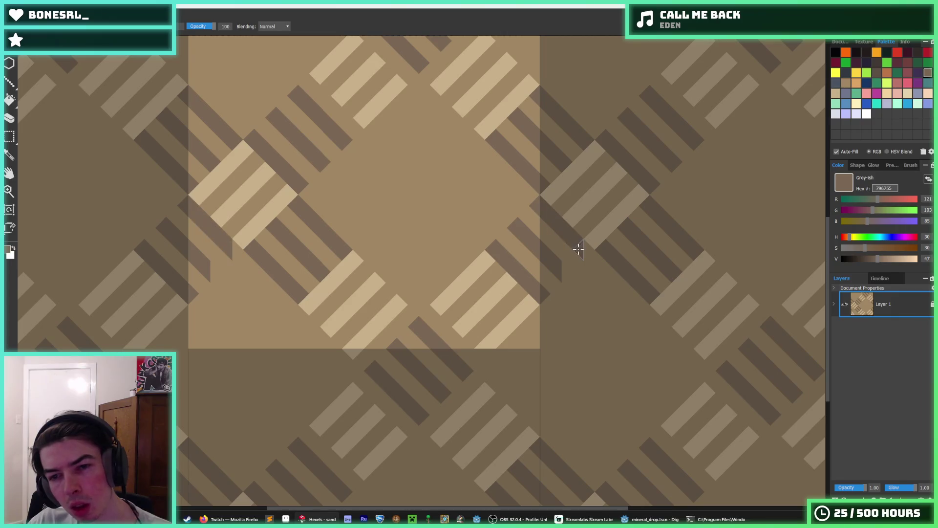
{"action": "key", "text": "i"}
{"action": "scroll", "coordinate": [559, 272], "scroll_direction": "down", "scroll_amount": 4}
{"action": "scroll", "coordinate": [566, 286], "scroll_direction": "down", "scroll_amount": 2}
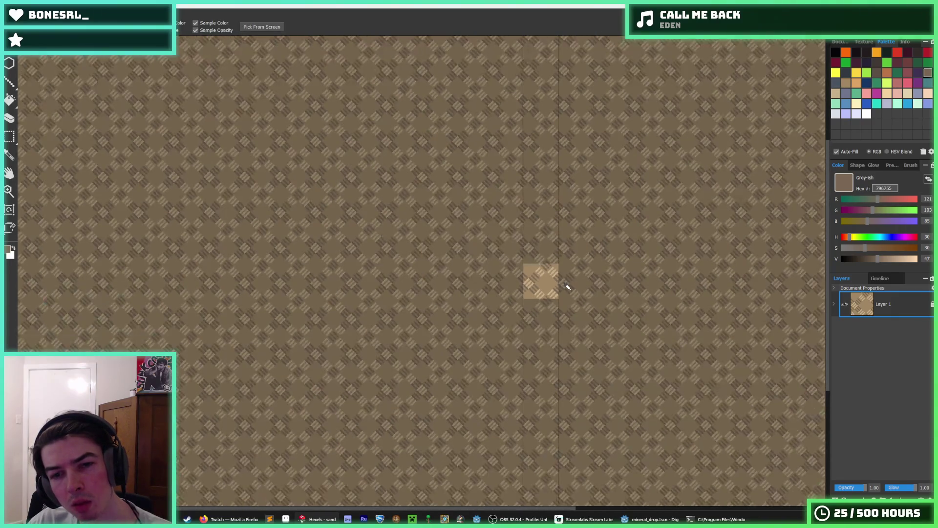
{"action": "scroll", "coordinate": [566, 287], "scroll_direction": "down", "scroll_amount": 1}
{"action": "scroll", "coordinate": [566, 287], "scroll_direction": "up", "scroll_amount": 2}
{"action": "scroll", "coordinate": [529, 279], "scroll_direction": "up", "scroll_amount": 2}
{"action": "scroll", "coordinate": [490, 262], "scroll_direction": "up", "scroll_amount": 3}
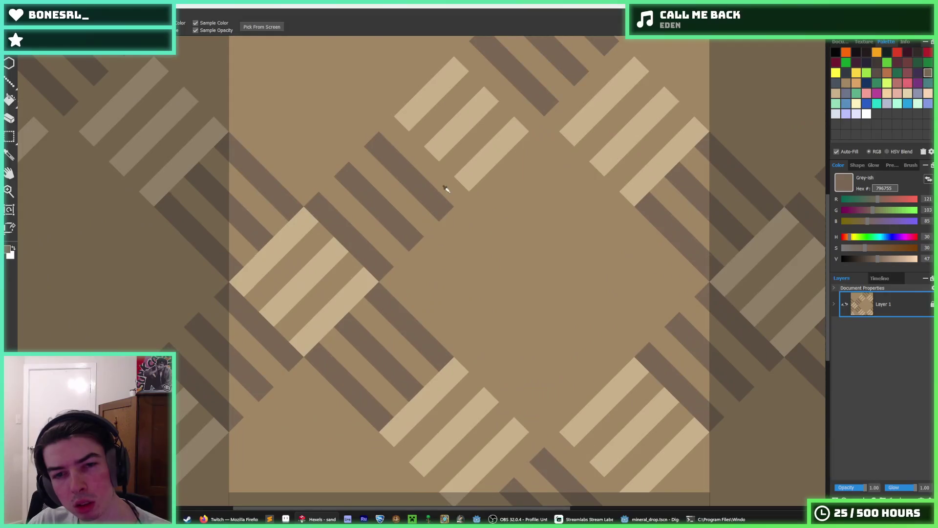
- Paint three stacked light beige diagonal strips across the tile's centre, redoing the first
{"action": "left_click", "coordinate": [462, 176]}
{"action": "key", "text": "b"}
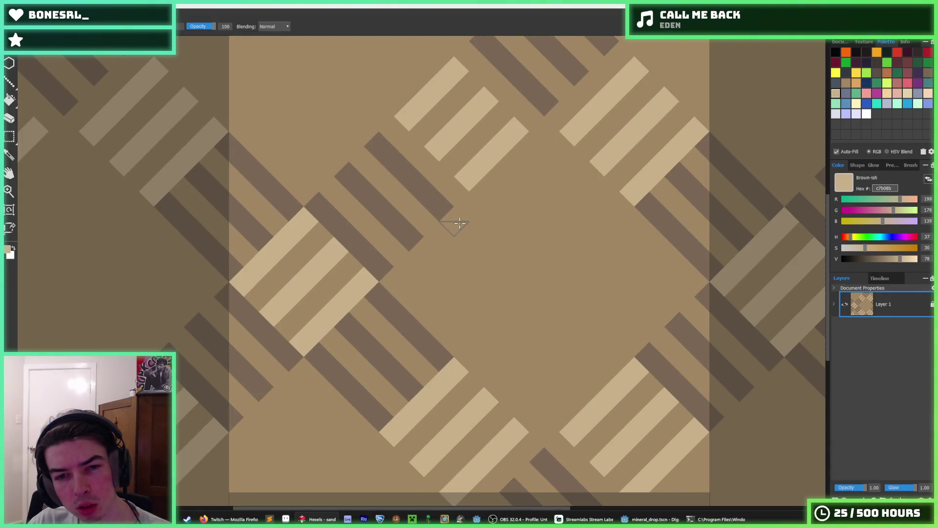
{"action": "left_click_drag", "start_coordinate": [459, 223], "coordinate": [406, 275]}
{"action": "key", "text": "ctrl+z"}
{"action": "left_click_drag", "start_coordinate": [444, 230], "coordinate": [406, 279]}
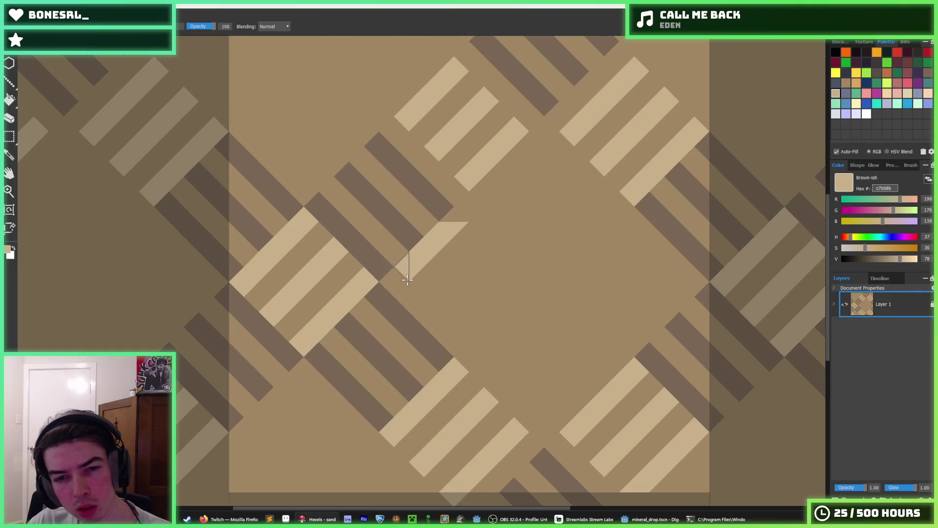
{"action": "left_click_drag", "start_coordinate": [463, 244], "coordinate": [420, 316]}
{"action": "left_click_drag", "start_coordinate": [510, 273], "coordinate": [452, 334]}
{"action": "left_click", "coordinate": [450, 213]}
- Paint dark grey-brown diagonal strips toward the lower right and fill in their ends
{"action": "left_click", "coordinate": [429, 198], "text": "alt"}
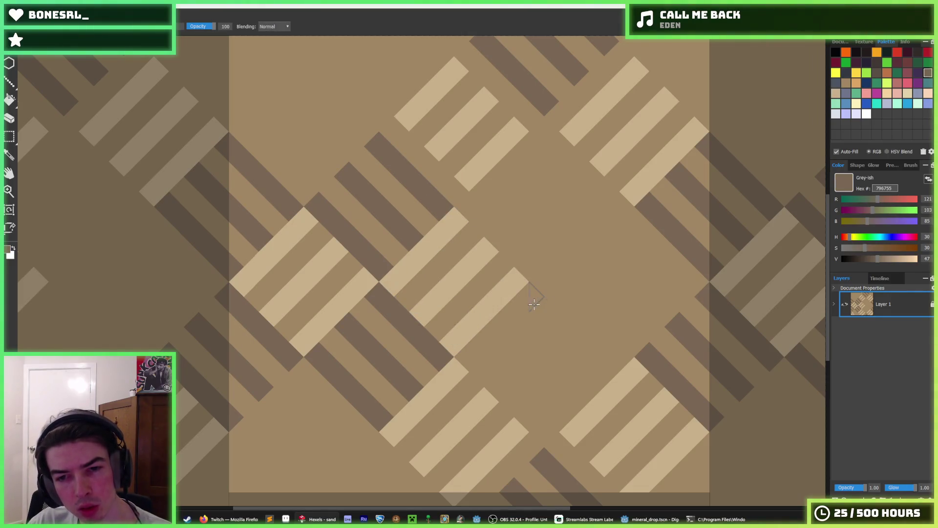
{"action": "mouse_move", "coordinate": [534, 287]}
{"action": "left_mouse_down"}
{"action": "mouse_move", "coordinate": [581, 357]}
{"action": "mouse_move", "coordinate": [540, 342]}
{"action": "mouse_move", "coordinate": [569, 399]}
{"action": "left_mouse_up"}
{"action": "key", "text": "ctrl+z"}
{"action": "left_click_drag", "start_coordinate": [473, 357], "coordinate": [558, 441]}
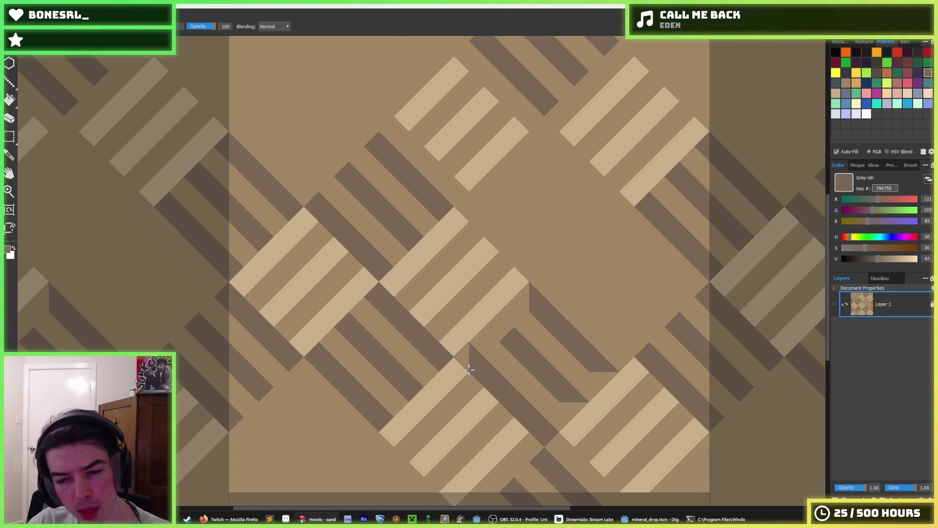
{"action": "left_click", "coordinate": [473, 356], "text": "alt"}
{"action": "left_click", "coordinate": [581, 348], "text": "alt"}
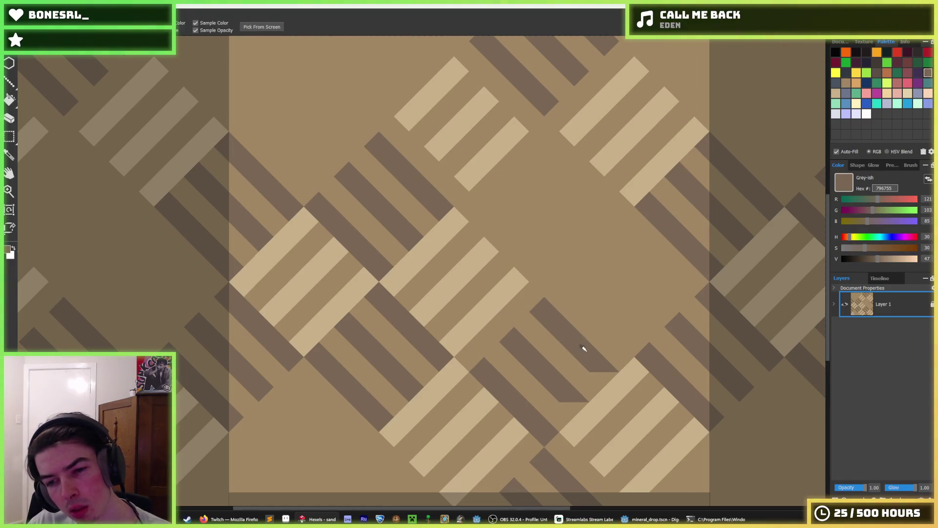
{"action": "left_click_drag", "start_coordinate": [595, 368], "coordinate": [615, 382]}
- Add clean dark strip segments at the tile's upper left, undoing notched attempts
{"action": "mouse_move", "coordinate": [539, 299]}
{"action": "left_mouse_down"}
{"action": "mouse_move", "coordinate": [467, 250]}
{"action": "mouse_move", "coordinate": [540, 215]}
{"action": "mouse_move", "coordinate": [556, 241]}
{"action": "mouse_move", "coordinate": [597, 242]}
{"action": "mouse_move", "coordinate": [540, 308]}
{"action": "mouse_move", "coordinate": [518, 268]}
{"action": "mouse_move", "coordinate": [500, 273]}
{"action": "left_mouse_up"}
{"action": "left_click", "coordinate": [430, 237], "text": "alt"}
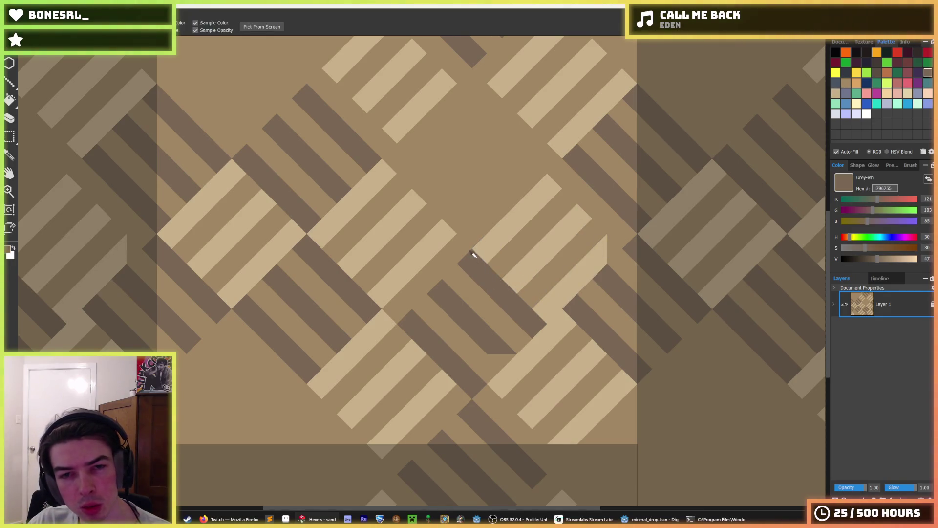
{"action": "left_click", "coordinate": [475, 255], "text": "alt"}
{"action": "mouse_move", "coordinate": [415, 147]}
{"action": "left_mouse_down"}
{"action": "mouse_move", "coordinate": [429, 184]}
{"action": "mouse_move", "coordinate": [450, 195]}
{"action": "left_mouse_up"}
{"action": "key", "text": "ctrl+z"}
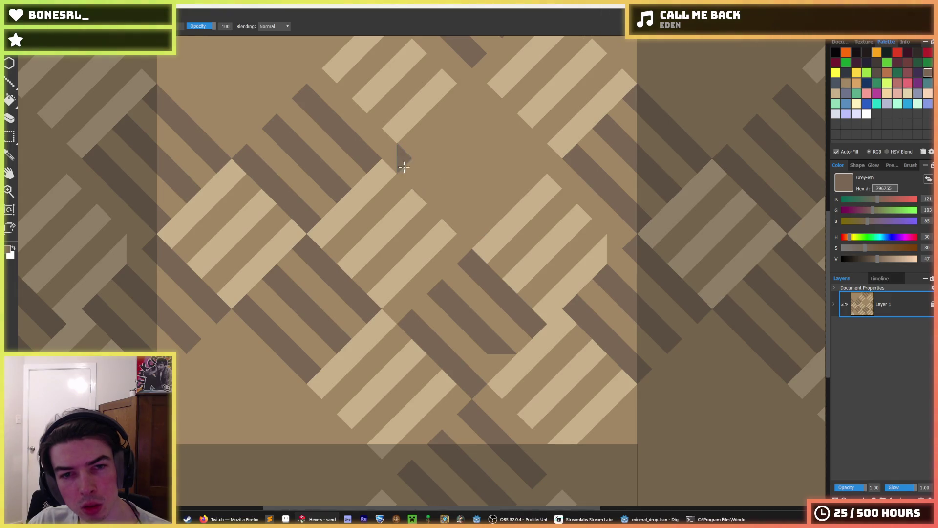
{"action": "left_click_drag", "start_coordinate": [399, 147], "coordinate": [464, 235]}
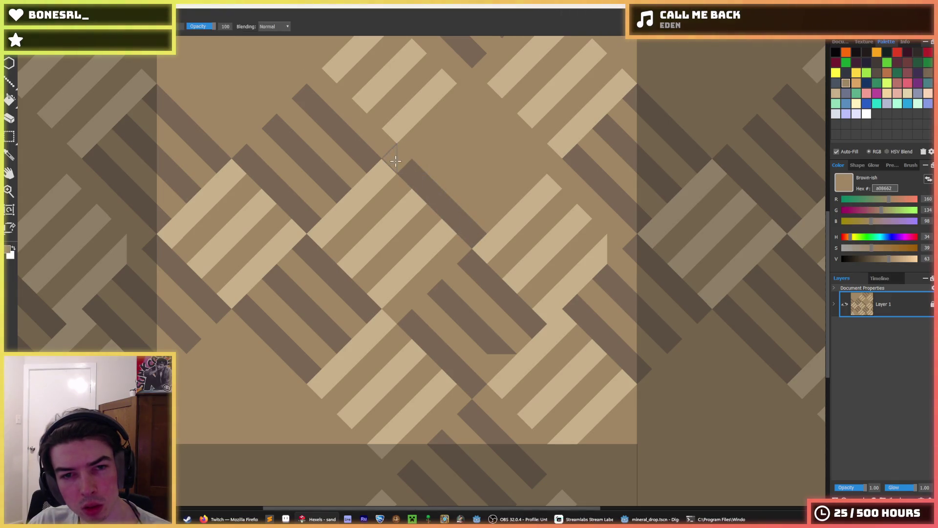
{"action": "left_click_drag", "start_coordinate": [432, 145], "coordinate": [487, 205]}
{"action": "key", "text": "ctrl+z"}
{"action": "mouse_move", "coordinate": [433, 144]}
{"action": "left_mouse_down"}
{"action": "mouse_move", "coordinate": [511, 157]}
{"action": "mouse_move", "coordinate": [494, 138]}
{"action": "left_mouse_up"}
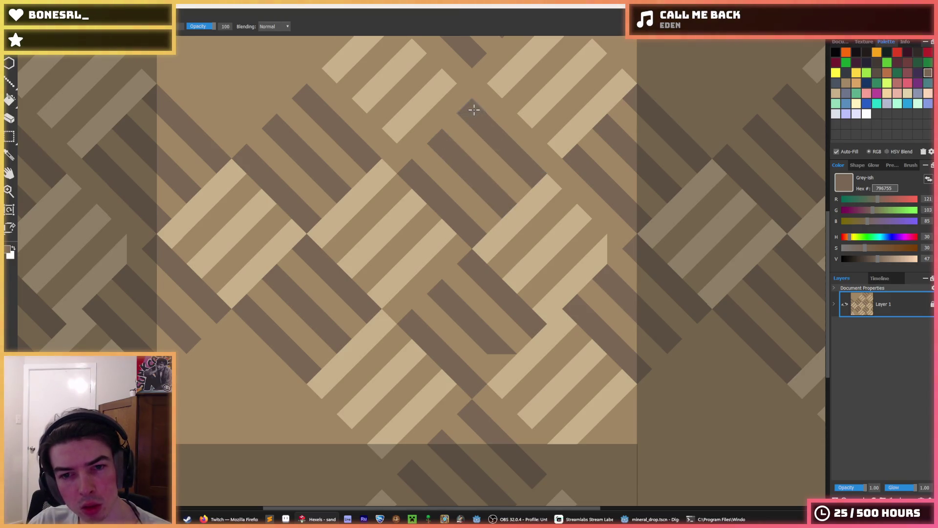
{"action": "scroll", "coordinate": [474, 110], "scroll_direction": "down", "scroll_amount": 5}
{"action": "scroll", "coordinate": [491, 209], "scroll_direction": "down", "scroll_amount": 5}
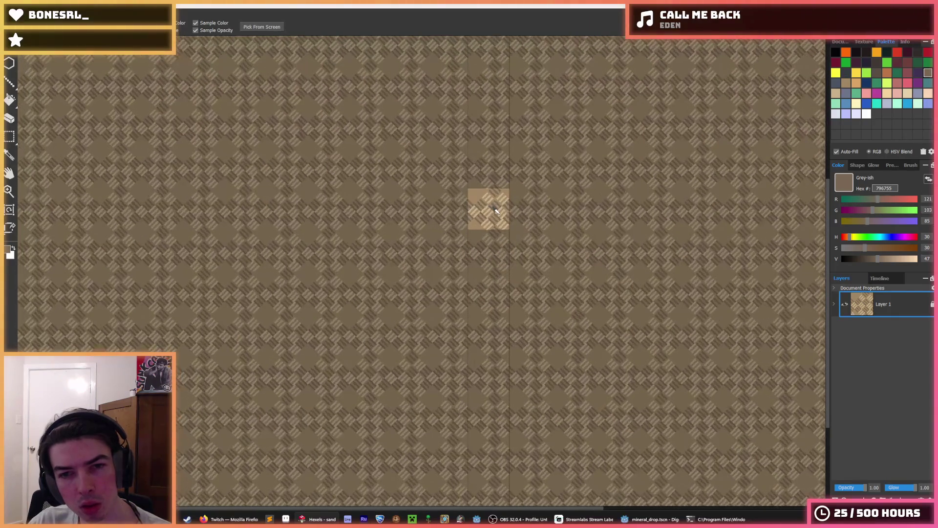
{"action": "scroll", "coordinate": [526, 247], "scroll_direction": "down", "scroll_amount": 2}
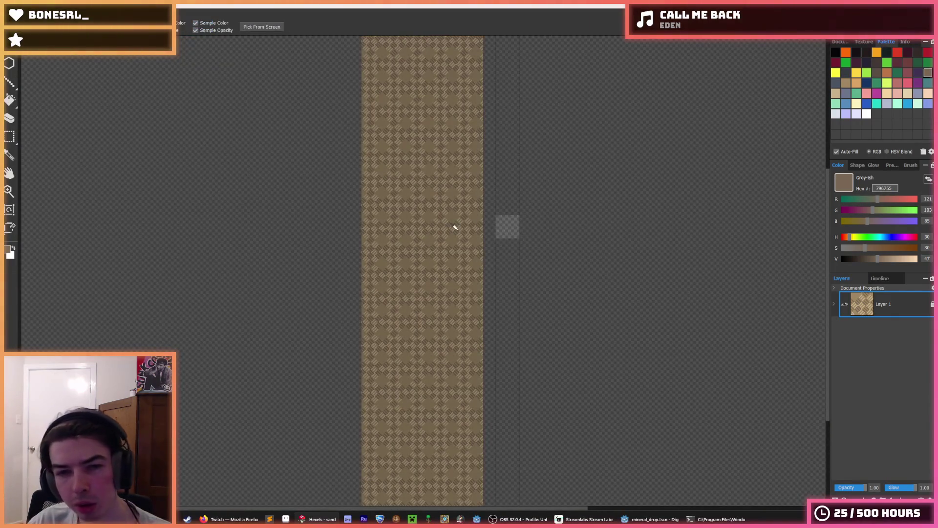
{"action": "scroll", "coordinate": [455, 227], "scroll_direction": "up", "scroll_amount": 2}
{"action": "scroll", "coordinate": [608, 235], "scroll_direction": "up", "scroll_amount": 1}
{"action": "scroll", "coordinate": [608, 235], "scroll_direction": "down", "scroll_amount": 1}
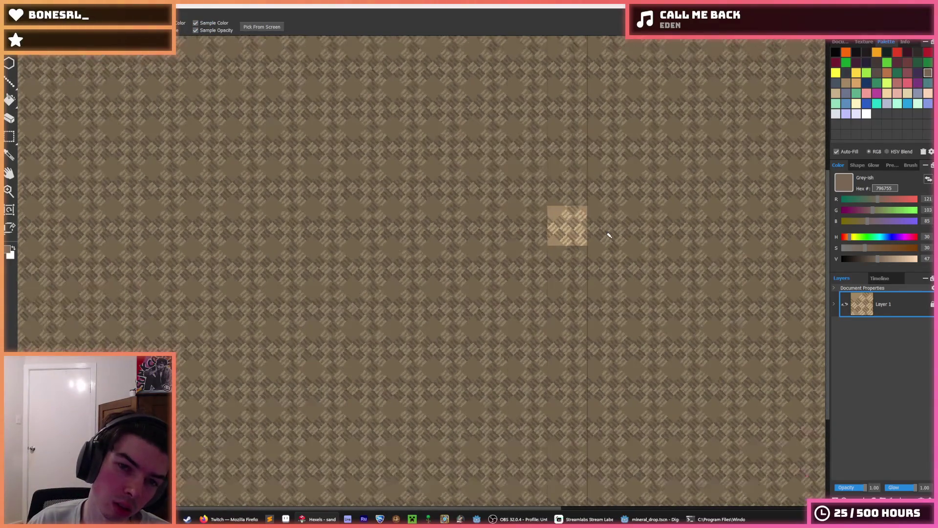
{"action": "key", "text": "ctrl+s"}
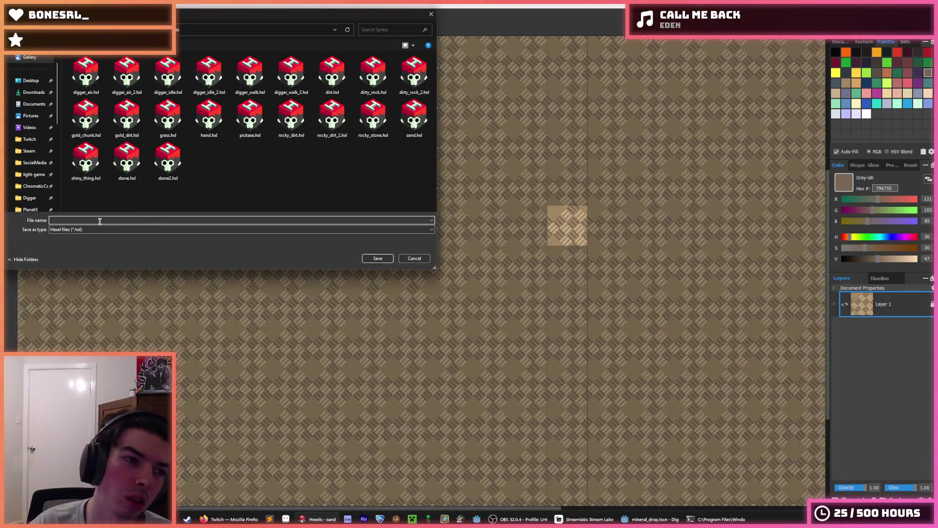
{"action": "key", "text": "Escape"}
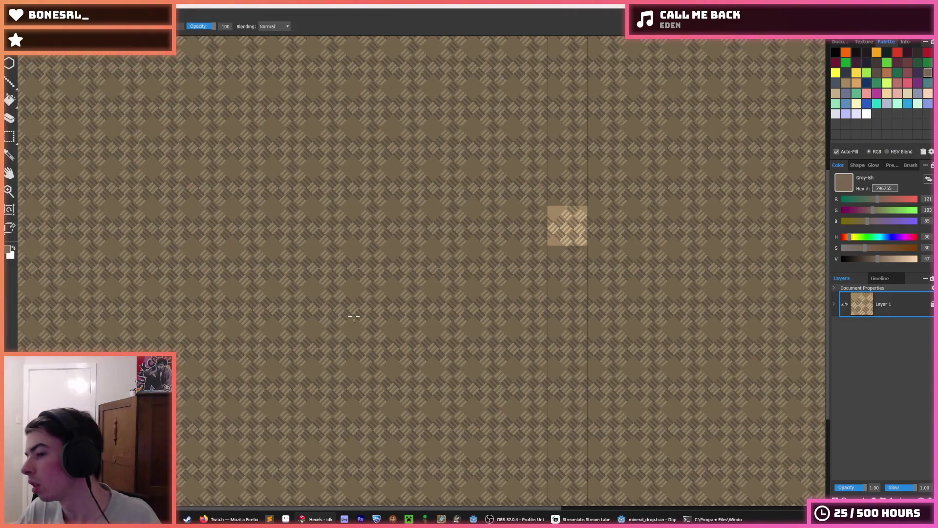
{"action": "key", "text": "i"}
{"action": "scroll", "coordinate": [603, 218], "scroll_direction": "up", "scroll_amount": 1}
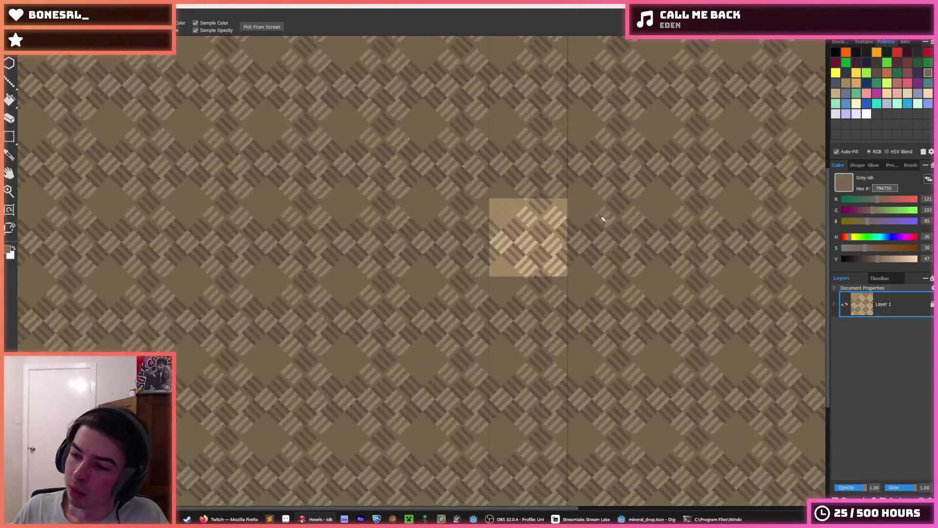
{"action": "scroll", "coordinate": [603, 218], "scroll_direction": "up", "scroll_amount": 2}
{"action": "key", "text": "b"}
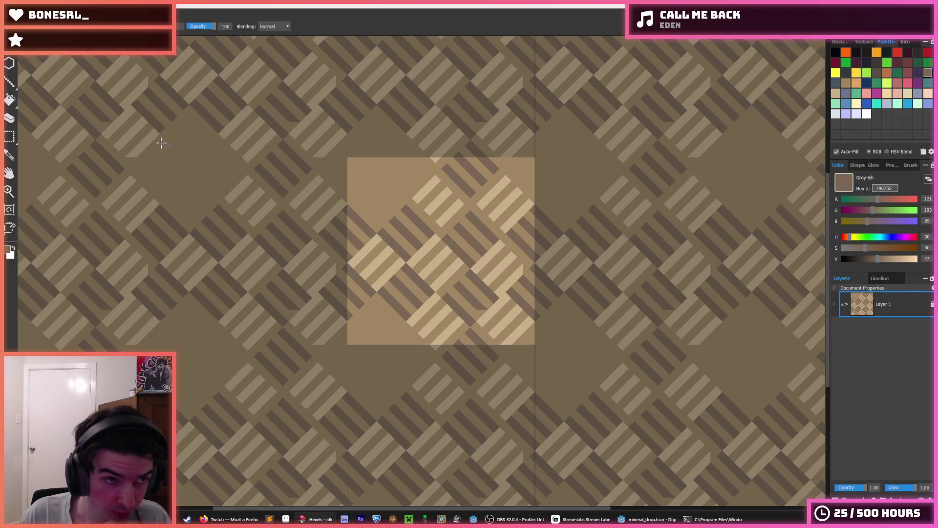
- Paint mid brown over the top stripes, then select and erase the whole tile
{"action": "left_click", "coordinate": [475, 168], "text": "alt"}
{"action": "left_click_drag", "start_coordinate": [517, 212], "coordinate": [475, 168]}
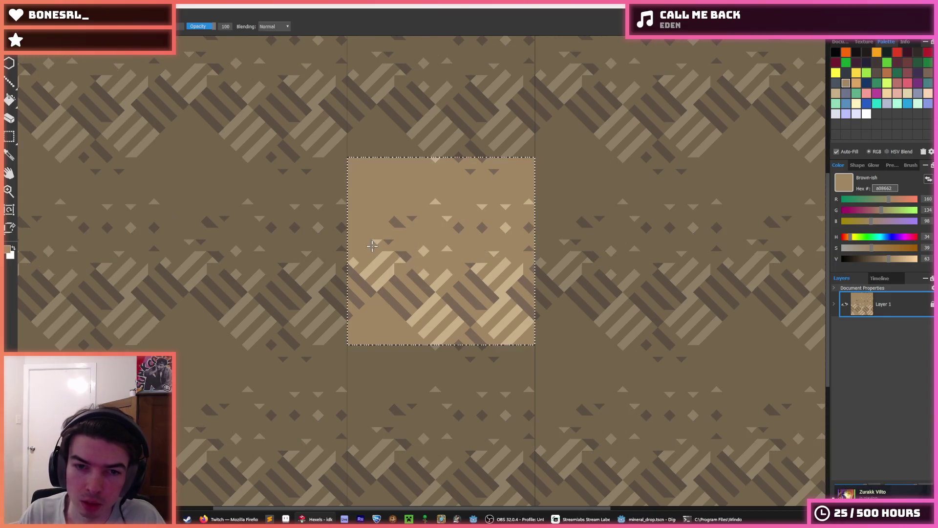
{"action": "key", "text": "ctrl+a"}
{"action": "key", "text": "Delete"}
- Flood the empty tile with the lighter sand orange and clear leftover faint triangles
{"action": "left_click", "coordinate": [477, 216]}
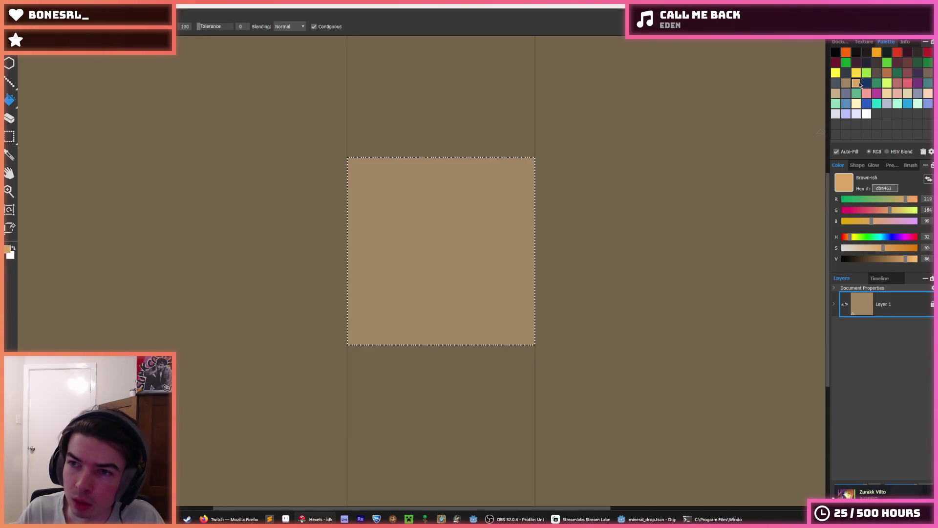
{"action": "left_click", "coordinate": [430, 216]}
{"action": "key", "text": "ctrl+z"}
{"action": "left_click_drag", "start_coordinate": [440, 176], "coordinate": [336, 173]}
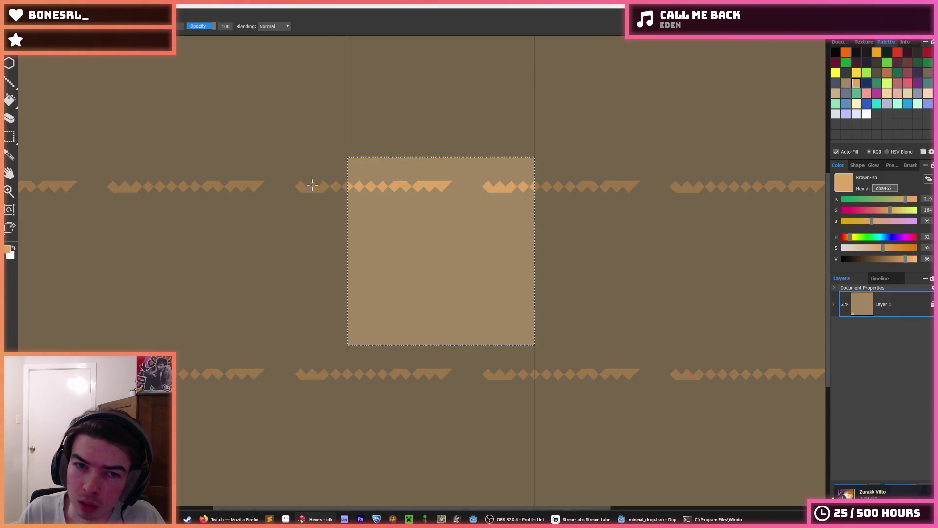
{"action": "left_click", "coordinate": [466, 176]}
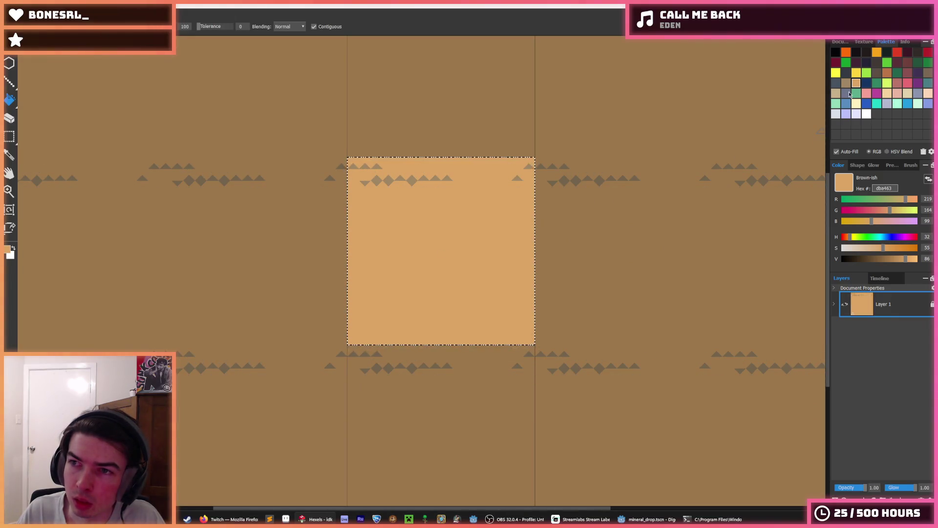
{"action": "left_click", "coordinate": [488, 180]}
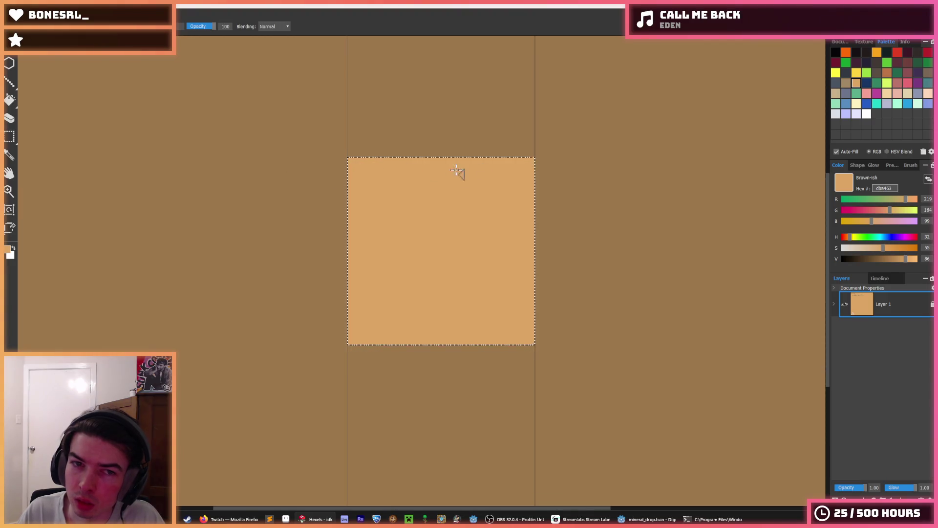
- Brush a darker reddish-brown band near the tile's top left
{"action": "left_click", "coordinate": [886, 73]}
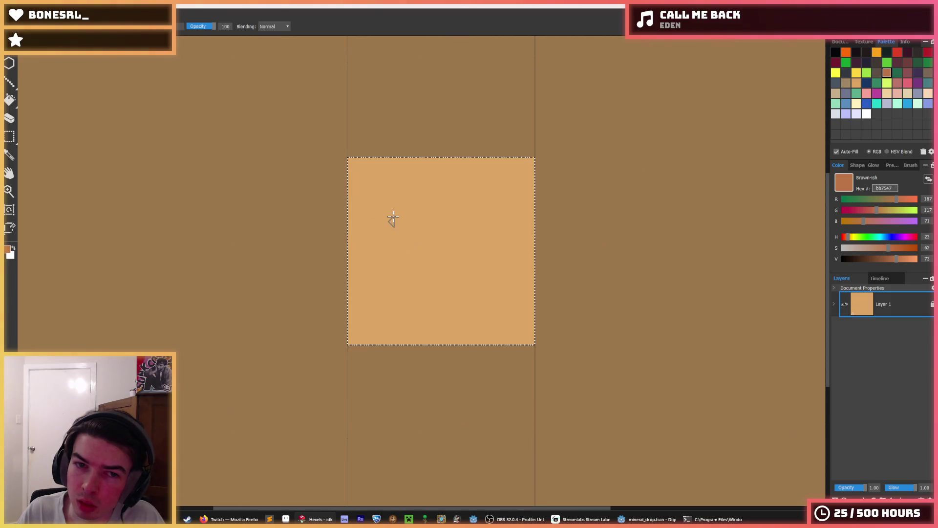
{"action": "key", "text": "i"}
{"action": "scroll", "coordinate": [349, 218], "scroll_direction": "up", "scroll_amount": 2}
{"action": "key", "text": "b"}
{"action": "mouse_move", "coordinate": [322, 199]}
{"action": "left_mouse_down"}
{"action": "mouse_move", "coordinate": [416, 185]}
{"action": "mouse_move", "coordinate": [402, 211]}
{"action": "left_mouse_up"}
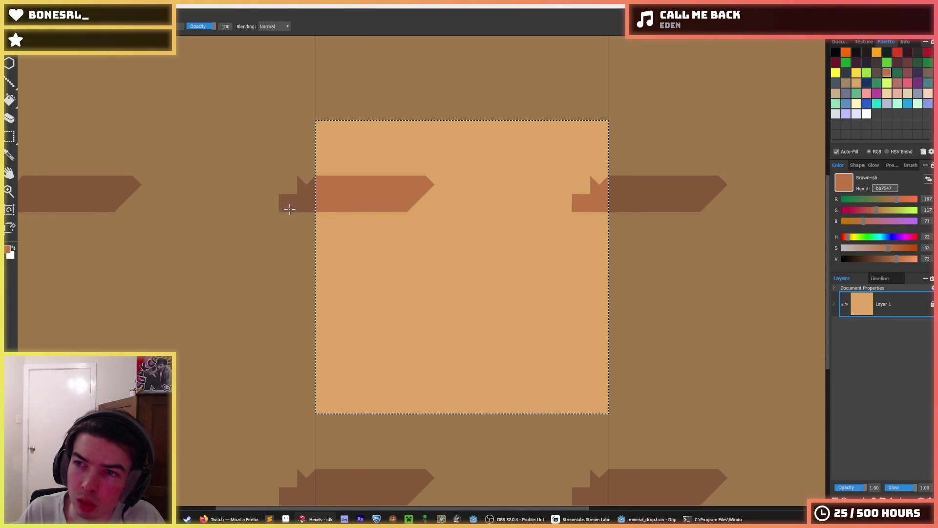
- Try grey and brownish-grey diagonal strokes over the band and undo them
{"action": "left_click", "coordinate": [927, 74]}
{"action": "mouse_move", "coordinate": [433, 179]}
{"action": "left_mouse_down"}
{"action": "mouse_move", "coordinate": [377, 197]}
{"action": "mouse_move", "coordinate": [440, 184]}
{"action": "mouse_move", "coordinate": [406, 242]}
{"action": "left_mouse_up"}
{"action": "key", "text": "ctrl+z"}
{"action": "left_click", "coordinate": [847, 83]}
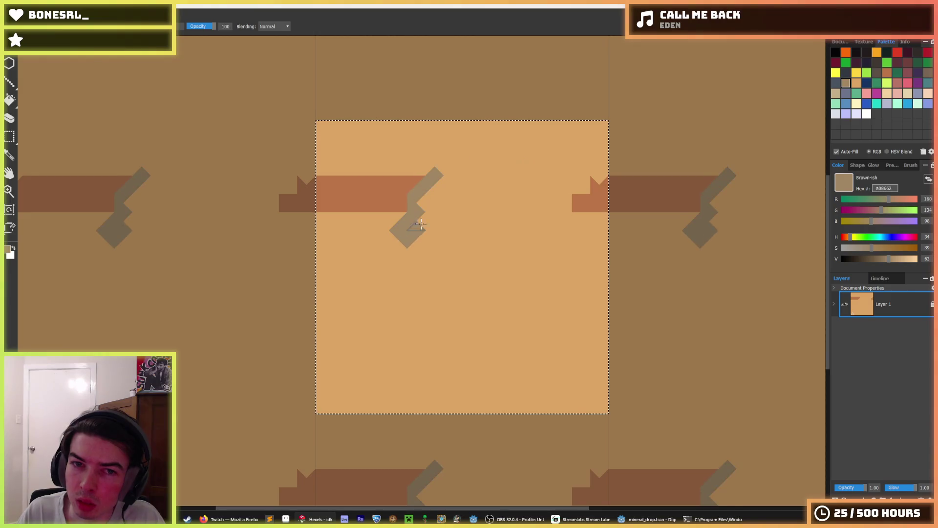
{"action": "left_click_drag", "start_coordinate": [439, 213], "coordinate": [359, 187]}
{"action": "key", "text": "g"}
{"action": "left_click", "coordinate": [393, 210]}
{"action": "key", "text": "b"}
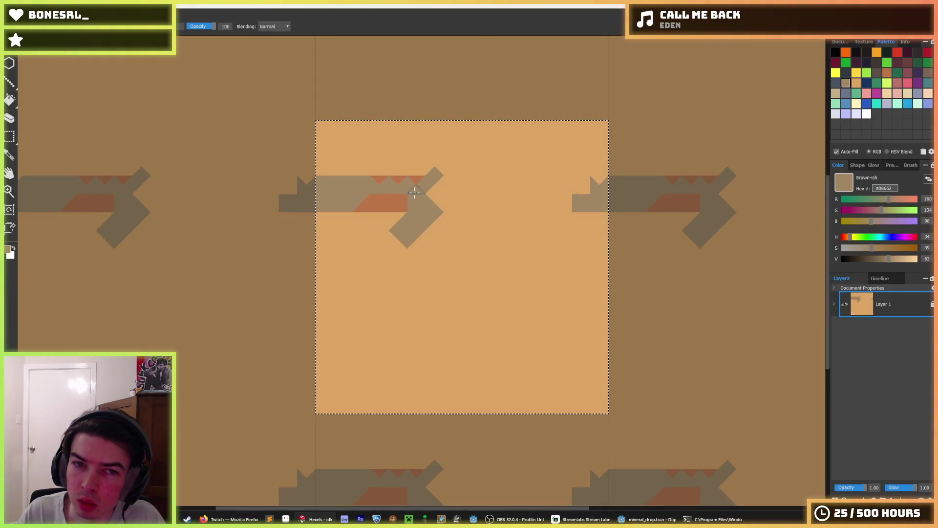
{"action": "key", "text": "ctrl+z"}
{"action": "key", "text": "ctrl+z"}
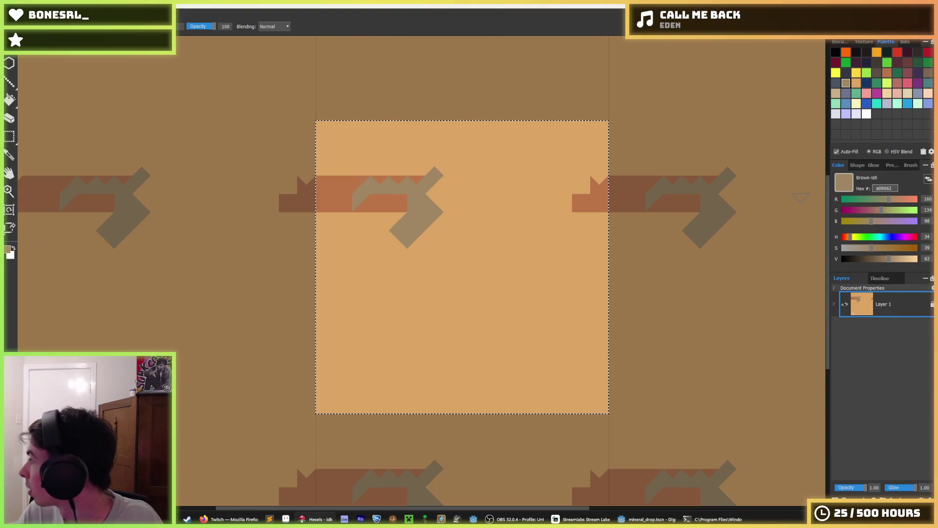
{"action": "key", "text": "ctrl+z"}
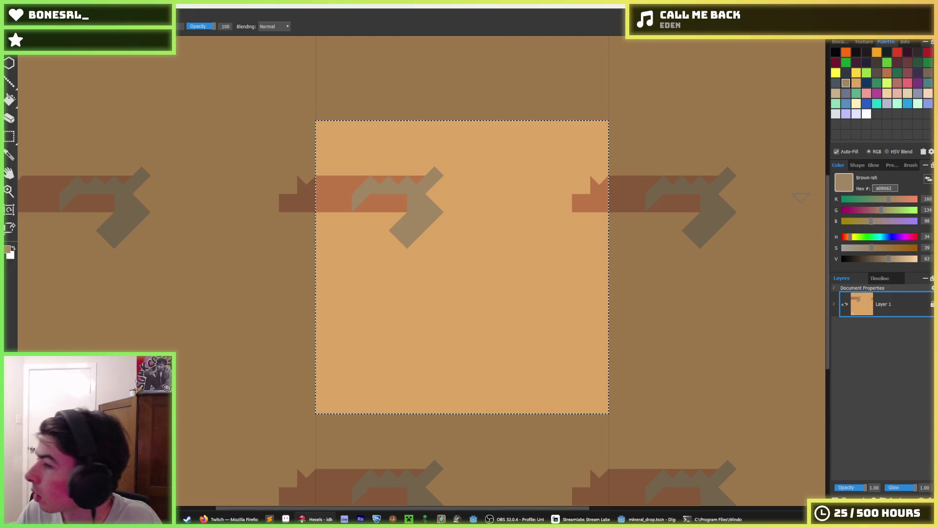
- Extend the dark brown band straight across the tile and paint out stray peaks and grey marks with sand
{"action": "left_click", "coordinate": [391, 200], "text": "alt"}
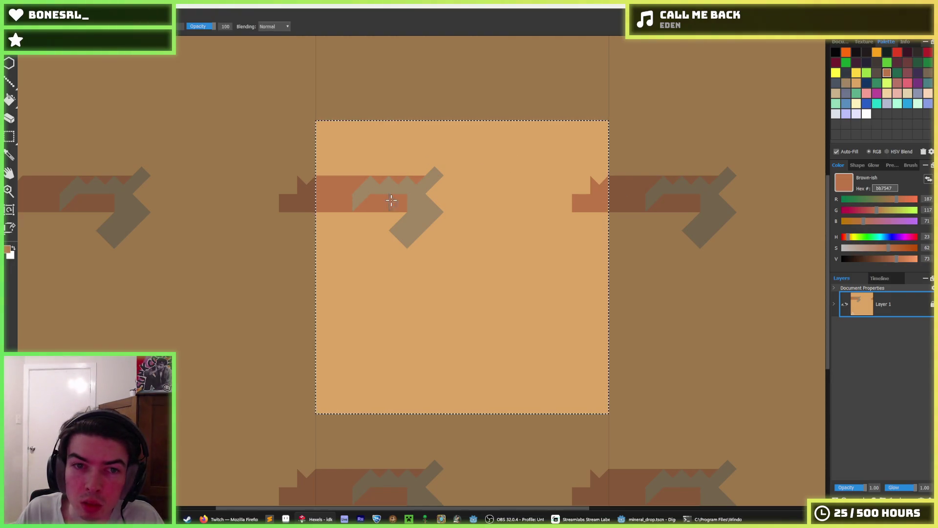
{"action": "mouse_move", "coordinate": [341, 200]}
{"action": "left_mouse_down"}
{"action": "mouse_move", "coordinate": [466, 185]}
{"action": "mouse_move", "coordinate": [422, 164]}
{"action": "mouse_move", "coordinate": [477, 206]}
{"action": "mouse_move", "coordinate": [453, 191]}
{"action": "mouse_move", "coordinate": [506, 179]}
{"action": "mouse_move", "coordinate": [513, 206]}
{"action": "mouse_move", "coordinate": [602, 197]}
{"action": "left_mouse_up"}
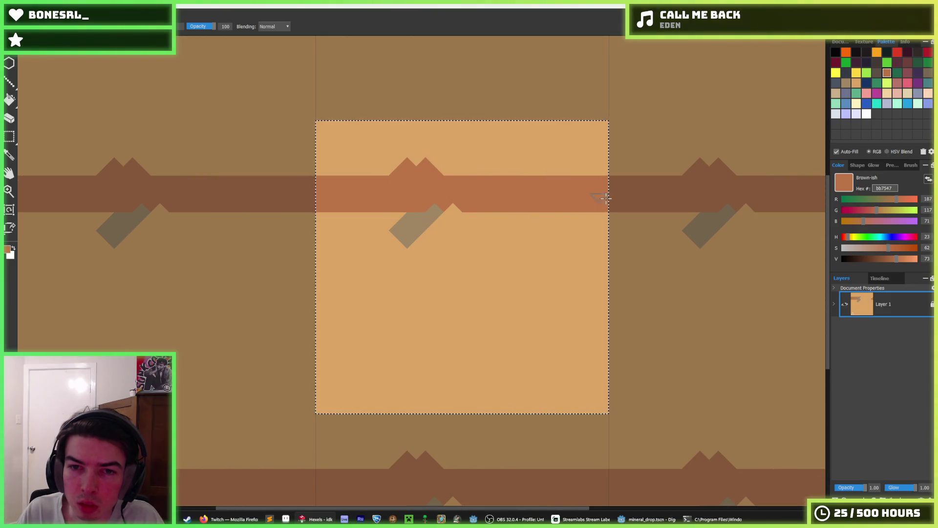
{"action": "left_click", "coordinate": [501, 224], "text": "alt"}
{"action": "left_click_drag", "start_coordinate": [444, 218], "coordinate": [379, 234]}
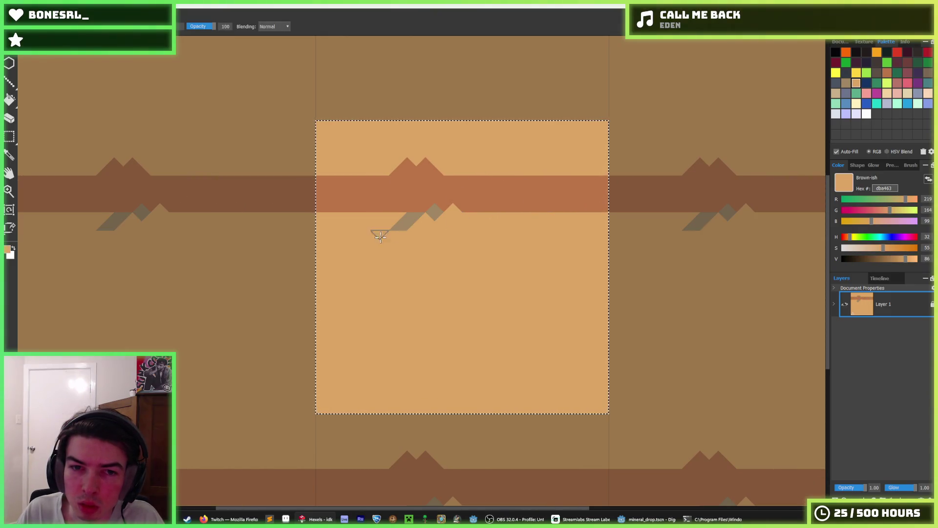
{"action": "left_click", "coordinate": [435, 209], "text": "alt"}
{"action": "left_click_drag", "start_coordinate": [435, 209], "coordinate": [424, 211]}
{"action": "left_click", "coordinate": [422, 221], "text": "alt"}
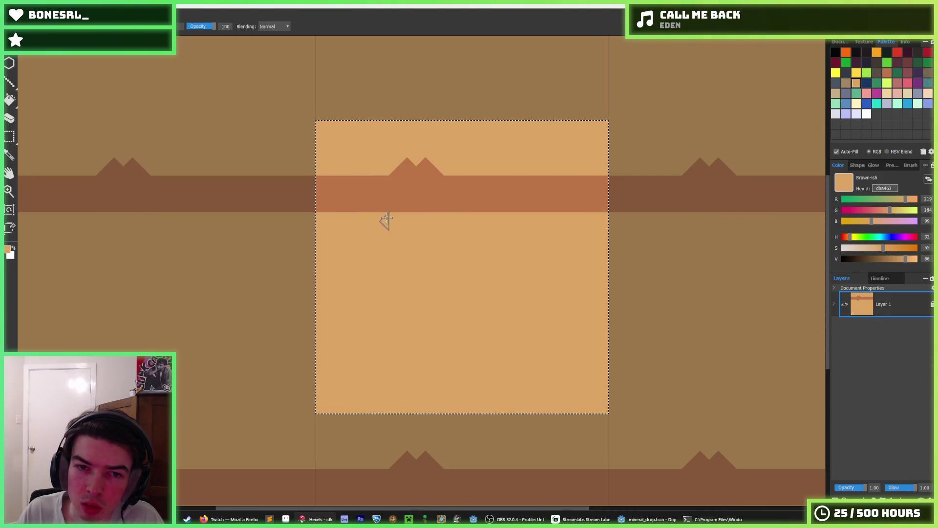
{"action": "left_click_drag", "start_coordinate": [437, 176], "coordinate": [382, 166]}
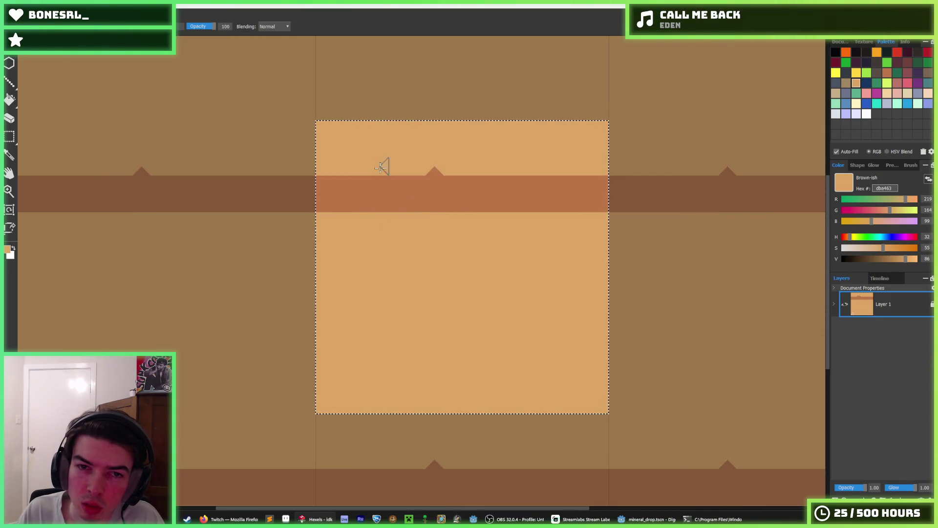
- Paint a solid second brown band lower on the tile and paint out its zigzag teeth
{"action": "left_click", "coordinate": [477, 192], "text": "alt"}
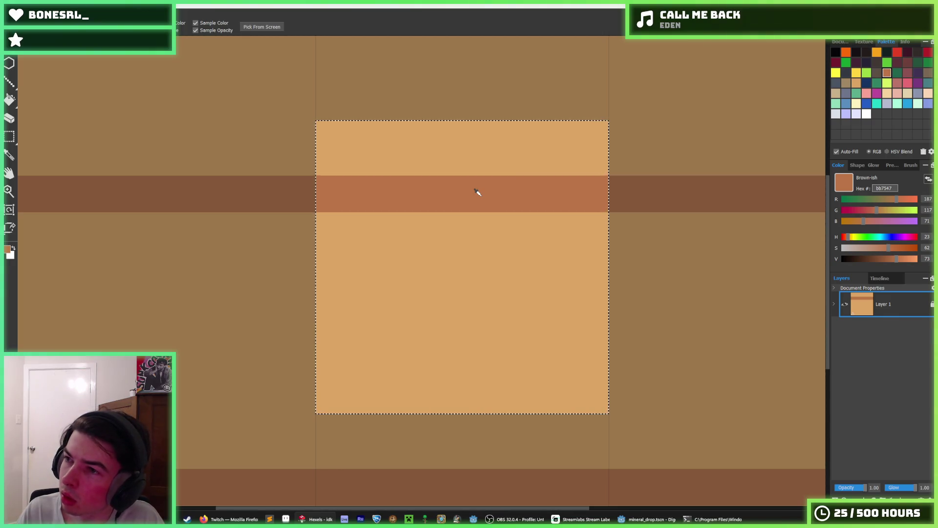
{"action": "key", "text": "alt"}
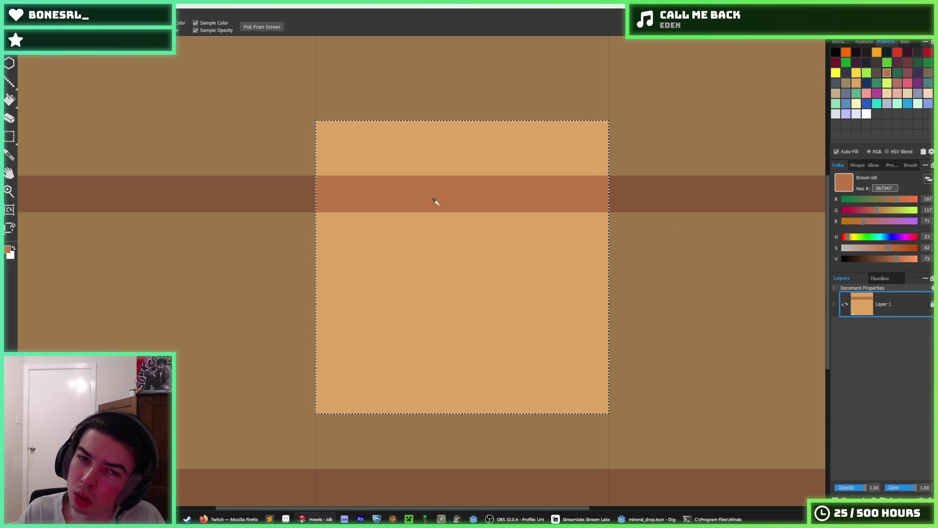
{"action": "left_click_drag", "start_coordinate": [346, 282], "coordinate": [623, 271]}
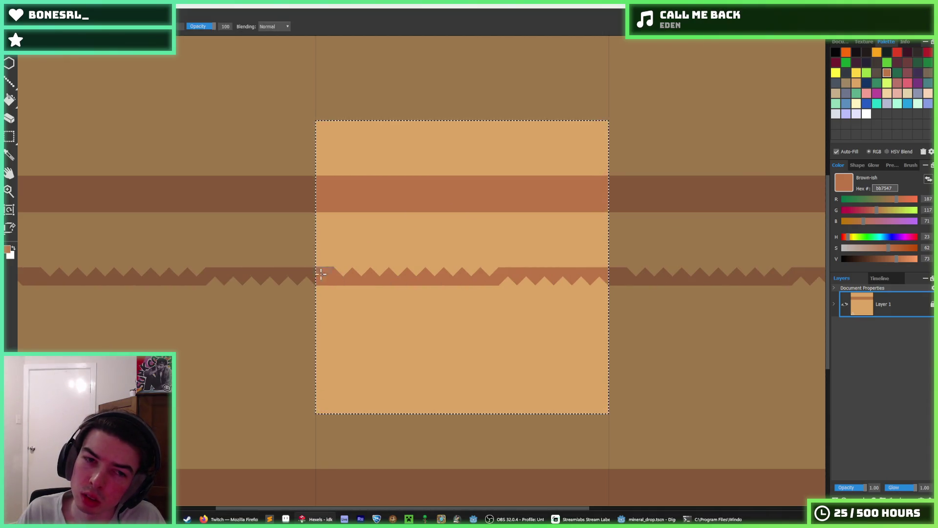
{"action": "mouse_move", "coordinate": [321, 273]}
{"action": "left_mouse_down"}
{"action": "mouse_move", "coordinate": [444, 272]}
{"action": "mouse_move", "coordinate": [383, 293]}
{"action": "mouse_move", "coordinate": [610, 283]}
{"action": "mouse_move", "coordinate": [367, 303]}
{"action": "mouse_move", "coordinate": [539, 295]}
{"action": "left_mouse_up"}
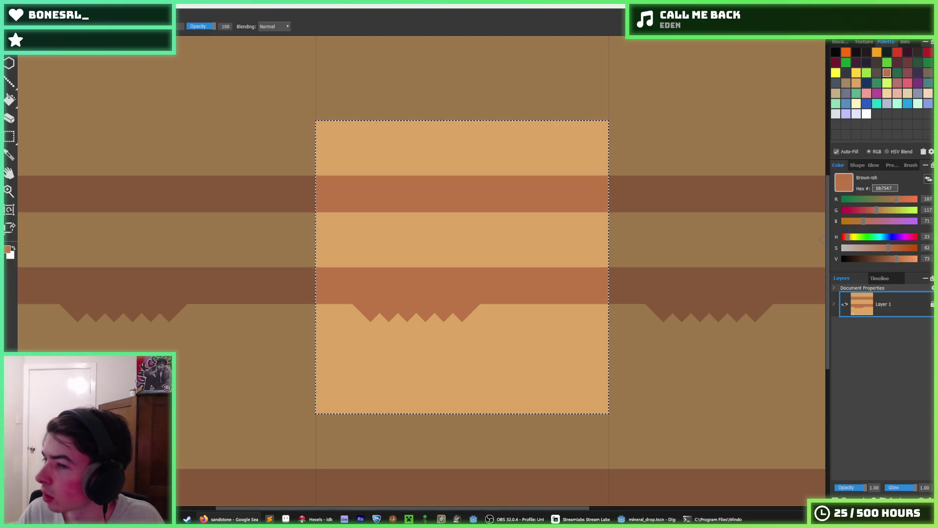
{"action": "left_click", "coordinate": [508, 321], "text": "alt"}
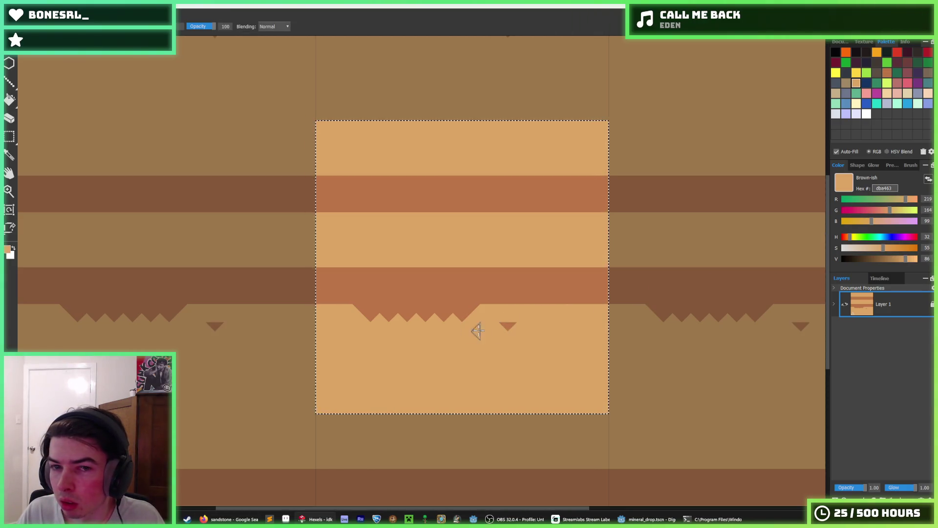
{"action": "left_click_drag", "start_coordinate": [518, 330], "coordinate": [458, 313]}
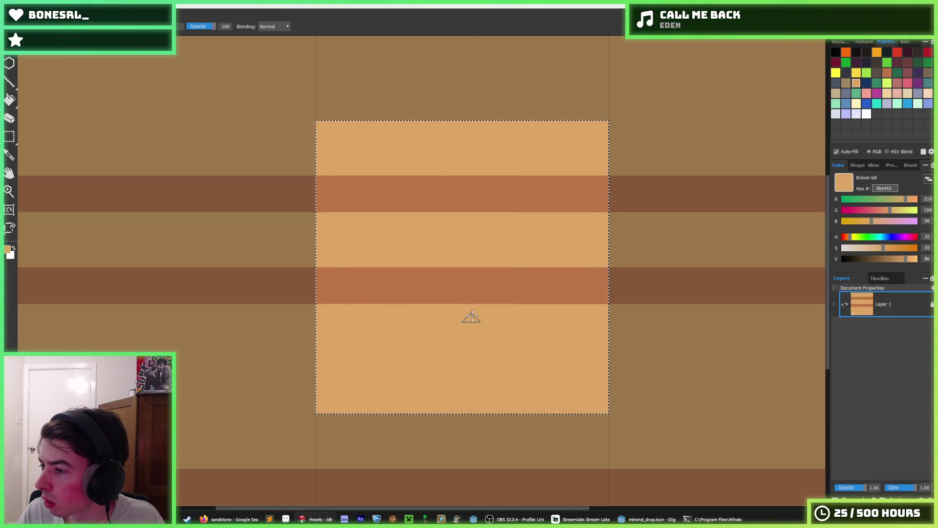
{"action": "scroll", "coordinate": [471, 315], "scroll_direction": "down", "scroll_amount": 3}
{"action": "scroll", "coordinate": [493, 302], "scroll_direction": "up", "scroll_amount": 3}
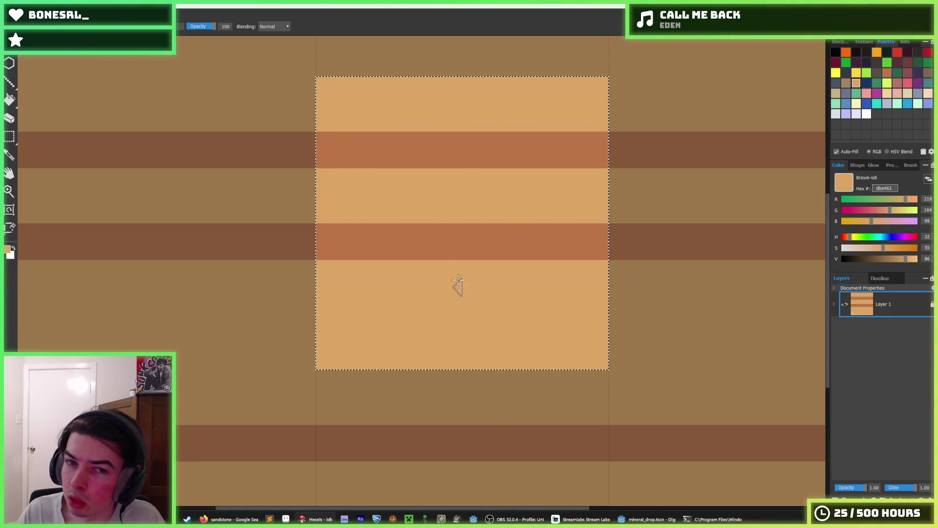
- Paint a third dark band across the lower tile, undoing a zigzag edge below it
{"action": "left_click", "coordinate": [407, 239], "text": "alt"}
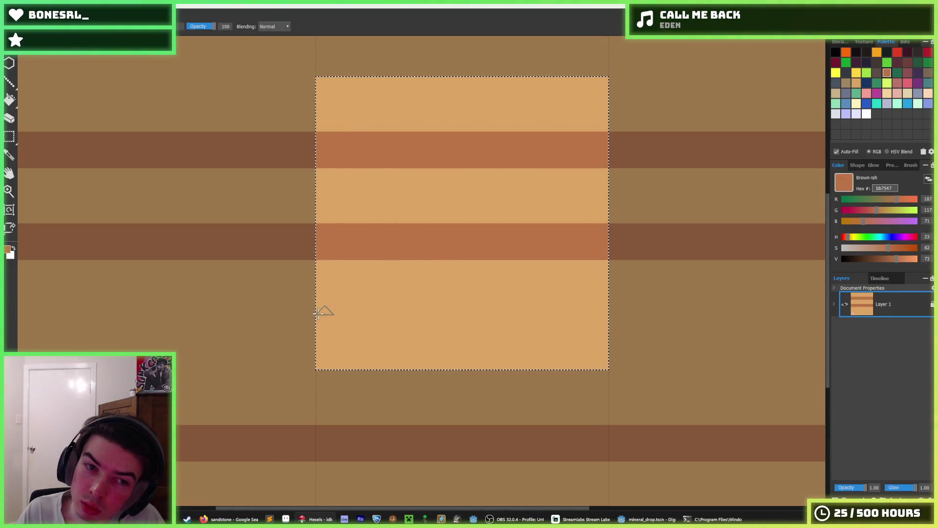
{"action": "mouse_move", "coordinate": [320, 314]}
{"action": "left_mouse_down"}
{"action": "mouse_move", "coordinate": [464, 300]}
{"action": "mouse_move", "coordinate": [609, 308]}
{"action": "left_mouse_up"}
{"action": "left_click", "coordinate": [555, 272], "text": "alt"}
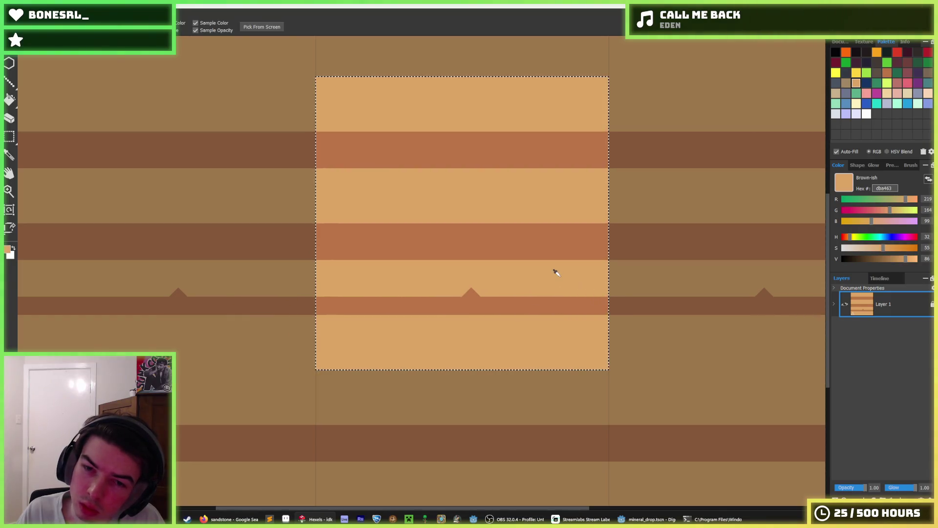
{"action": "left_click", "coordinate": [428, 307], "text": "alt"}
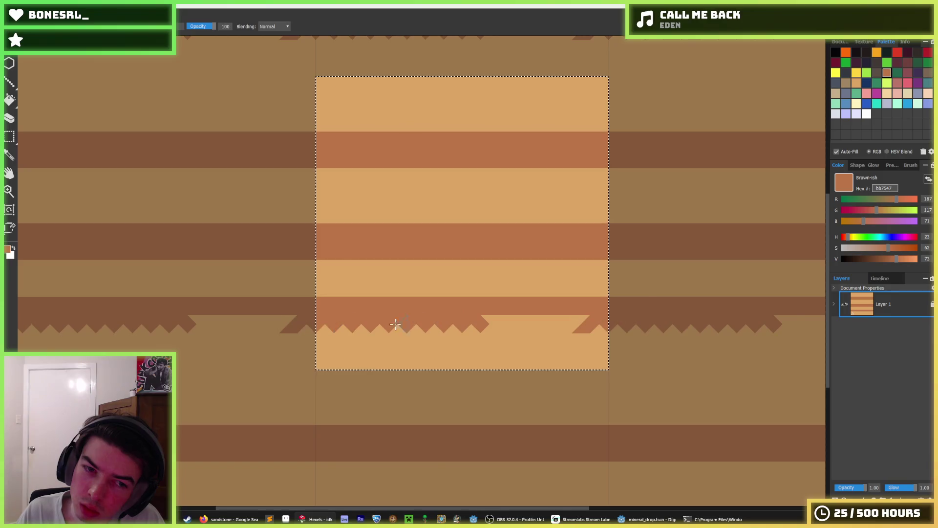
{"action": "left_click_drag", "start_coordinate": [322, 323], "coordinate": [535, 326]}
{"action": "key", "text": "ctrl+z"}
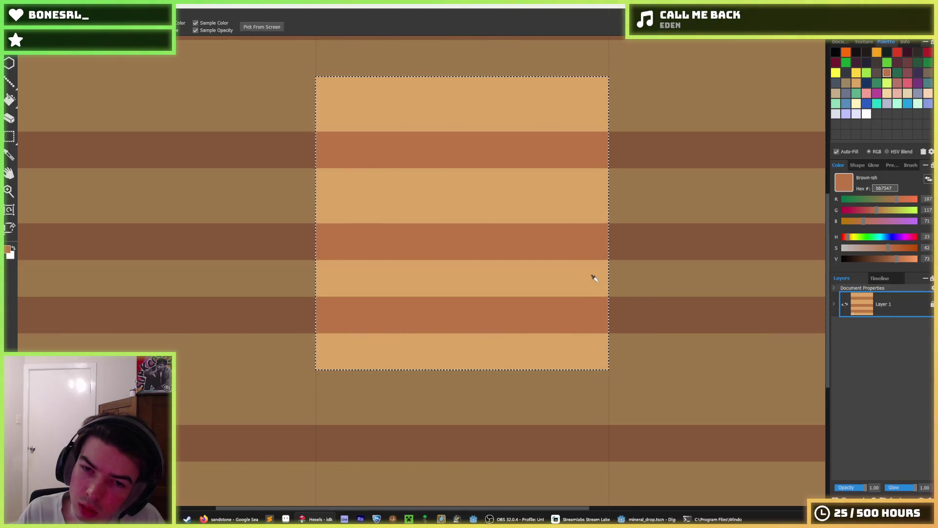
- Touch up the lower band's edge in tan and undo dark zigzag teeth under it
{"action": "left_click", "coordinate": [594, 278], "text": "alt"}
{"action": "mouse_move", "coordinate": [597, 308]}
{"action": "left_mouse_down"}
{"action": "mouse_move", "coordinate": [435, 299]}
{"action": "mouse_move", "coordinate": [564, 309]}
{"action": "left_mouse_up"}
{"action": "left_click", "coordinate": [611, 322], "text": "alt"}
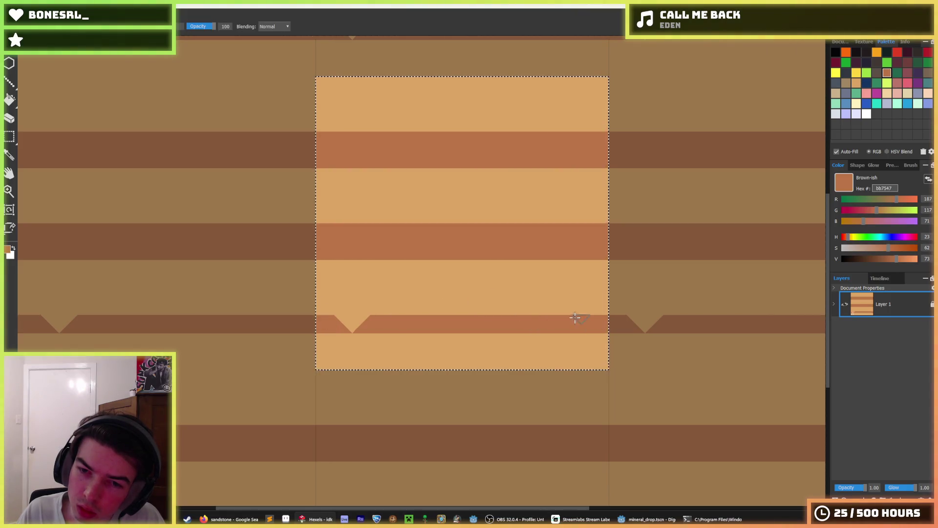
{"action": "mouse_move", "coordinate": [600, 339]}
{"action": "left_mouse_down"}
{"action": "mouse_move", "coordinate": [328, 339]}
{"action": "mouse_move", "coordinate": [403, 342]}
{"action": "left_mouse_up"}
{"action": "key", "text": "ctrl+z"}
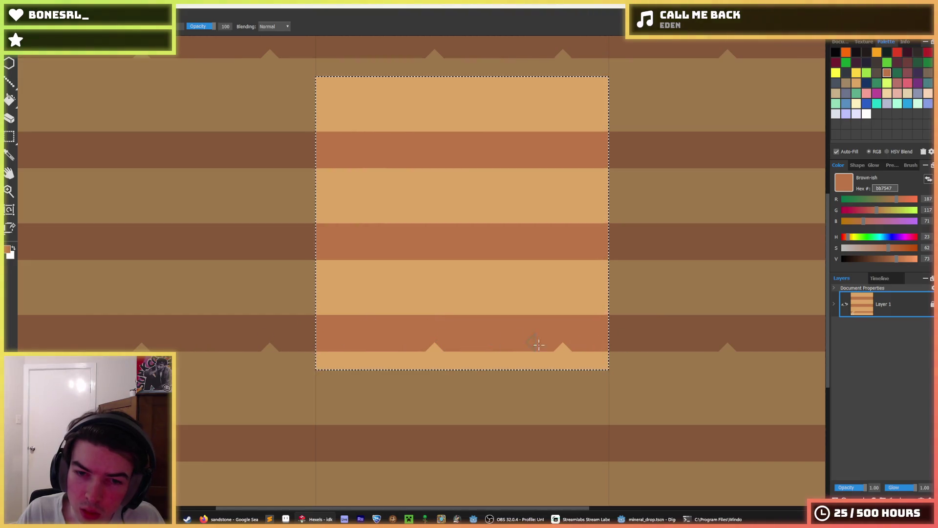
{"action": "scroll", "coordinate": [565, 306], "scroll_direction": "down", "scroll_amount": 2}
{"action": "scroll", "coordinate": [548, 284], "scroll_direction": "down", "scroll_amount": 1}
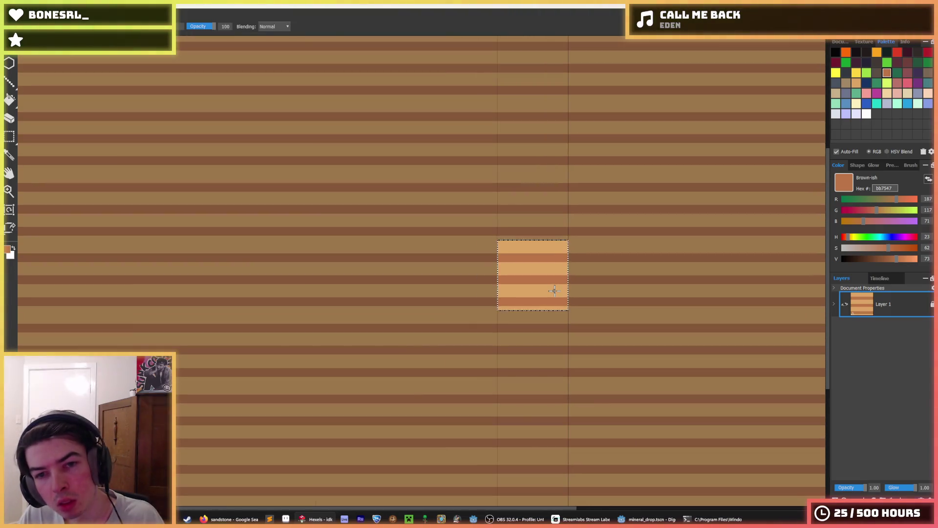
{"action": "scroll", "coordinate": [539, 278], "scroll_direction": "up", "scroll_amount": 2}
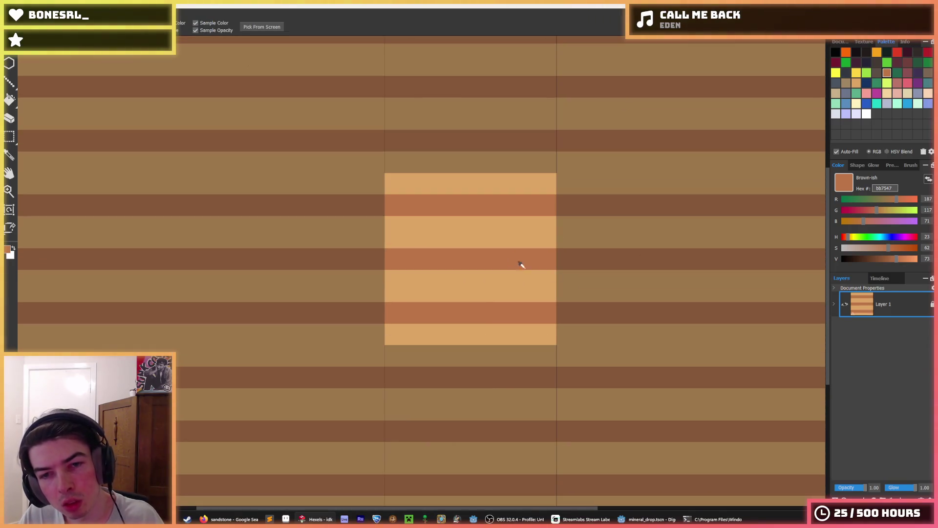
- Paint a light tan band then a dark brown band lower in the tile, undoing a stray zigzag edge
{"action": "key", "text": "alt"}
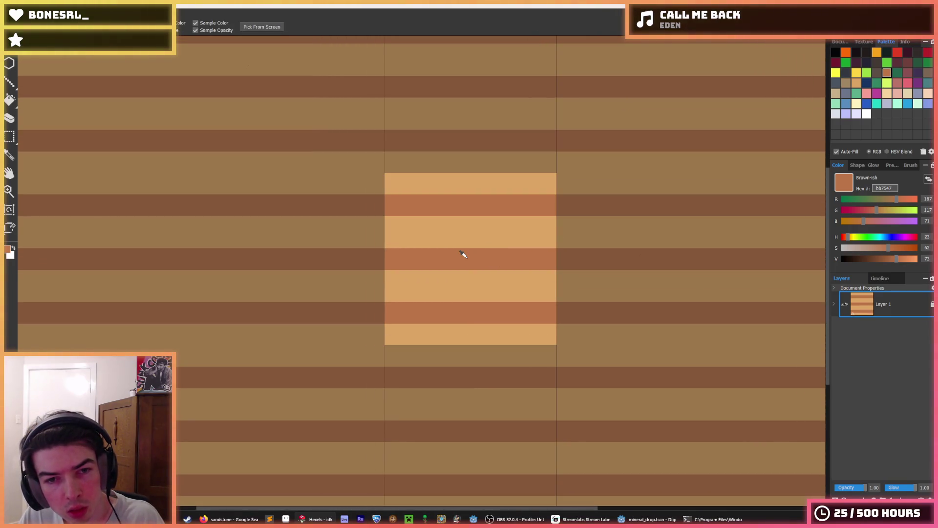
{"action": "key", "text": "alt"}
{"action": "key", "text": "alt"}
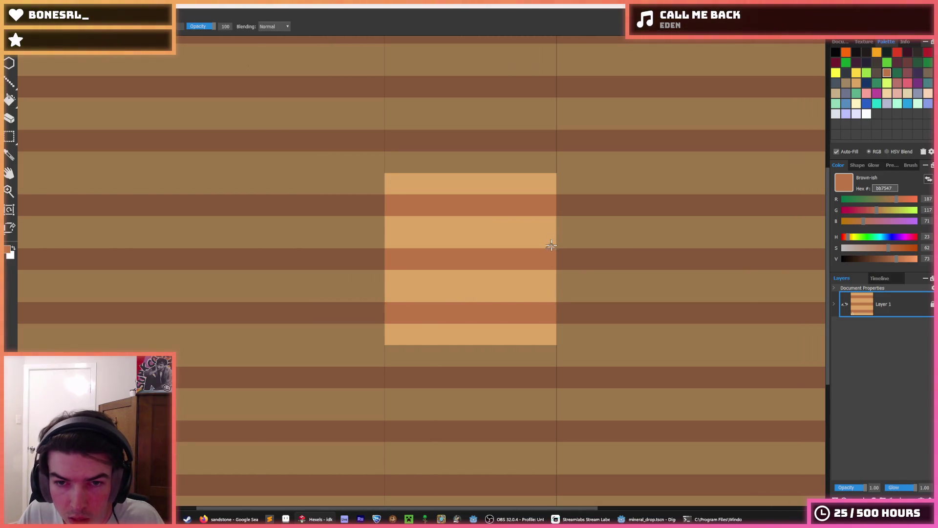
{"action": "left_click_drag", "start_coordinate": [549, 245], "coordinate": [410, 246]}
{"action": "key", "text": "ctrl+z"}
{"action": "key", "text": "ctrl+z"}
{"action": "key", "text": "ctrl+z"}
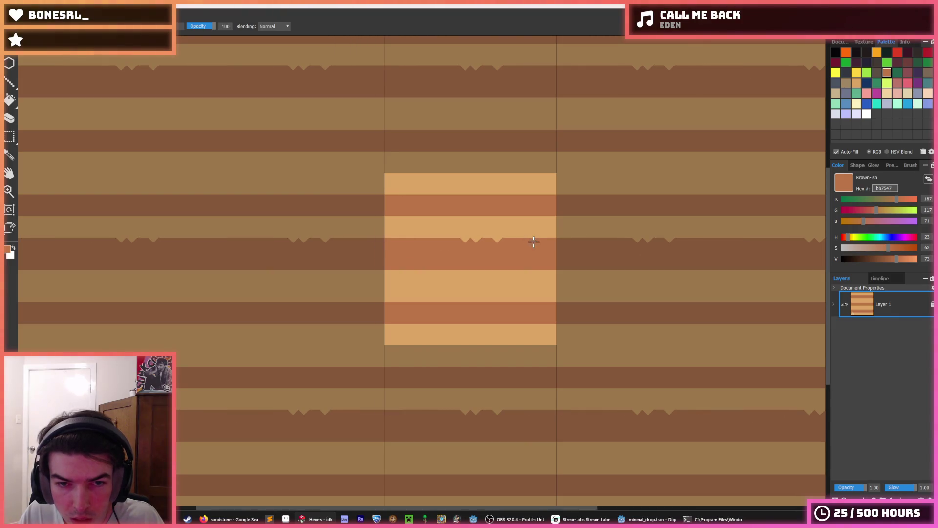
{"action": "left_click", "coordinate": [555, 268], "text": "alt"}
{"action": "left_click_drag", "start_coordinate": [554, 264], "coordinate": [407, 264]}
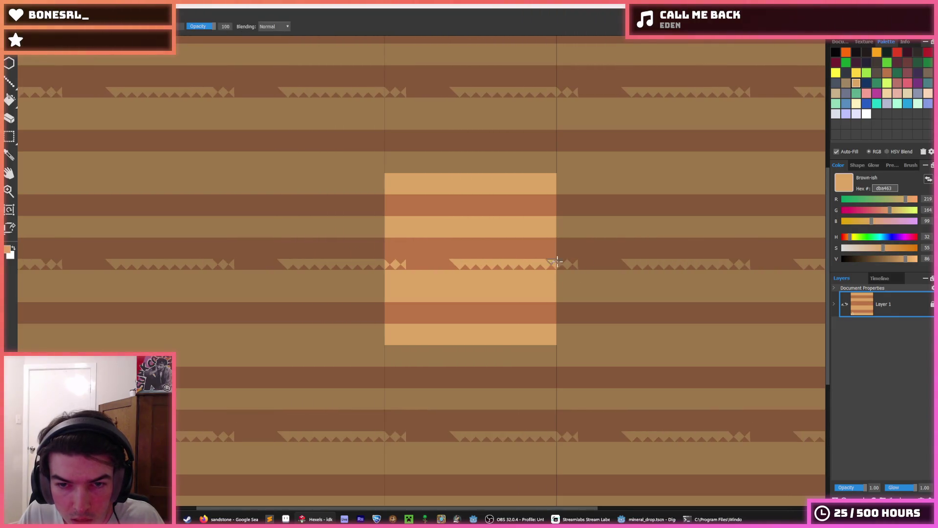
{"action": "left_click", "coordinate": [400, 310], "text": "alt"}
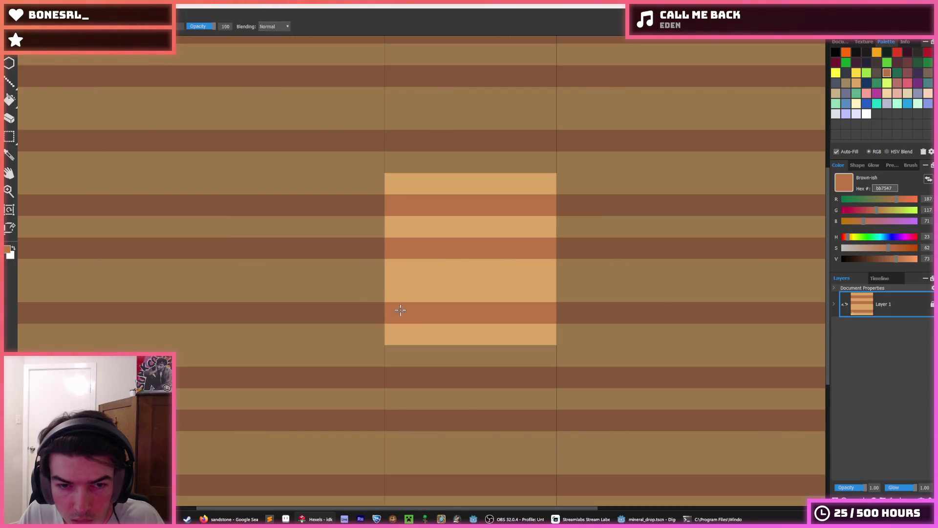
{"action": "mouse_move", "coordinate": [400, 310]}
{"action": "left_mouse_down"}
{"action": "mouse_move", "coordinate": [328, 295]}
{"action": "mouse_move", "coordinate": [508, 291]}
{"action": "mouse_move", "coordinate": [357, 291]}
{"action": "left_mouse_up"}
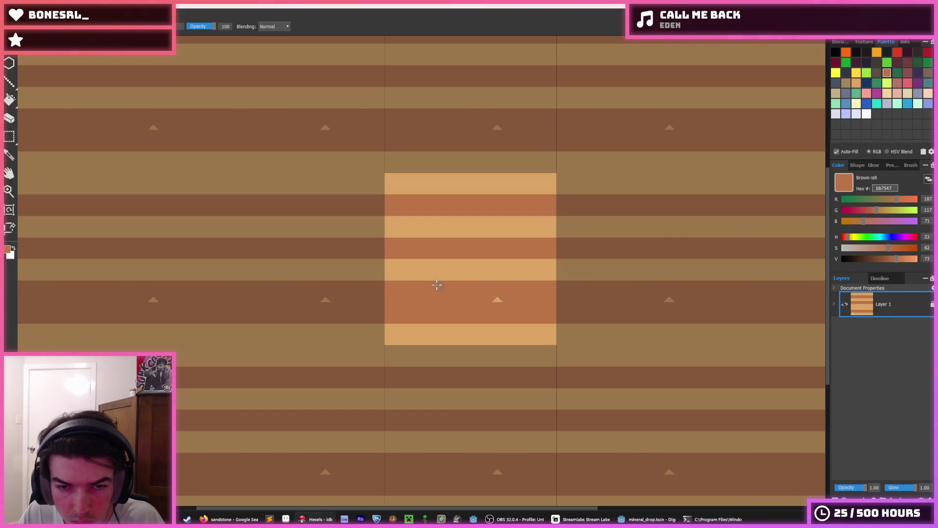
- Add another tan band and a dark brown band along the tile's bottom edge, covering leftover zigzag teeth
{"action": "left_click", "coordinate": [549, 329], "text": "alt"}
{"action": "mouse_move", "coordinate": [549, 329]}
{"action": "left_mouse_down"}
{"action": "mouse_move", "coordinate": [565, 315]}
{"action": "mouse_move", "coordinate": [384, 305]}
{"action": "mouse_move", "coordinate": [456, 319]}
{"action": "left_mouse_up"}
{"action": "left_click", "coordinate": [399, 297], "text": "alt"}
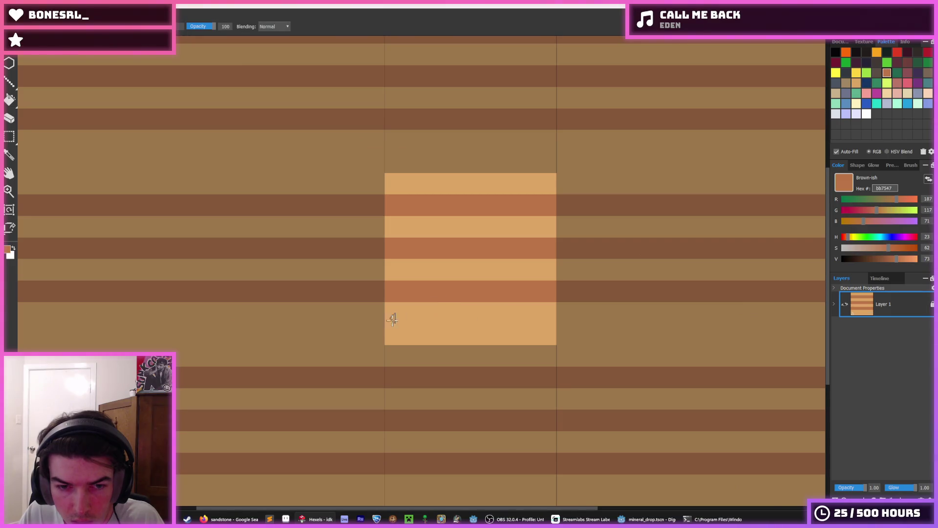
{"action": "mouse_move", "coordinate": [389, 318]}
{"action": "left_mouse_down"}
{"action": "mouse_move", "coordinate": [469, 330]}
{"action": "mouse_move", "coordinate": [462, 338]}
{"action": "mouse_move", "coordinate": [390, 338]}
{"action": "mouse_move", "coordinate": [509, 326]}
{"action": "mouse_move", "coordinate": [425, 329]}
{"action": "mouse_move", "coordinate": [528, 343]}
{"action": "mouse_move", "coordinate": [420, 348]}
{"action": "left_mouse_up"}
{"action": "left_click", "coordinate": [469, 314], "text": "alt"}
{"action": "left_click", "coordinate": [439, 340], "text": "alt"}
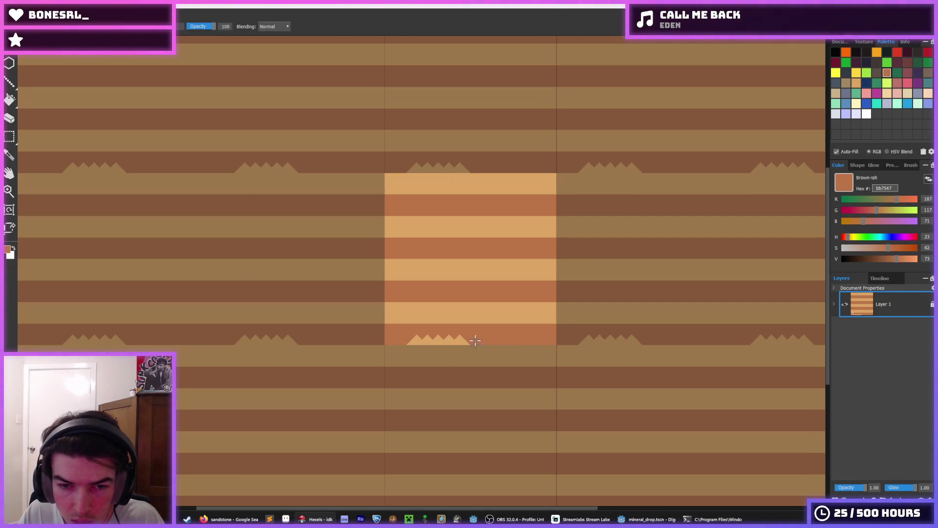
{"action": "left_click_drag", "start_coordinate": [473, 339], "coordinate": [384, 338]}
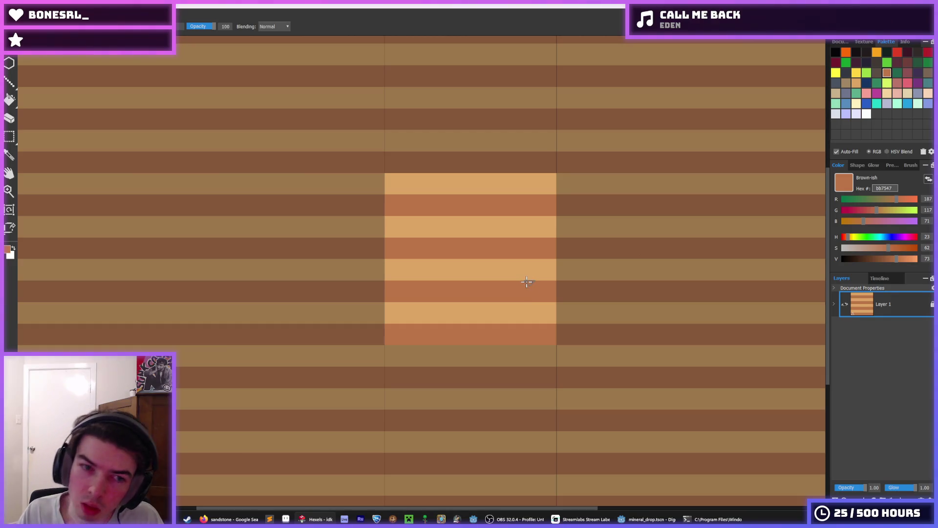
{"action": "scroll", "coordinate": [520, 279], "scroll_direction": "down", "scroll_amount": 2}
{"action": "scroll", "coordinate": [506, 275], "scroll_direction": "down", "scroll_amount": 3}
{"action": "scroll", "coordinate": [500, 280], "scroll_direction": "down", "scroll_amount": 2}
{"action": "scroll", "coordinate": [513, 282], "scroll_direction": "up", "scroll_amount": 2}
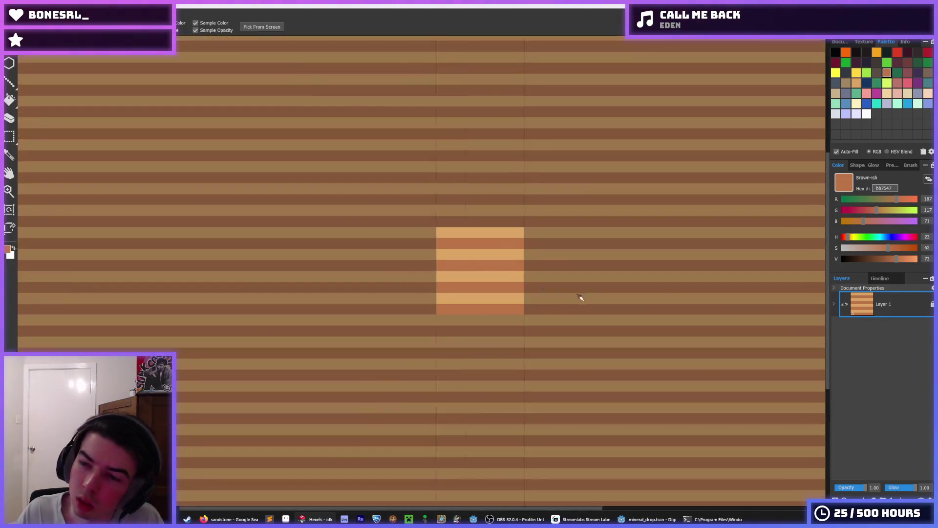
{"action": "scroll", "coordinate": [557, 297], "scroll_direction": "up", "scroll_amount": 2}
{"action": "scroll", "coordinate": [499, 272], "scroll_direction": "up", "scroll_amount": 2}
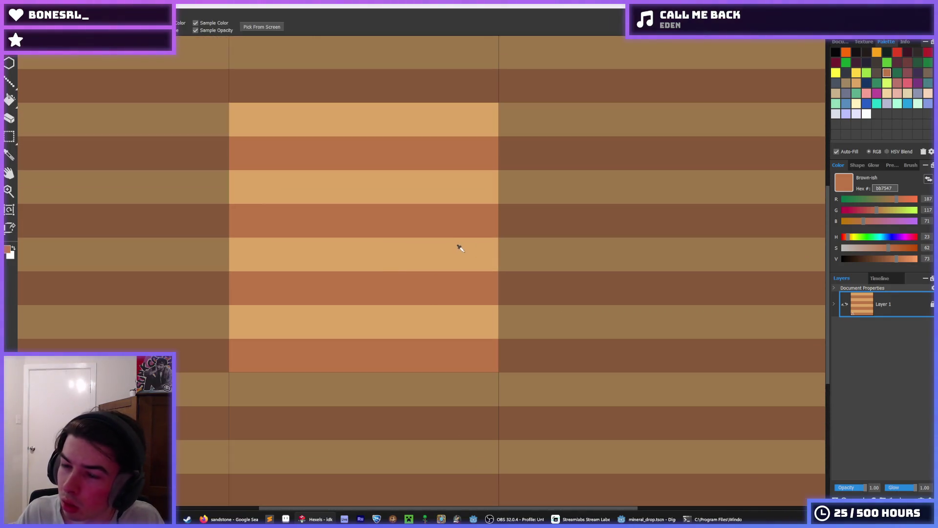
- Choose a sandy cream swatch and paint a light band across the middle stripe, undoing two bad strokes
{"action": "left_click", "coordinate": [856, 104]}
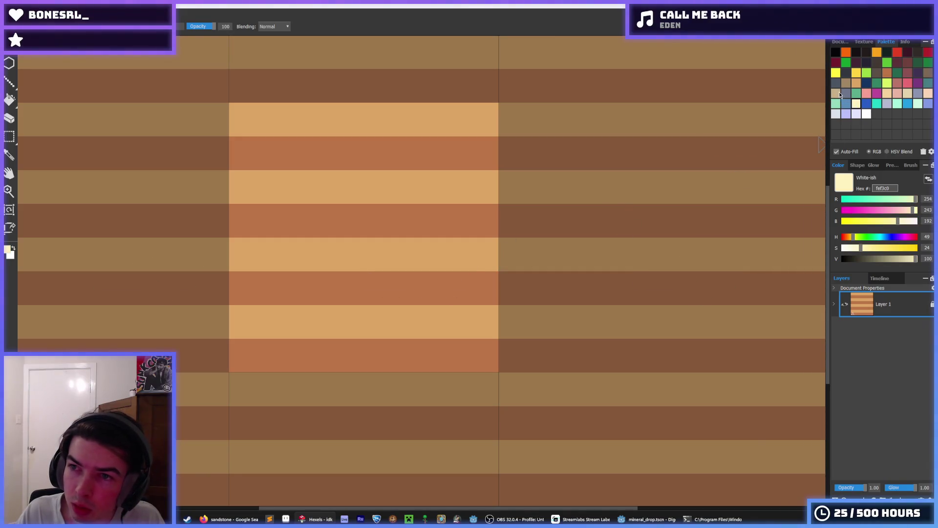
{"action": "left_click", "coordinate": [887, 93]}
{"action": "left_click_drag", "start_coordinate": [352, 269], "coordinate": [423, 268]}
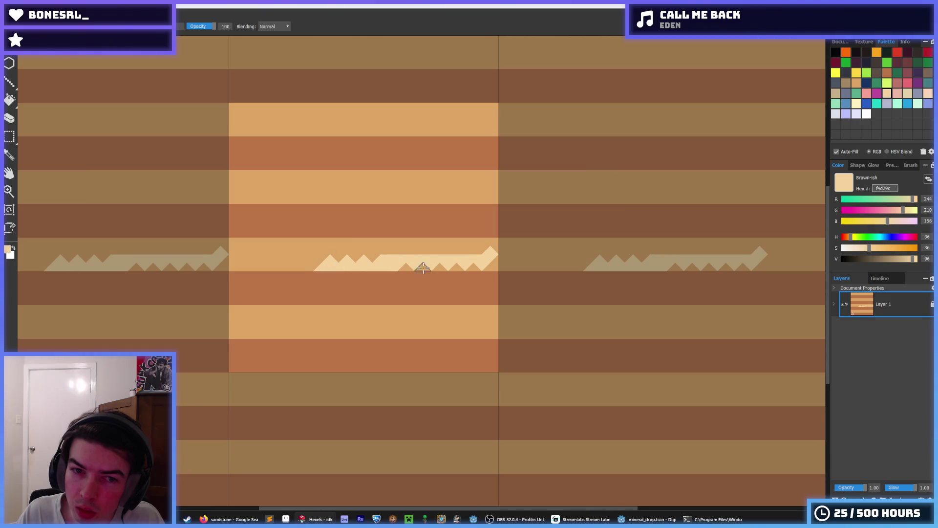
{"action": "key", "text": "ctrl+z"}
{"action": "left_click_drag", "start_coordinate": [488, 261], "coordinate": [326, 278]}
{"action": "key", "text": "ctrl+z"}
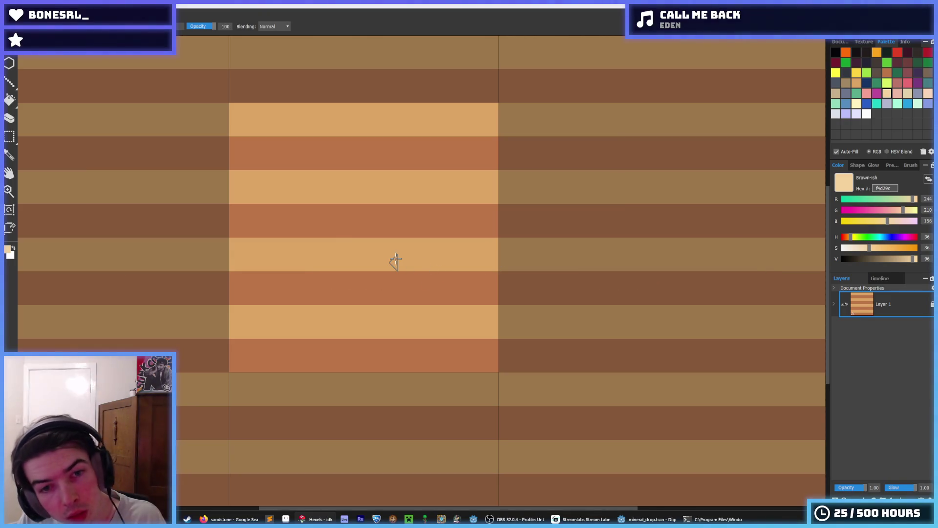
{"action": "mouse_move", "coordinate": [494, 245]}
{"action": "left_mouse_down"}
{"action": "mouse_move", "coordinate": [504, 250]}
{"action": "mouse_move", "coordinate": [214, 246]}
{"action": "mouse_move", "coordinate": [189, 266]}
{"action": "left_mouse_up"}
- Paint a thin cream band higher up, cover the dark zigzag on the tan stripe, and fill notches above the light stripe
{"action": "left_click", "coordinate": [269, 257]}
{"action": "scroll", "coordinate": [440, 256], "scroll_direction": "down", "scroll_amount": 2}
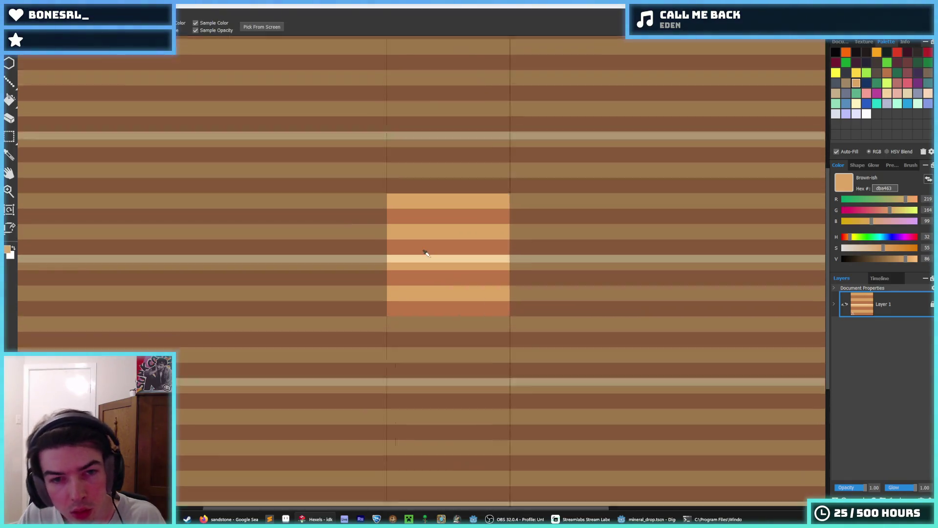
{"action": "scroll", "coordinate": [418, 256], "scroll_direction": "up", "scroll_amount": 3}
{"action": "left_click", "coordinate": [407, 257], "text": "alt"}
{"action": "mouse_move", "coordinate": [323, 239]}
{"action": "left_mouse_down"}
{"action": "mouse_move", "coordinate": [407, 241]}
{"action": "mouse_move", "coordinate": [247, 234]}
{"action": "mouse_move", "coordinate": [325, 236]}
{"action": "mouse_move", "coordinate": [136, 247]}
{"action": "mouse_move", "coordinate": [210, 235]}
{"action": "mouse_move", "coordinate": [176, 249]}
{"action": "left_mouse_up"}
{"action": "left_click", "coordinate": [189, 255], "text": "alt"}
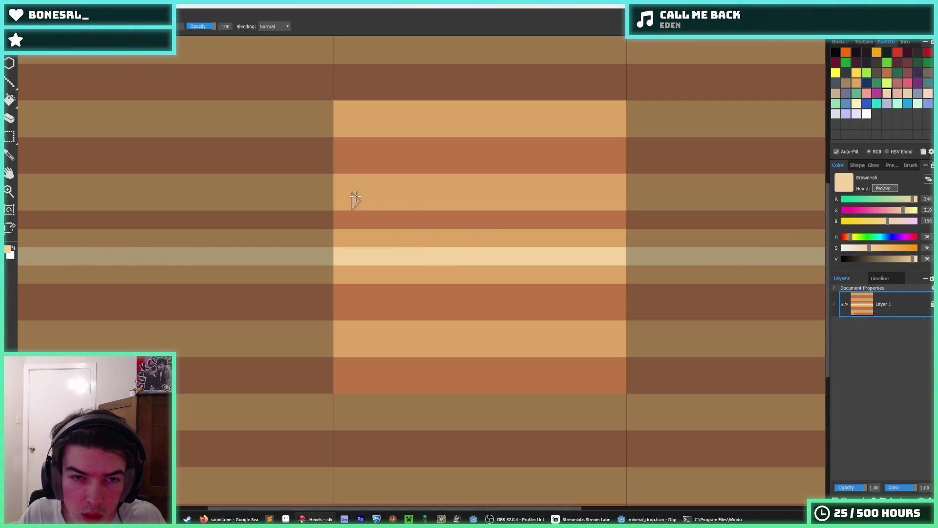
{"action": "mouse_move", "coordinate": [354, 199]}
{"action": "left_mouse_down"}
{"action": "mouse_move", "coordinate": [425, 183]}
{"action": "mouse_move", "coordinate": [81, 183]}
{"action": "left_mouse_up"}
{"action": "key", "text": "ctrl+z"}
{"action": "mouse_move", "coordinate": [562, 167]}
{"action": "left_mouse_down"}
{"action": "mouse_move", "coordinate": [464, 173]}
{"action": "mouse_move", "coordinate": [366, 164]}
{"action": "mouse_move", "coordinate": [391, 161]}
{"action": "mouse_move", "coordinate": [229, 162]}
{"action": "left_mouse_up"}
{"action": "left_click", "coordinate": [497, 169], "text": "alt"}
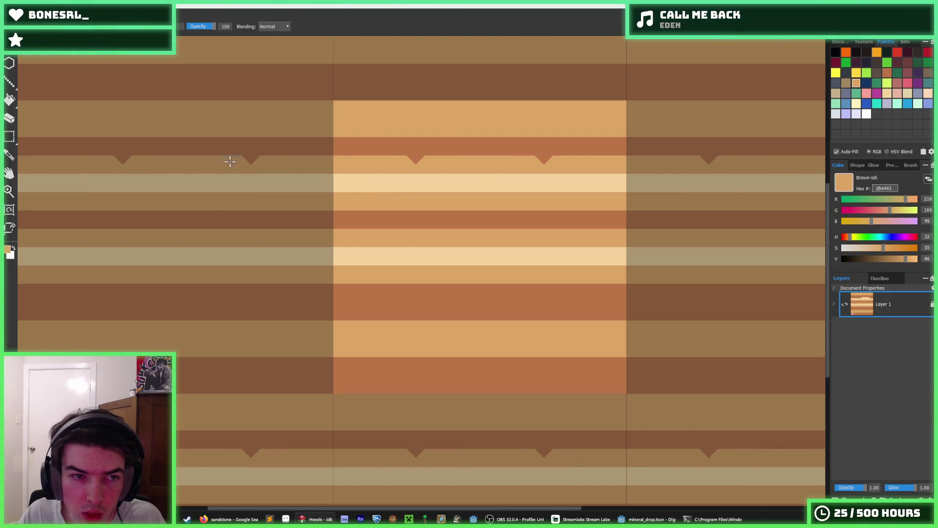
{"action": "left_click", "coordinate": [400, 179], "text": "alt"}
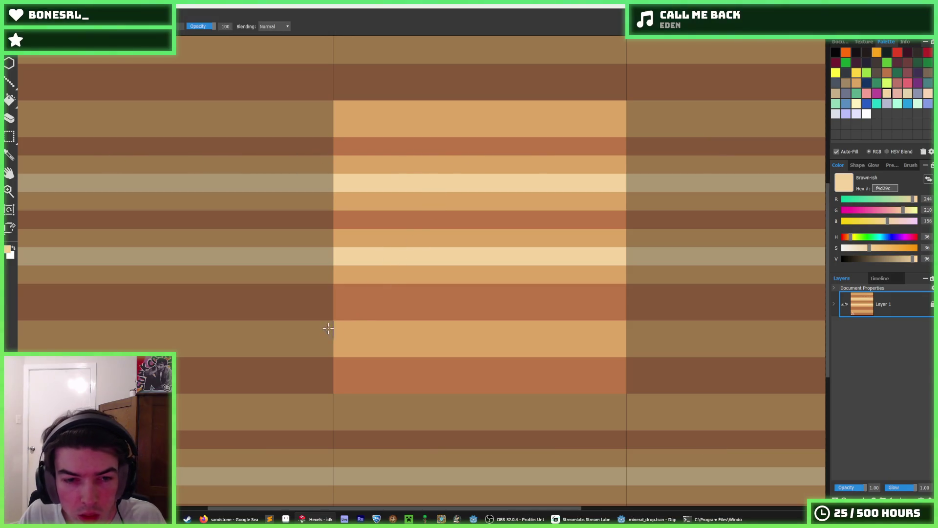
- Trial cream peaks and tan notches along the lower cream band, alternating sampled colours
{"action": "left_click_drag", "start_coordinate": [132, 334], "coordinate": [22, 334]}
{"action": "left_click_drag", "start_coordinate": [187, 319], "coordinate": [64, 335]}
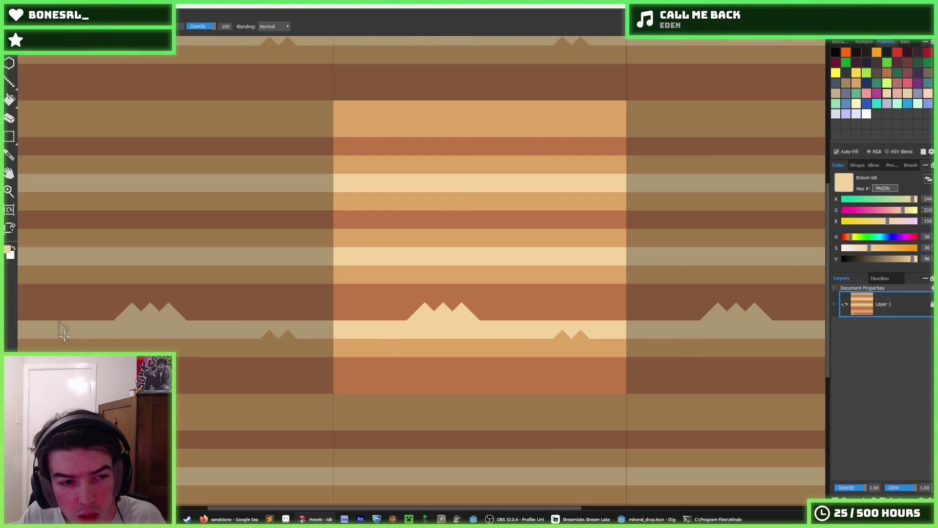
{"action": "left_click", "coordinate": [382, 303], "text": "alt"}
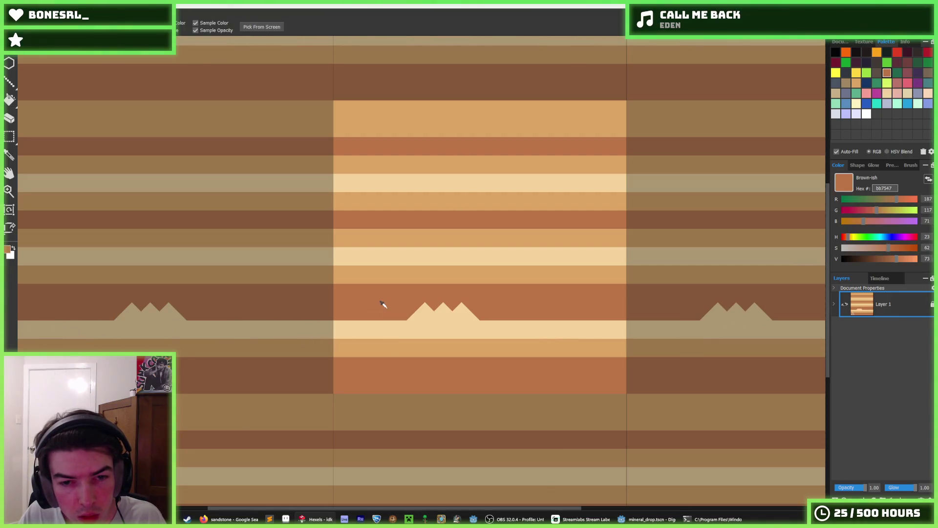
{"action": "left_click", "coordinate": [426, 343], "text": "alt"}
{"action": "left_click_drag", "start_coordinate": [477, 312], "coordinate": [112, 310]}
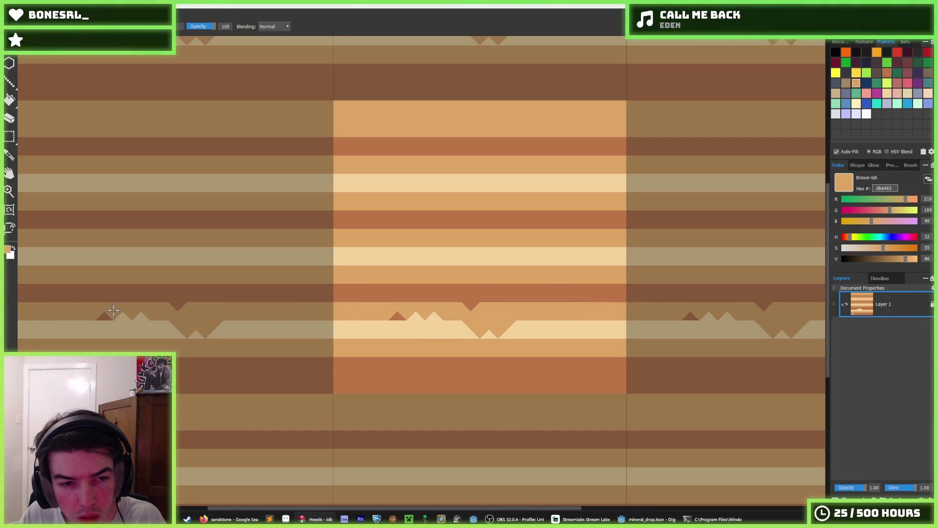
{"action": "left_click", "coordinate": [268, 329], "text": "alt"}
{"action": "left_click_drag", "start_coordinate": [214, 328], "coordinate": [138, 328]}
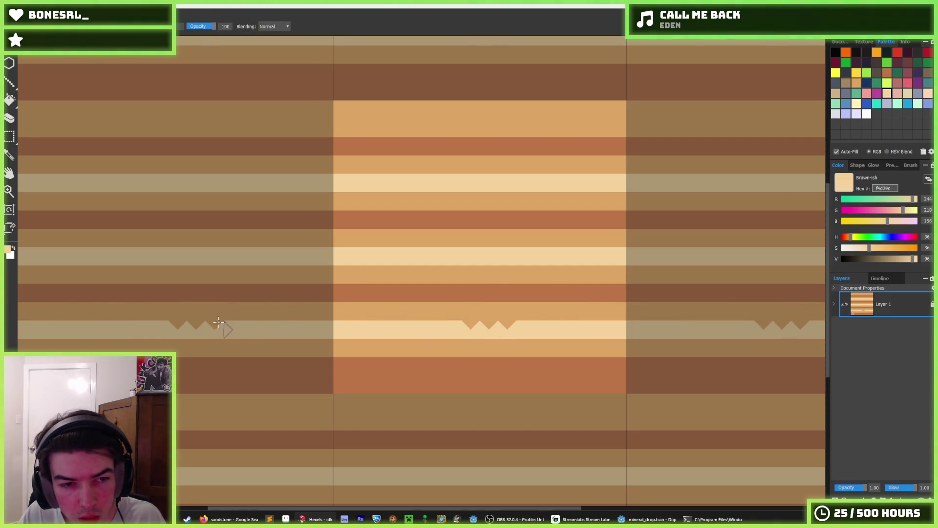
{"action": "scroll", "coordinate": [434, 315], "scroll_direction": "down", "scroll_amount": 3}
{"action": "scroll", "coordinate": [506, 325], "scroll_direction": "down", "scroll_amount": 2}
{"action": "scroll", "coordinate": [505, 325], "scroll_direction": "up", "scroll_amount": 3}
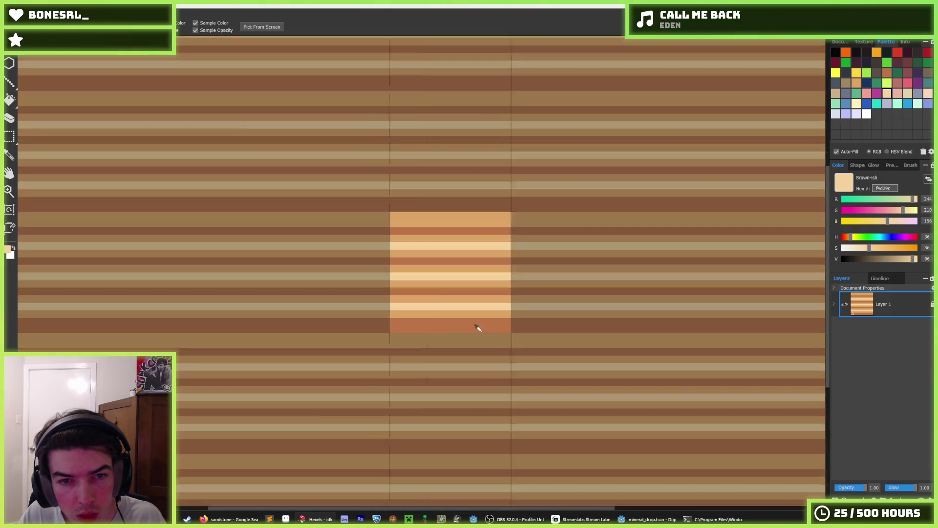
{"action": "scroll", "coordinate": [477, 327], "scroll_direction": "up", "scroll_amount": 2}
- Paint a trial jagged tan edge along the stripe at the tile's top-bottom seam
{"action": "left_click_drag", "start_coordinate": [337, 338], "coordinate": [194, 346]}
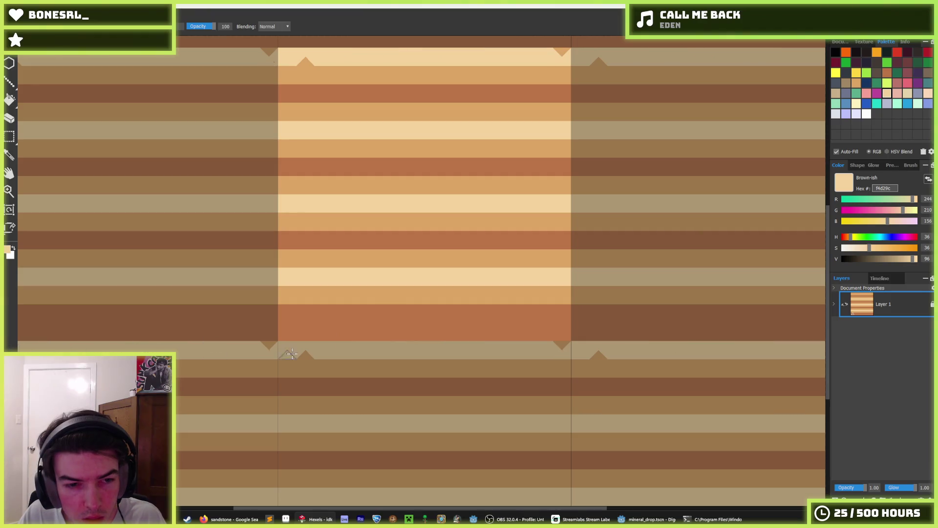
{"action": "left_click", "coordinate": [330, 355], "text": "alt"}
{"action": "left_click_drag", "start_coordinate": [351, 332], "coordinate": [33, 331]}
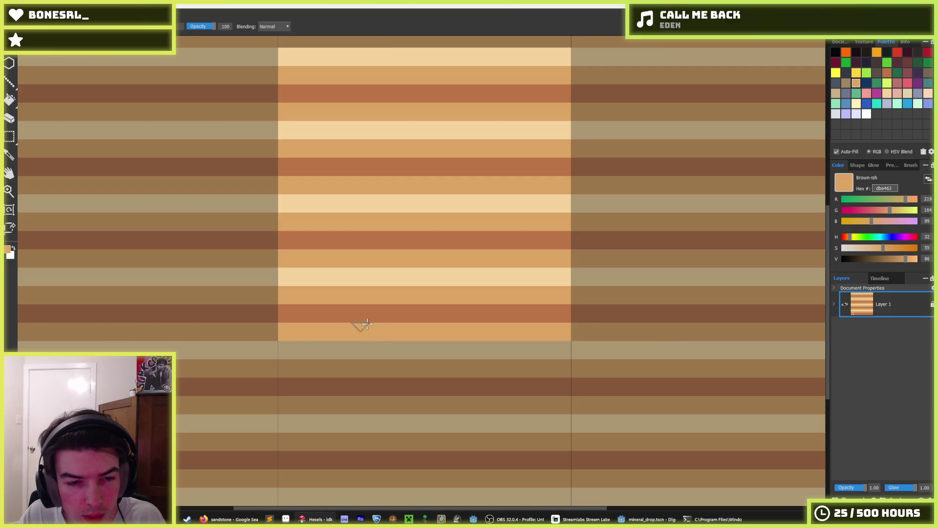
{"action": "scroll", "coordinate": [519, 308], "scroll_direction": "down", "scroll_amount": 4}
{"action": "scroll", "coordinate": [520, 308], "scroll_direction": "up", "scroll_amount": 2}
{"action": "scroll", "coordinate": [513, 304], "scroll_direction": "up", "scroll_amount": 2}
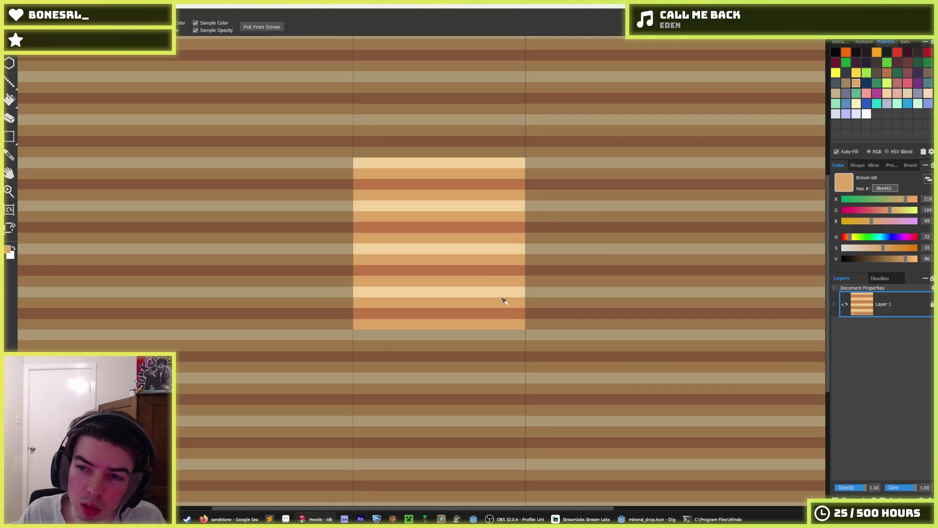
{"action": "scroll", "coordinate": [504, 301], "scroll_direction": "down", "scroll_amount": 1}
{"action": "scroll", "coordinate": [480, 293], "scroll_direction": "up", "scroll_amount": 2}
{"action": "scroll", "coordinate": [444, 281], "scroll_direction": "up", "scroll_amount": 1}
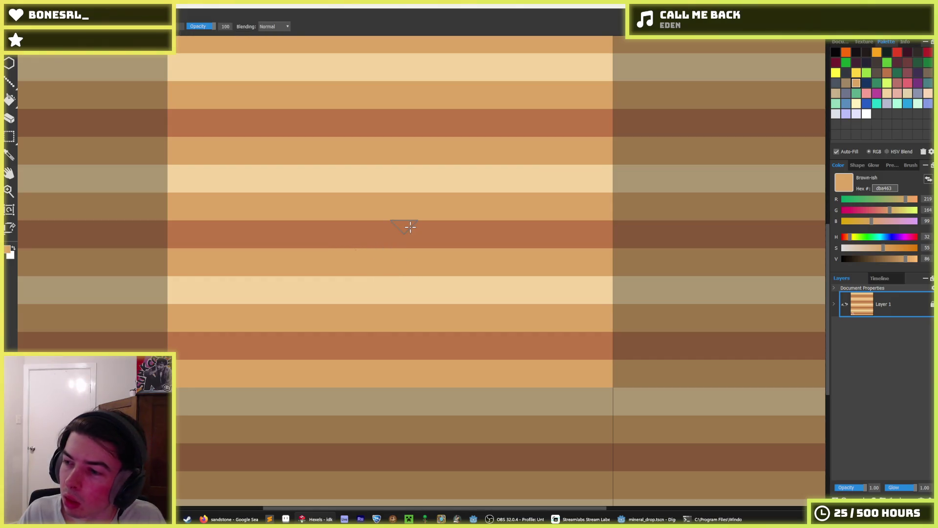
{"action": "scroll", "coordinate": [408, 226], "scroll_direction": "down", "scroll_amount": 1}
{"action": "scroll", "coordinate": [407, 225], "scroll_direction": "down", "scroll_amount": 1}
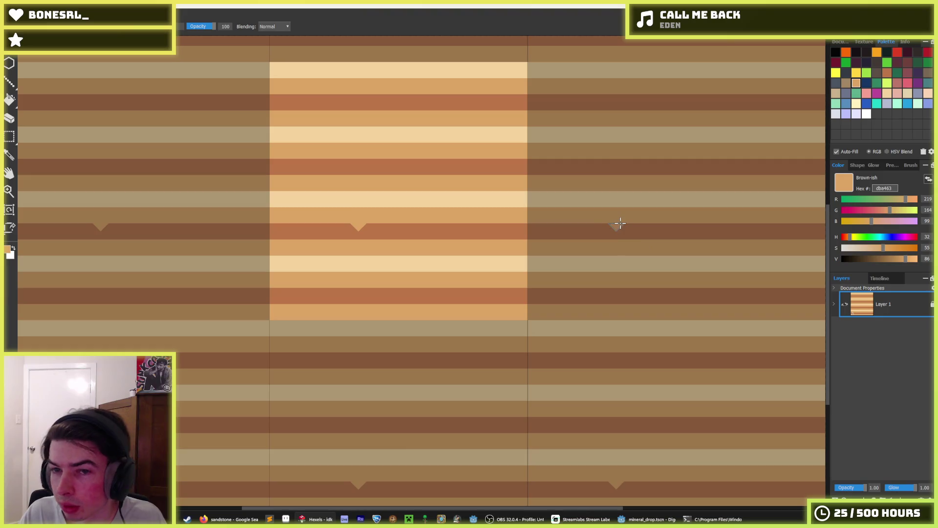
{"action": "scroll", "coordinate": [487, 179], "scroll_direction": "down", "scroll_amount": 3}
{"action": "scroll", "coordinate": [482, 183], "scroll_direction": "up", "scroll_amount": 2}
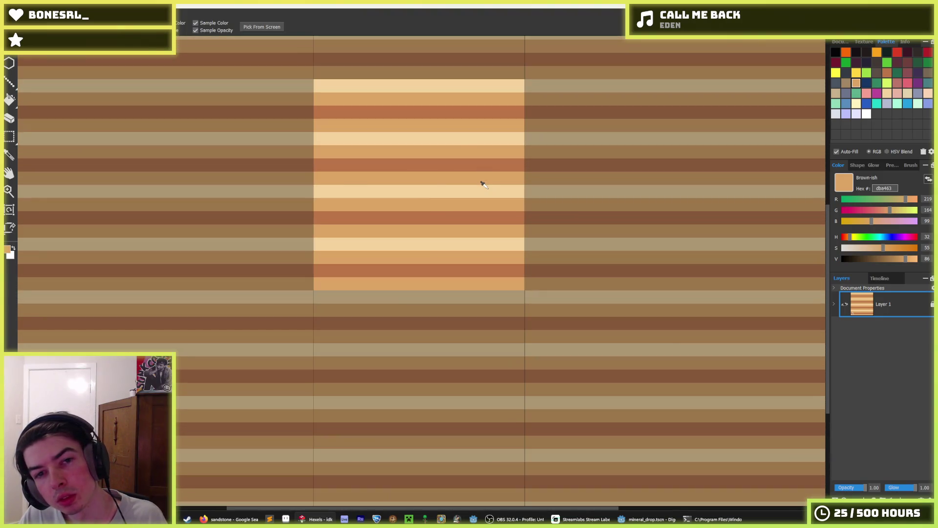
- Trial small cream triangles along the top light stripe, then straighten that band's edge in tan
{"action": "left_click", "coordinate": [443, 80], "text": "alt"}
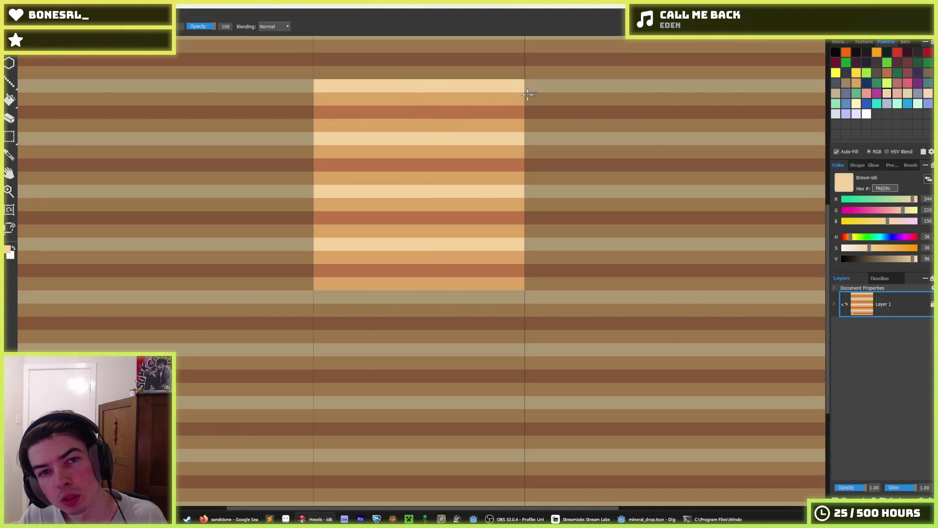
{"action": "left_click_drag", "start_coordinate": [527, 94], "coordinate": [322, 99]}
{"action": "key", "text": "ctrl+z"}
{"action": "left_click_drag", "start_coordinate": [394, 94], "coordinate": [188, 104]}
{"action": "left_click", "coordinate": [321, 109], "text": "alt"}
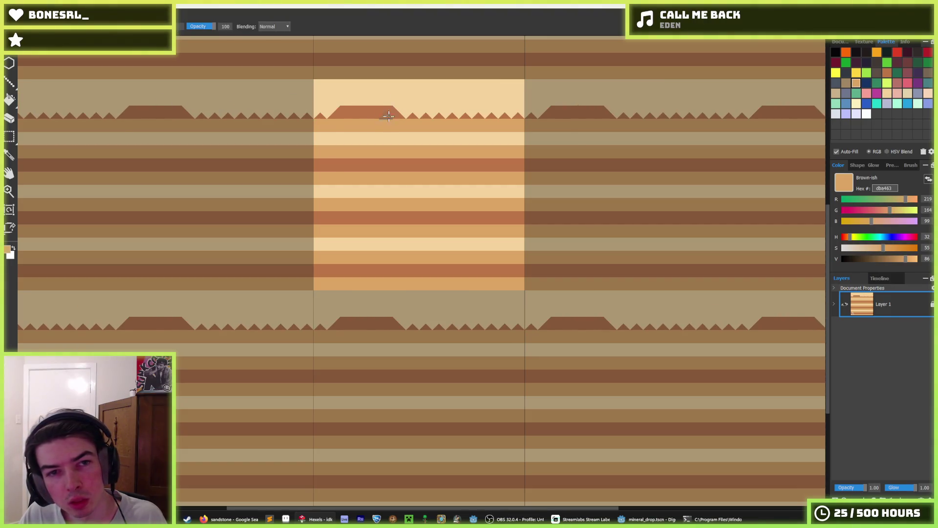
{"action": "left_click_drag", "start_coordinate": [321, 111], "coordinate": [221, 111]}
{"action": "left_click_drag", "start_coordinate": [301, 110], "coordinate": [230, 116]}
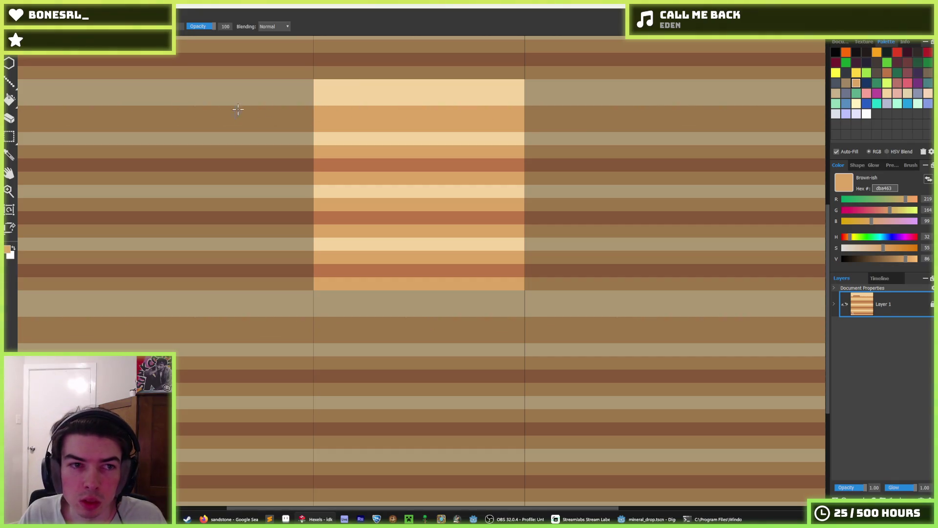
- Widen a dark brown band over the light triangles and repaint a cream stripe tan to match its neighbours
{"action": "left_click", "coordinate": [352, 146], "text": "alt"}
{"action": "left_click_drag", "start_coordinate": [373, 143], "coordinate": [110, 126]}
{"action": "left_click_drag", "start_coordinate": [285, 151], "coordinate": [120, 147]}
{"action": "mouse_move", "coordinate": [166, 147]}
{"action": "left_mouse_down"}
{"action": "mouse_move", "coordinate": [347, 153]}
{"action": "mouse_move", "coordinate": [265, 127]}
{"action": "left_mouse_up"}
{"action": "left_click", "coordinate": [331, 130], "text": "alt"}
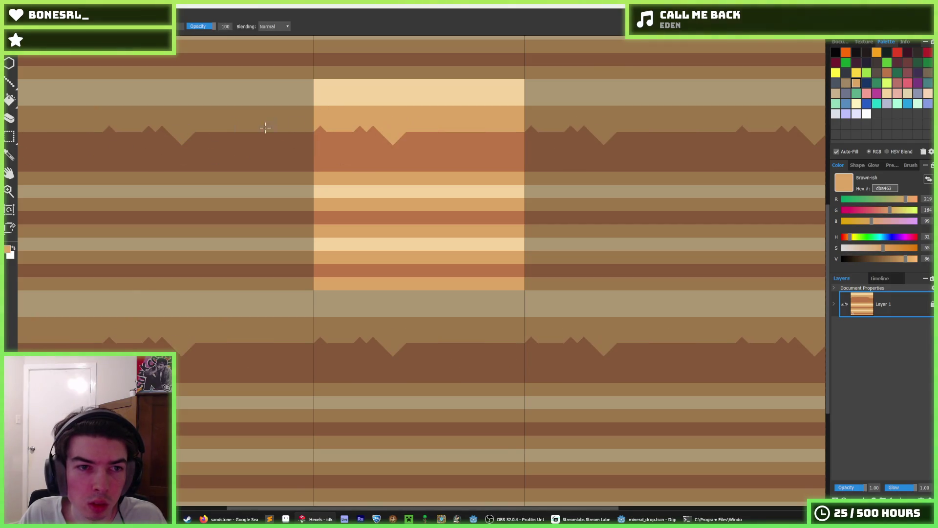
{"action": "left_click", "coordinate": [248, 140], "text": "alt"}
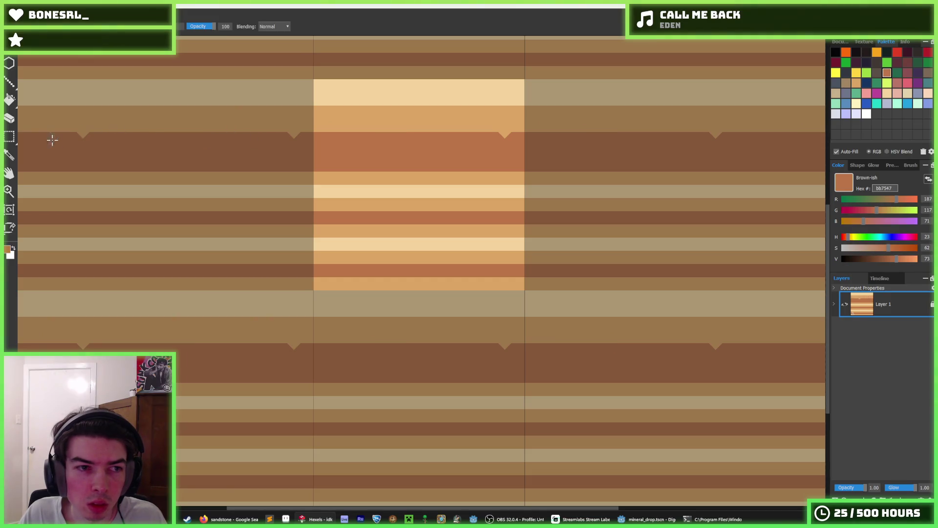
{"action": "left_click", "coordinate": [415, 177], "text": "alt"}
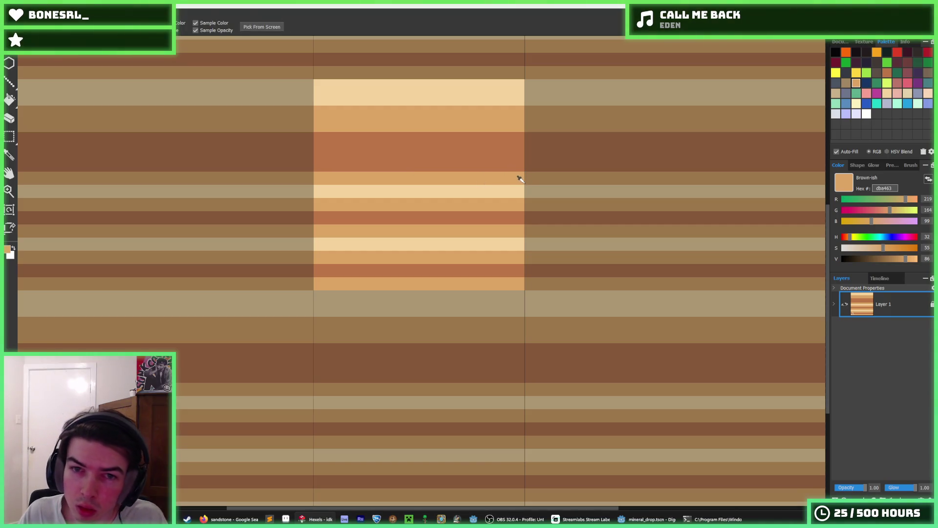
{"action": "left_click_drag", "start_coordinate": [533, 187], "coordinate": [501, 190]}
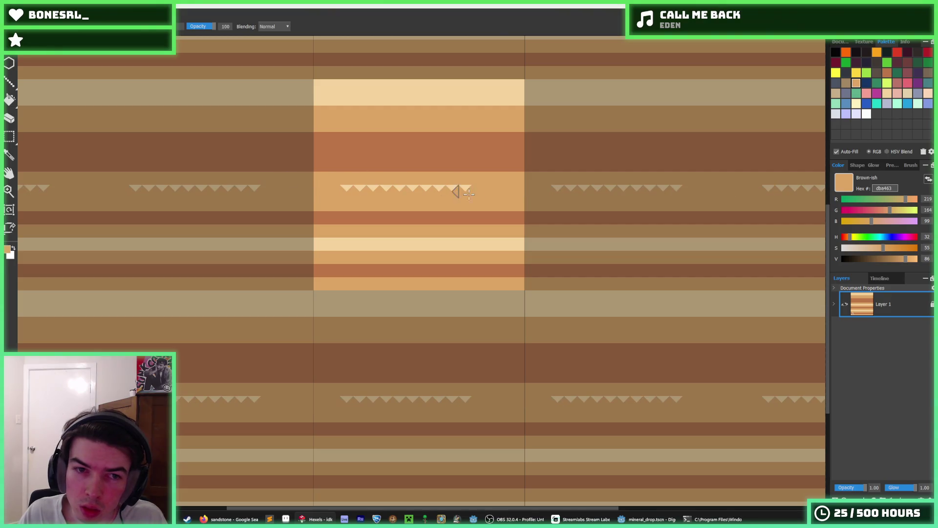
- Paint a smooth cream stripe, trial a brown zigzag band below it, then cover the peaks with tan
{"action": "left_click", "coordinate": [441, 243], "text": "alt"}
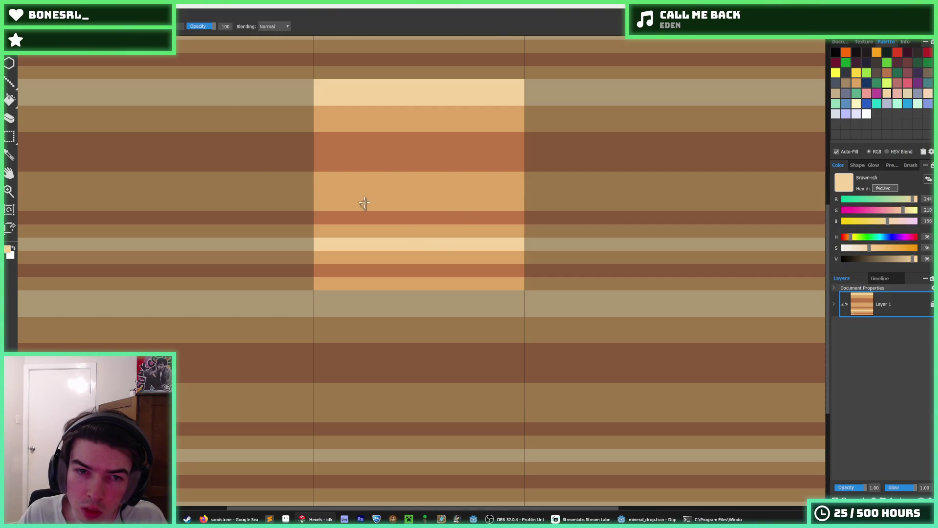
{"action": "left_click_drag", "start_coordinate": [364, 203], "coordinate": [140, 202]}
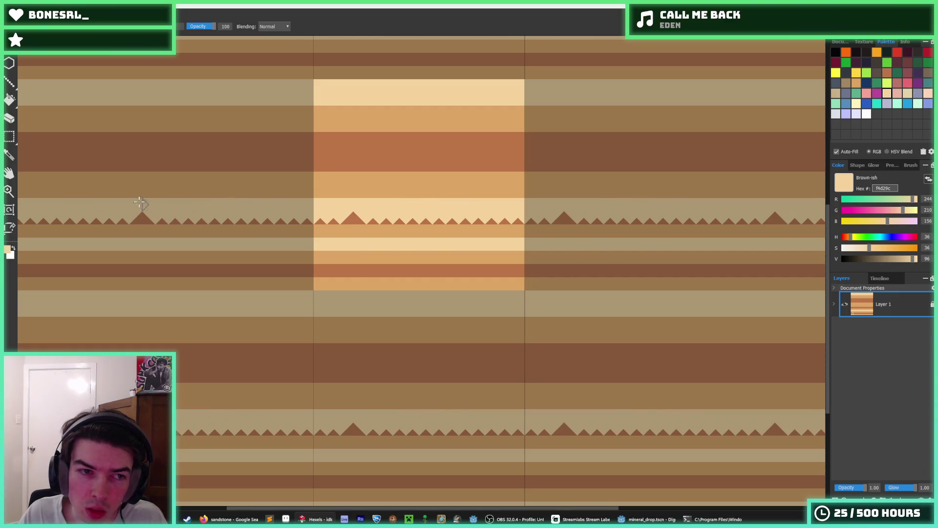
{"action": "left_click_drag", "start_coordinate": [205, 216], "coordinate": [174, 220]}
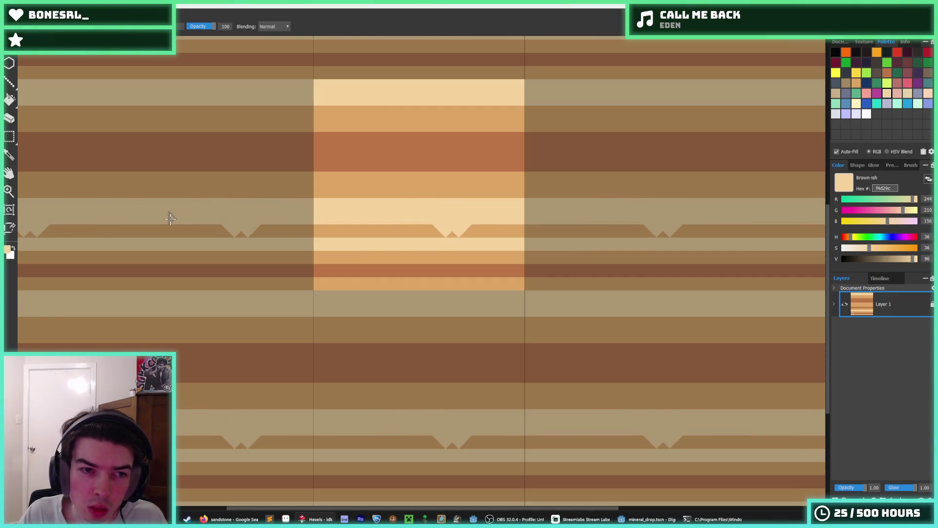
{"action": "left_click_drag", "start_coordinate": [395, 228], "coordinate": [430, 220]}
{"action": "left_click", "coordinate": [436, 162], "text": "alt"}
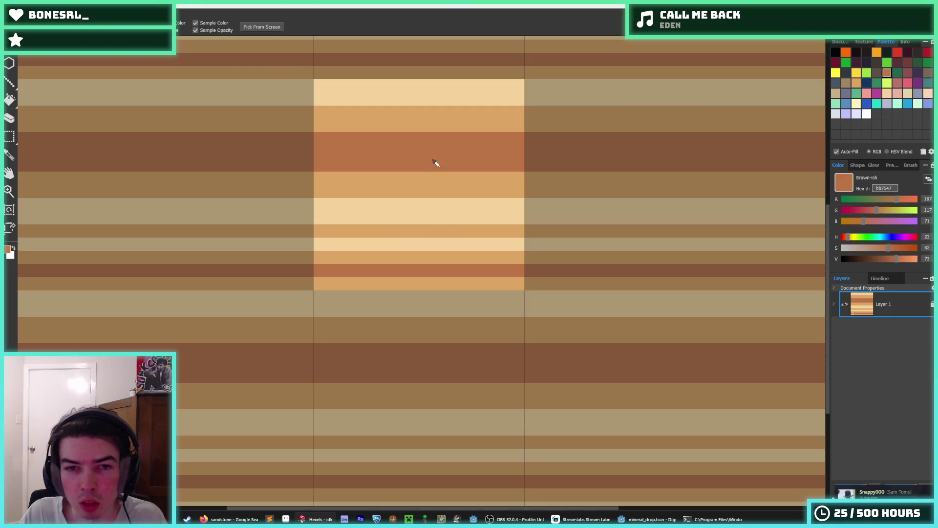
{"action": "mouse_move", "coordinate": [401, 253]}
{"action": "left_mouse_down"}
{"action": "mouse_move", "coordinate": [157, 259]}
{"action": "mouse_move", "coordinate": [223, 255]}
{"action": "left_mouse_up"}
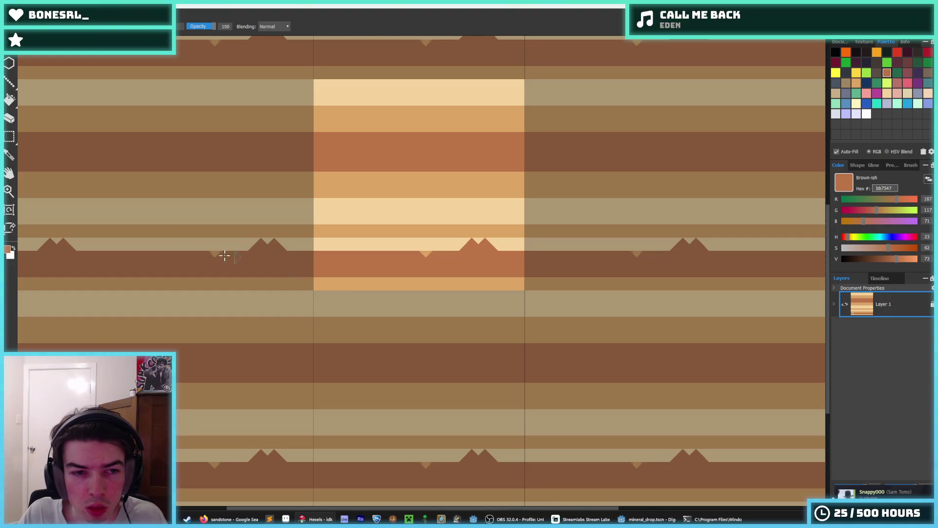
{"action": "left_click", "coordinate": [326, 240], "text": "alt"}
{"action": "mouse_move", "coordinate": [339, 243]}
{"action": "left_mouse_down"}
{"action": "mouse_move", "coordinate": [150, 246]}
{"action": "mouse_move", "coordinate": [282, 240]}
{"action": "left_mouse_up"}
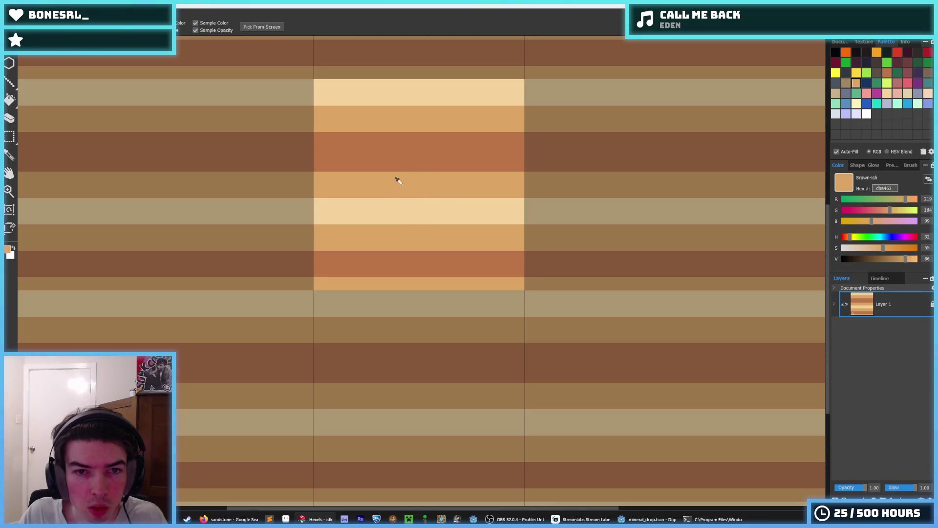
- Add a row of cream triangles, then resample tan and cream to cover them again
{"action": "left_click", "coordinate": [326, 202], "text": "alt"}
{"action": "mouse_move", "coordinate": [359, 201]}
{"action": "left_mouse_down"}
{"action": "mouse_move", "coordinate": [465, 193]}
{"action": "mouse_move", "coordinate": [344, 191]}
{"action": "mouse_move", "coordinate": [383, 190]}
{"action": "mouse_move", "coordinate": [319, 185]}
{"action": "mouse_move", "coordinate": [450, 185]}
{"action": "mouse_move", "coordinate": [352, 188]}
{"action": "mouse_move", "coordinate": [330, 184]}
{"action": "mouse_move", "coordinate": [356, 163]}
{"action": "mouse_move", "coordinate": [408, 163]}
{"action": "mouse_move", "coordinate": [286, 161]}
{"action": "mouse_move", "coordinate": [394, 164]}
{"action": "left_mouse_up"}
{"action": "left_click", "coordinate": [376, 173], "text": "alt"}
{"action": "left_click", "coordinate": [450, 184], "text": "alt"}
{"action": "left_click", "coordinate": [389, 178], "text": "alt"}
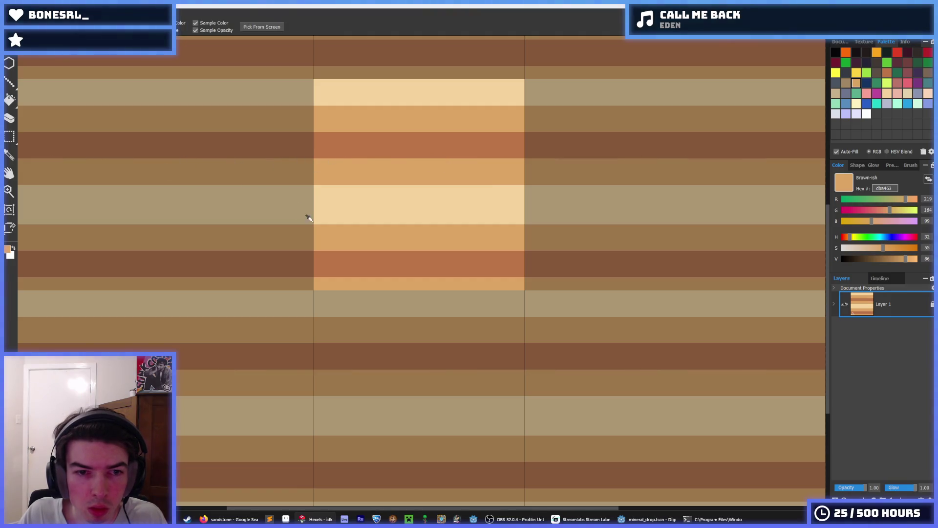
{"action": "left_click", "coordinate": [357, 293], "text": "alt"}
{"action": "scroll", "coordinate": [354, 161], "scroll_direction": "down", "scroll_amount": 2}
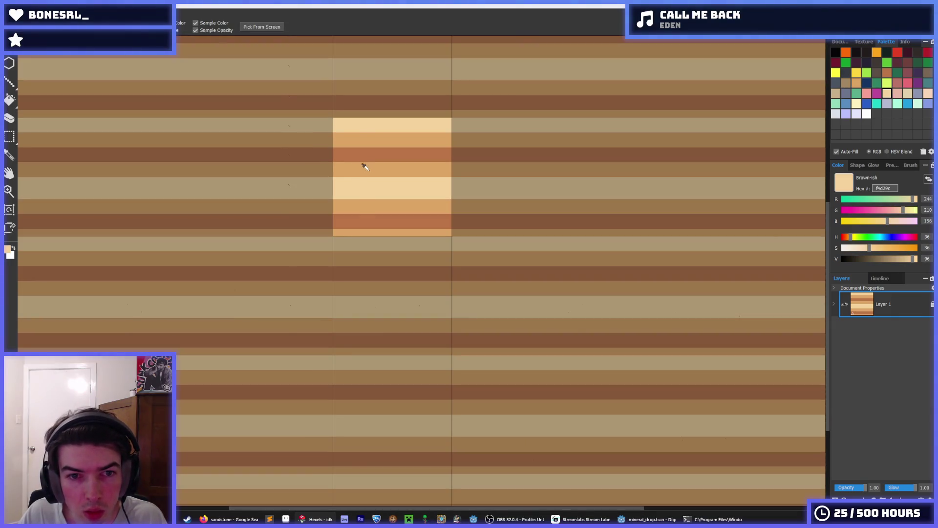
{"action": "scroll", "coordinate": [367, 173], "scroll_direction": "down", "scroll_amount": 1}
{"action": "scroll", "coordinate": [359, 191], "scroll_direction": "up", "scroll_amount": 3}
- Remove the old zigzag row by painting the tan row brown and the lower brown band tan
{"action": "left_click", "coordinate": [363, 214], "text": "alt"}
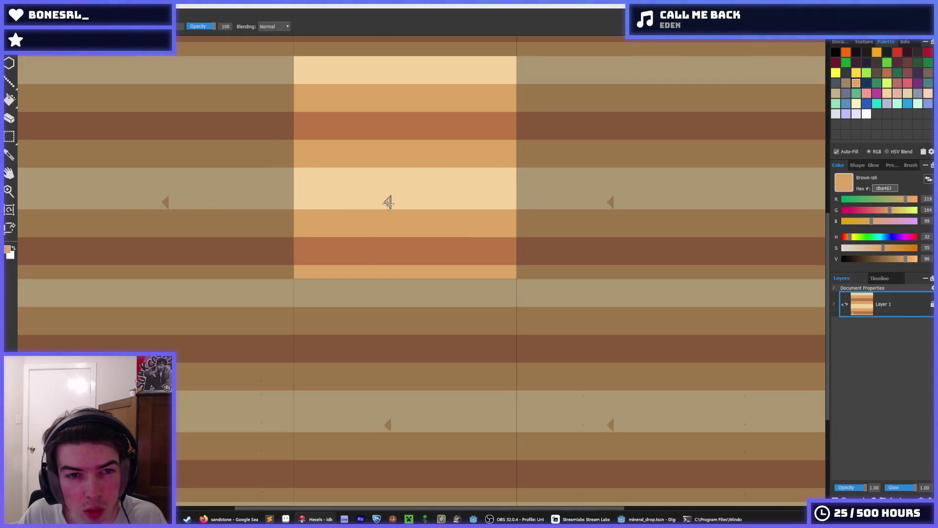
{"action": "mouse_move", "coordinate": [388, 203]}
{"action": "left_mouse_down"}
{"action": "mouse_move", "coordinate": [469, 203]}
{"action": "mouse_move", "coordinate": [397, 205]}
{"action": "left_mouse_up"}
{"action": "key", "text": "ctrl+z"}
{"action": "key", "text": "ctrl+z"}
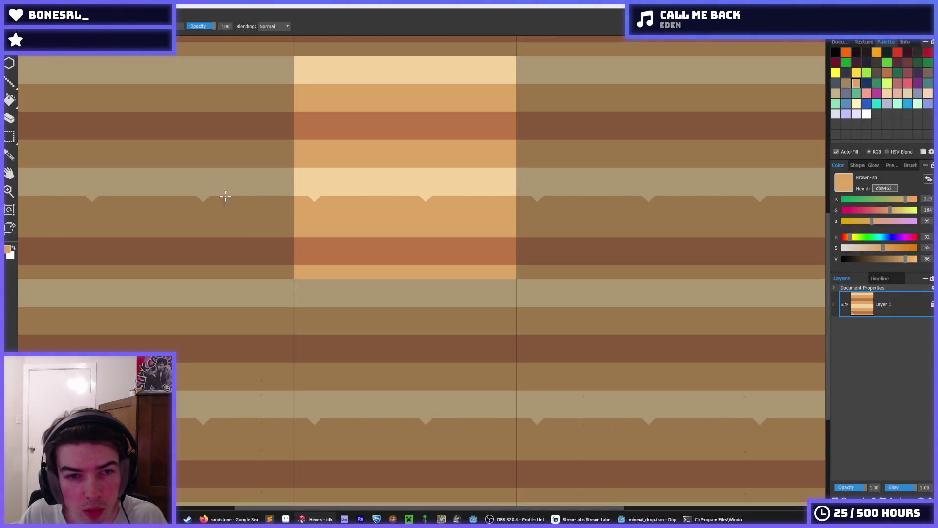
{"action": "left_click", "coordinate": [327, 258], "text": "alt"}
{"action": "mouse_move", "coordinate": [348, 243]}
{"action": "left_mouse_down"}
{"action": "mouse_move", "coordinate": [425, 234]}
{"action": "mouse_move", "coordinate": [357, 232]}
{"action": "left_mouse_up"}
{"action": "left_click", "coordinate": [396, 266], "text": "alt"}
{"action": "mouse_move", "coordinate": [397, 265]}
{"action": "left_mouse_down"}
{"action": "mouse_move", "coordinate": [430, 256]}
{"action": "mouse_move", "coordinate": [315, 266]}
{"action": "mouse_move", "coordinate": [468, 265]}
{"action": "left_mouse_up"}
{"action": "scroll", "coordinate": [401, 251], "scroll_direction": "down", "scroll_amount": 5}
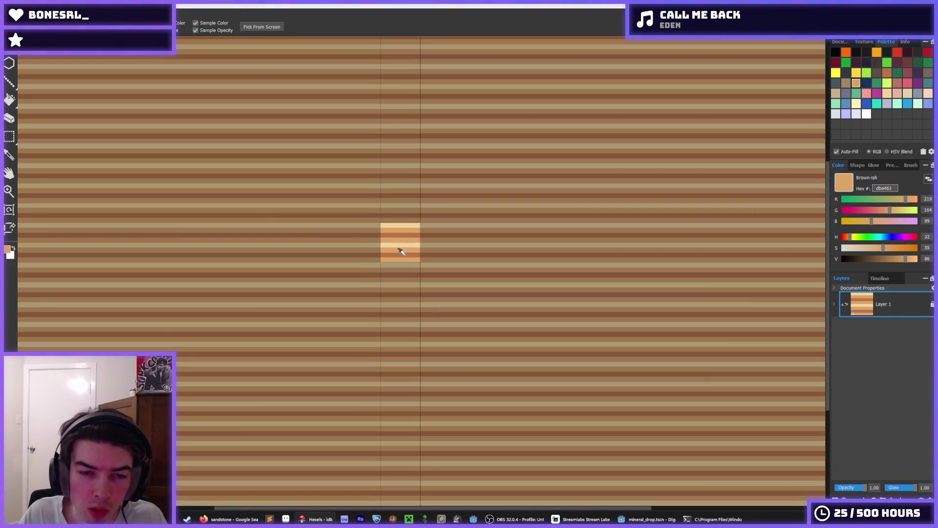
{"action": "scroll", "coordinate": [398, 252], "scroll_direction": "down", "scroll_amount": 1}
{"action": "scroll", "coordinate": [398, 249], "scroll_direction": "down", "scroll_amount": 1}
{"action": "scroll", "coordinate": [394, 243], "scroll_direction": "up", "scroll_amount": 3}
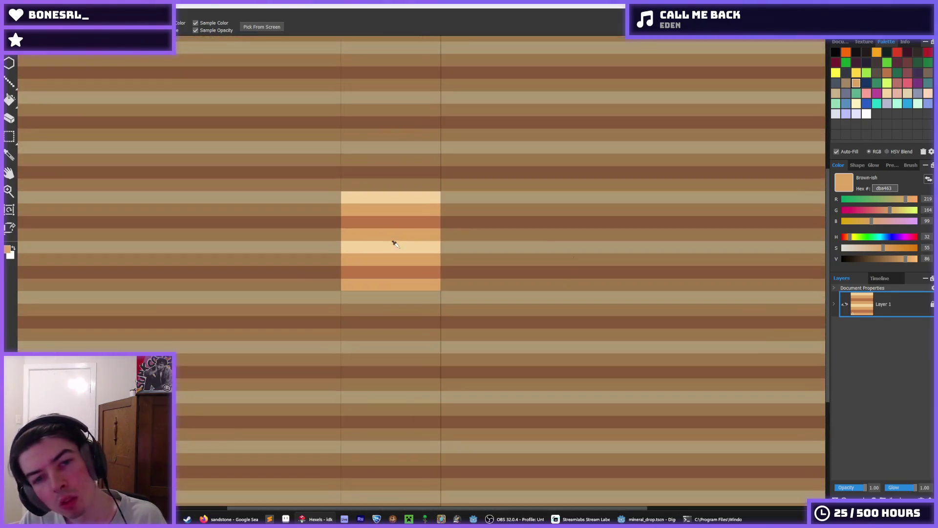
{"action": "scroll", "coordinate": [365, 170], "scroll_direction": "up", "scroll_amount": 2}
- Trial cream, tan and brown zigzag edges along the middle bands, undoing each one
{"action": "left_click", "coordinate": [365, 170], "text": "alt"}
{"action": "left_click_drag", "start_coordinate": [315, 184], "coordinate": [433, 186]}
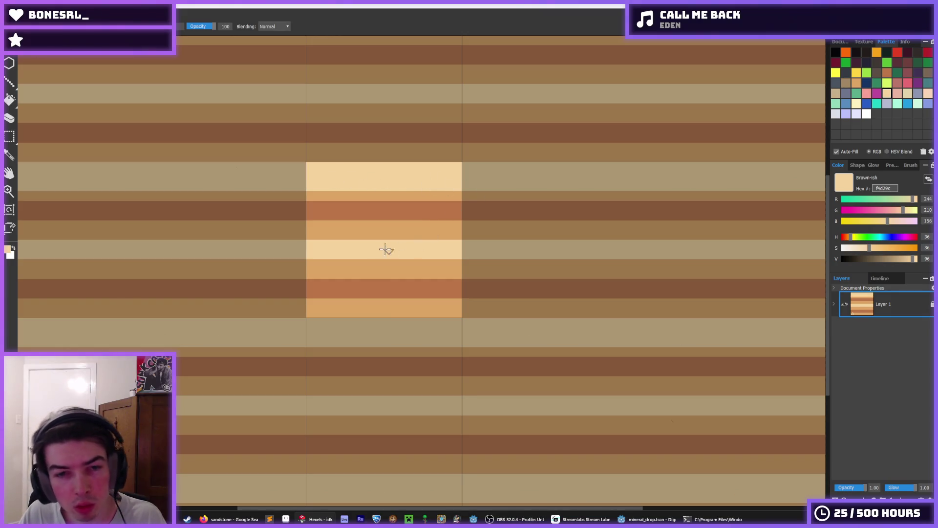
{"action": "left_click_drag", "start_coordinate": [414, 234], "coordinate": [301, 236]}
{"action": "key", "text": "ctrl+z"}
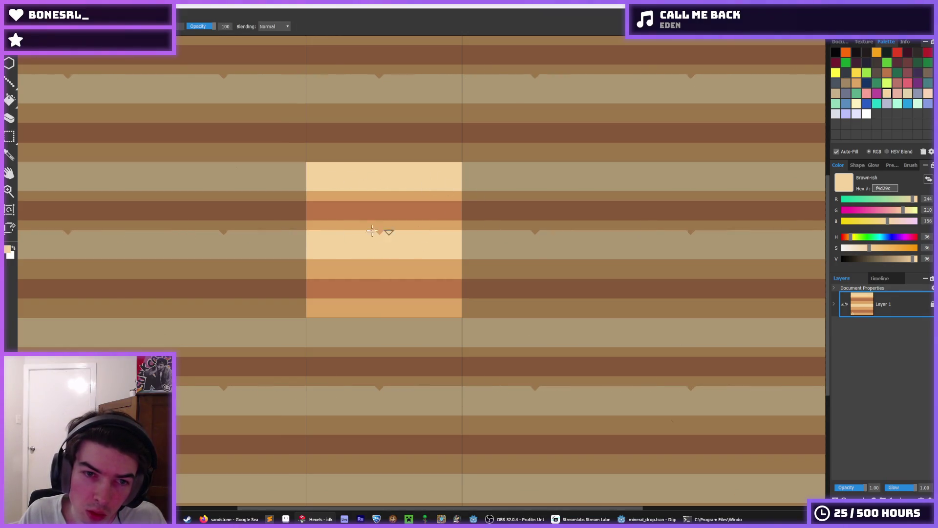
{"action": "key", "text": "ctrl+z"}
{"action": "left_click", "coordinate": [350, 223], "text": "alt"}
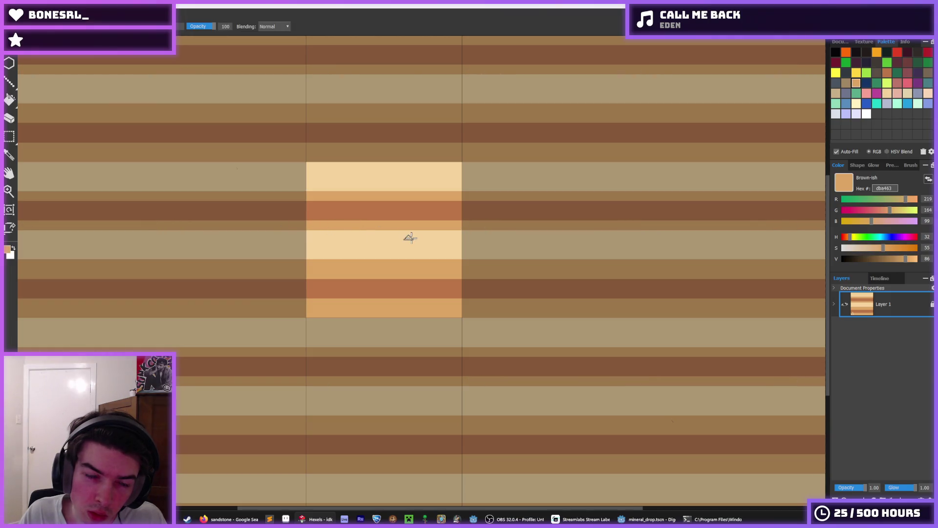
{"action": "left_click_drag", "start_coordinate": [410, 227], "coordinate": [383, 223]}
{"action": "key", "text": "ctrl+z"}
{"action": "left_click", "coordinate": [329, 210], "text": "alt"}
{"action": "left_click_drag", "start_coordinate": [309, 226], "coordinate": [357, 226]}
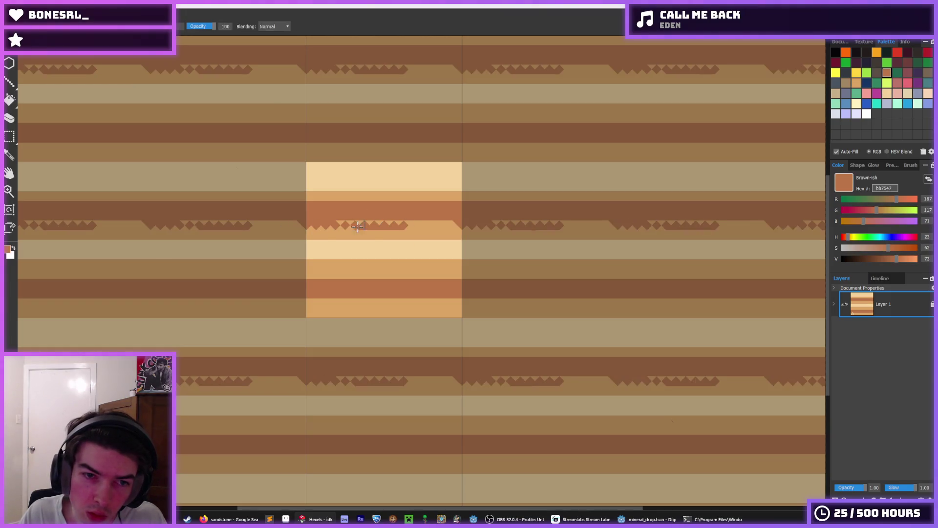
{"action": "key", "text": "ctrl+z"}
{"action": "key", "text": "ctrl+z"}
{"action": "key", "text": "ctrl+z"}
- Sample the dark orange b67547 from the tile and brush a new zigzag along the lower brown band
{"action": "left_click", "coordinate": [458, 258], "text": "alt"}
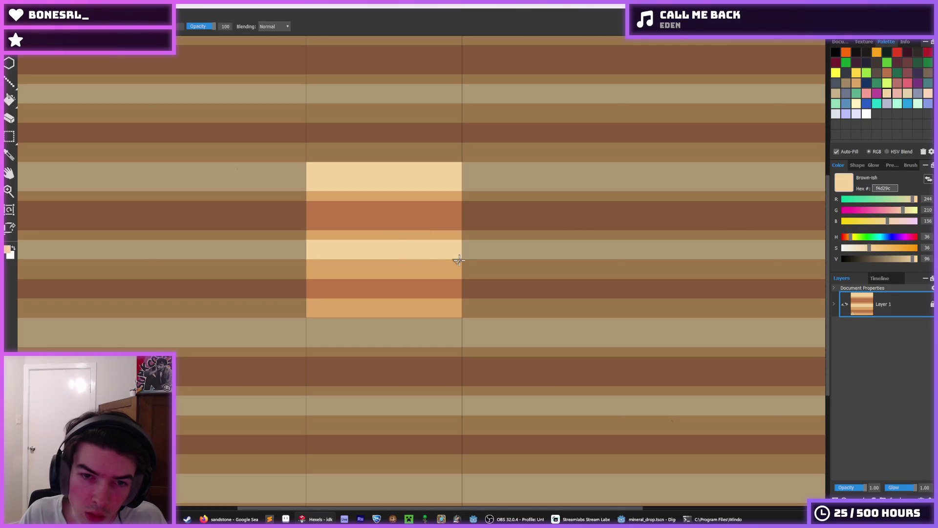
{"action": "left_click_drag", "start_coordinate": [458, 259], "coordinate": [399, 260]}
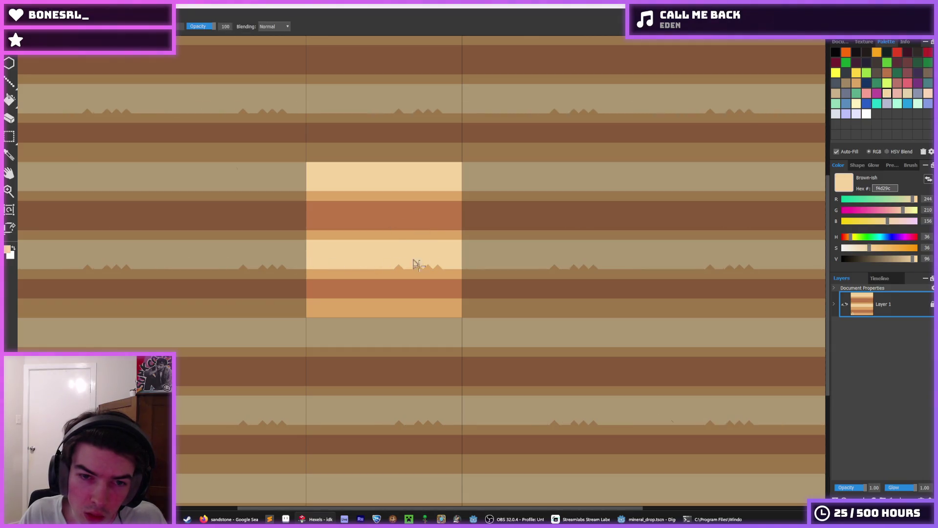
{"action": "key", "text": "ctrl+z"}
{"action": "left_click", "coordinate": [433, 289], "text": "alt"}
{"action": "left_click_drag", "start_coordinate": [443, 301], "coordinate": [315, 305]}
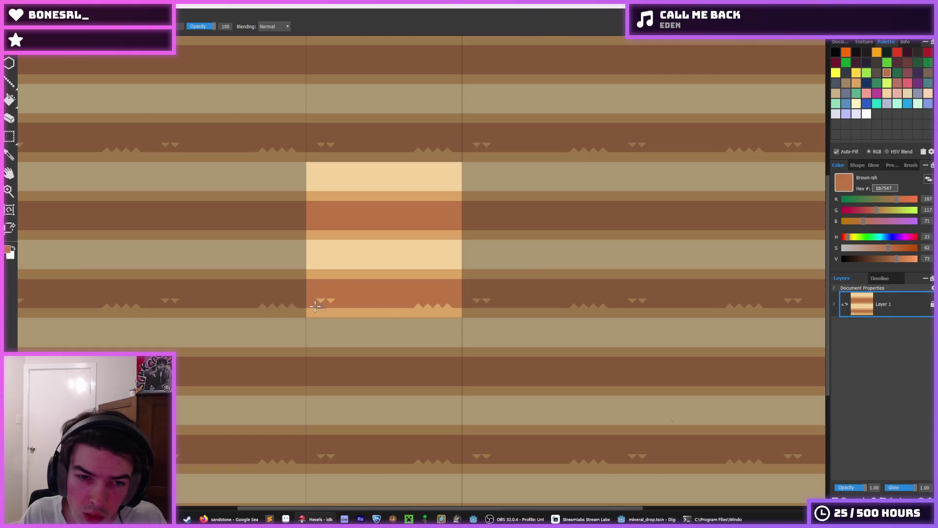
{"action": "scroll", "coordinate": [465, 283], "scroll_direction": "down", "scroll_amount": 2}
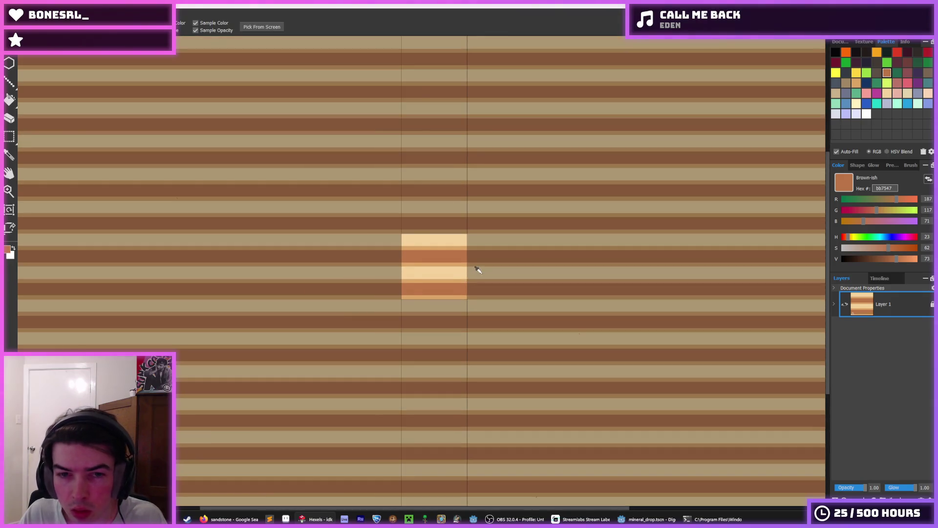
{"action": "scroll", "coordinate": [476, 268], "scroll_direction": "down", "scroll_amount": 2}
{"action": "scroll", "coordinate": [462, 263], "scroll_direction": "down", "scroll_amount": 2}
{"action": "scroll", "coordinate": [462, 262], "scroll_direction": "up", "scroll_amount": 2}
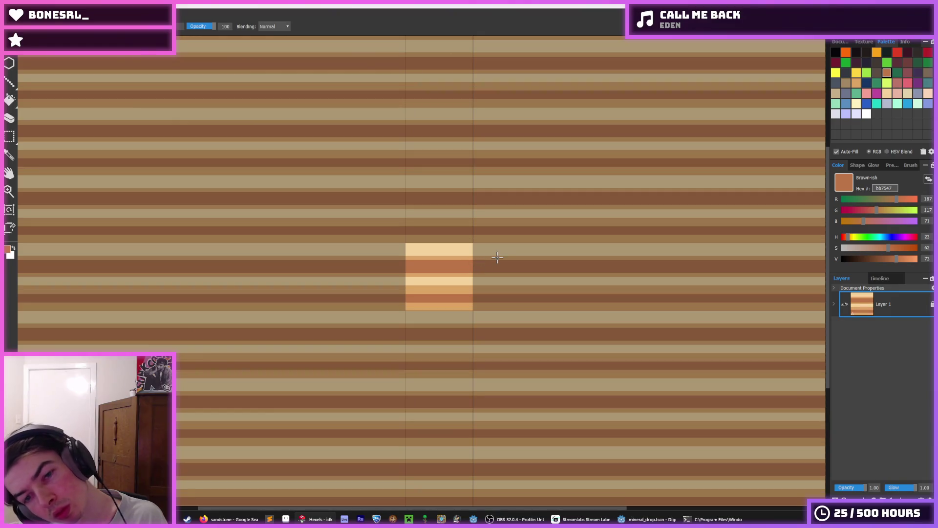
{"action": "scroll", "coordinate": [488, 253], "scroll_direction": "up", "scroll_amount": 4}
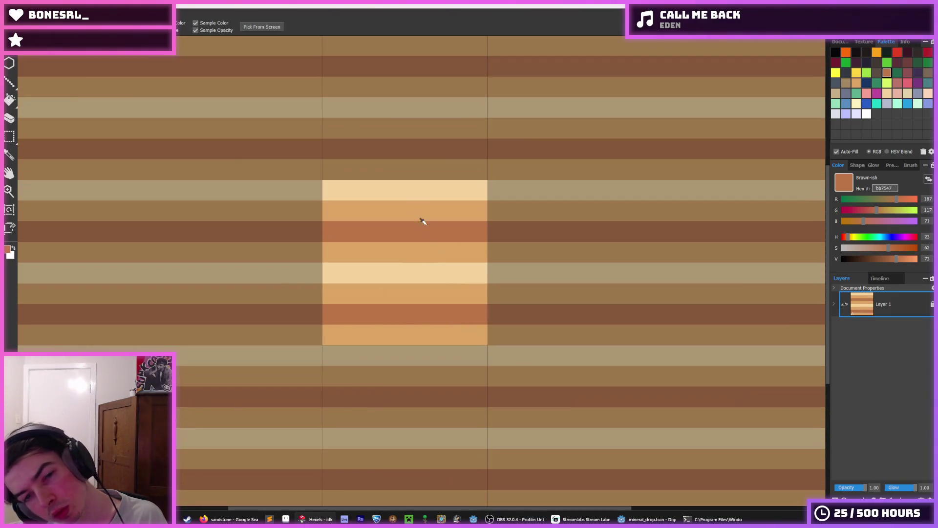
- Trial jagged cream edges, undo them, and leave small cream triangle marks in two bands
{"action": "left_click", "coordinate": [443, 193], "text": "alt"}
{"action": "mouse_move", "coordinate": [487, 204]}
{"action": "left_mouse_down"}
{"action": "mouse_move", "coordinate": [345, 203]}
{"action": "mouse_move", "coordinate": [465, 204]}
{"action": "mouse_move", "coordinate": [349, 205]}
{"action": "mouse_move", "coordinate": [444, 204]}
{"action": "left_mouse_up"}
{"action": "key", "text": "ctrl+z"}
{"action": "key", "text": "ctrl+z"}
{"action": "key", "text": "ctrl+z"}
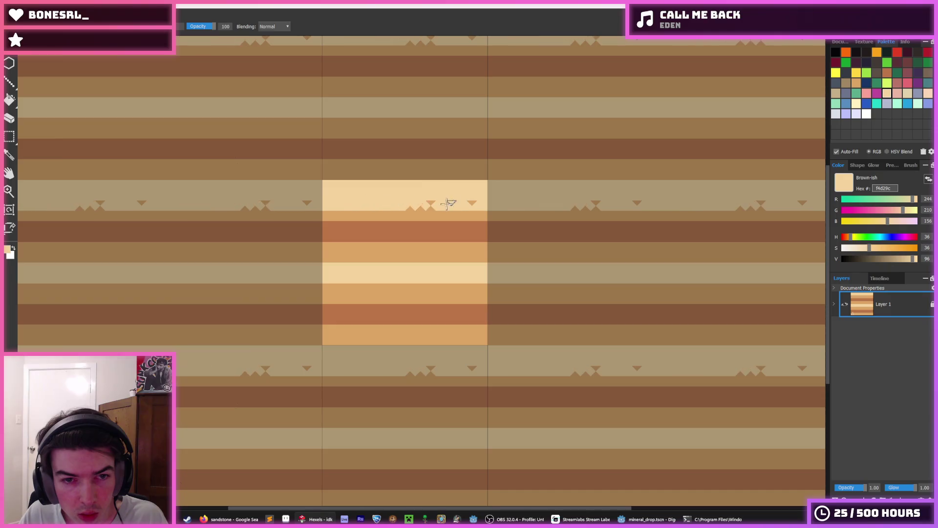
{"action": "key", "text": "ctrl+z"}
{"action": "left_click", "coordinate": [471, 203]}
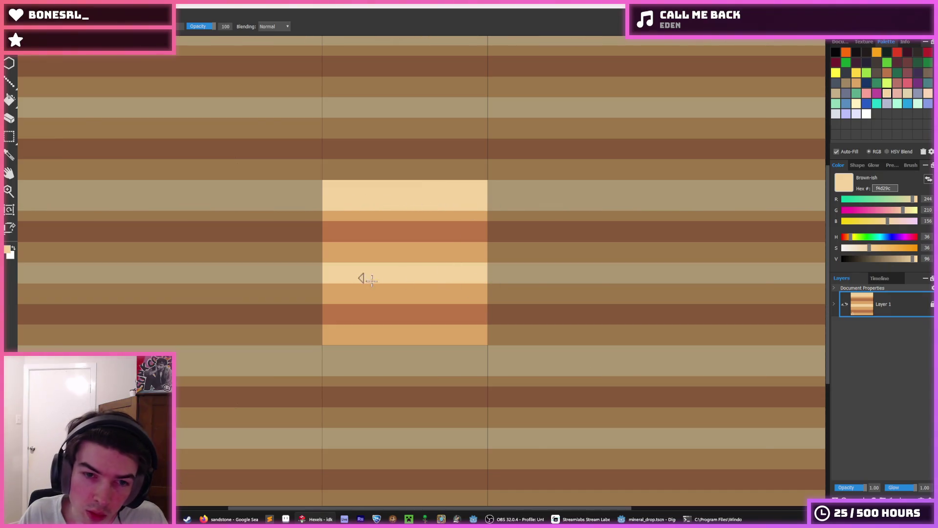
{"action": "left_click_drag", "start_coordinate": [366, 279], "coordinate": [302, 285]}
{"action": "key", "text": "ctrl+z"}
{"action": "left_click_drag", "start_coordinate": [443, 286], "coordinate": [463, 289]}
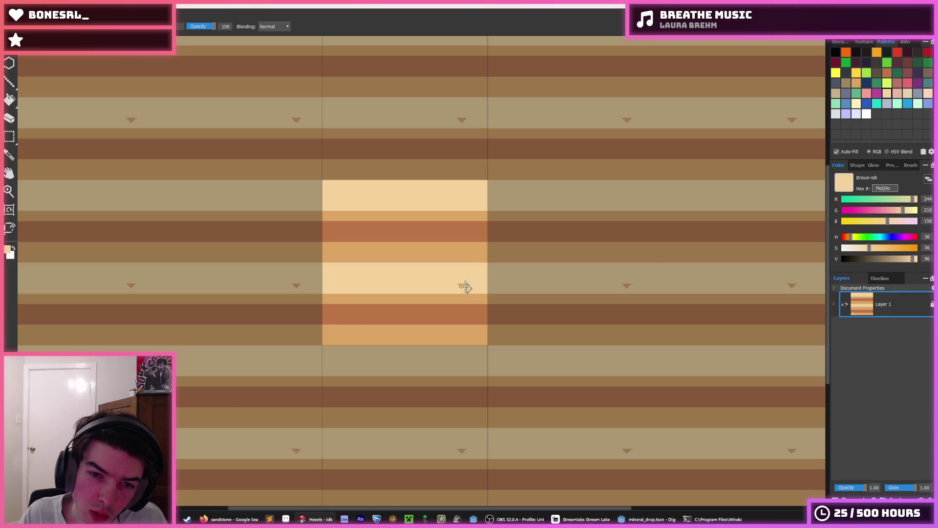
- Eyedrop the lighter orange db9463 from the tile and paint one band row lighter orange
{"action": "key", "text": "i"}
{"action": "scroll", "coordinate": [330, 286], "scroll_direction": "down", "scroll_amount": 2}
{"action": "scroll", "coordinate": [398, 268], "scroll_direction": "down", "scroll_amount": 2}
{"action": "scroll", "coordinate": [419, 268], "scroll_direction": "down", "scroll_amount": 2}
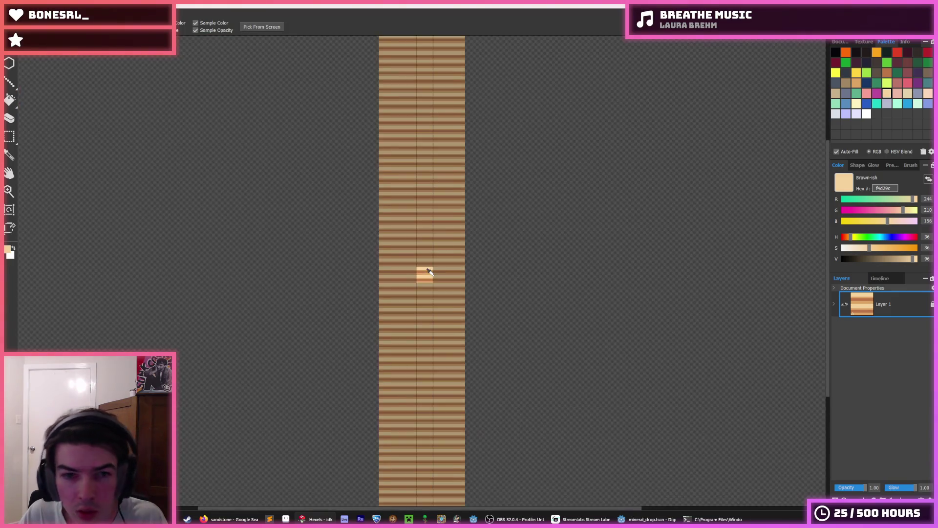
{"action": "scroll", "coordinate": [425, 272], "scroll_direction": "up", "scroll_amount": 1}
{"action": "key", "text": "b"}
{"action": "scroll", "coordinate": [430, 273], "scroll_direction": "up", "scroll_amount": 2}
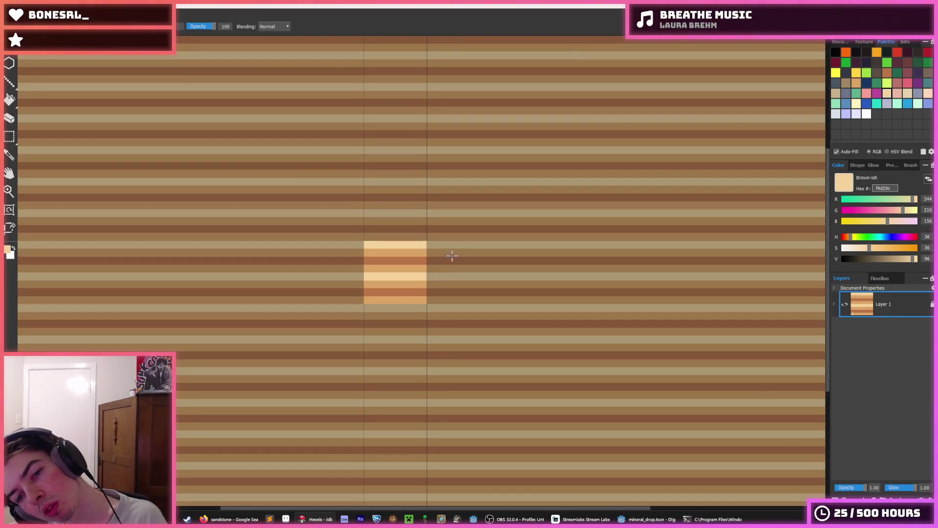
{"action": "key", "text": "i"}
{"action": "scroll", "coordinate": [411, 247], "scroll_direction": "up", "scroll_amount": 2}
{"action": "key", "text": "b"}
{"action": "left_click", "coordinate": [383, 213]}
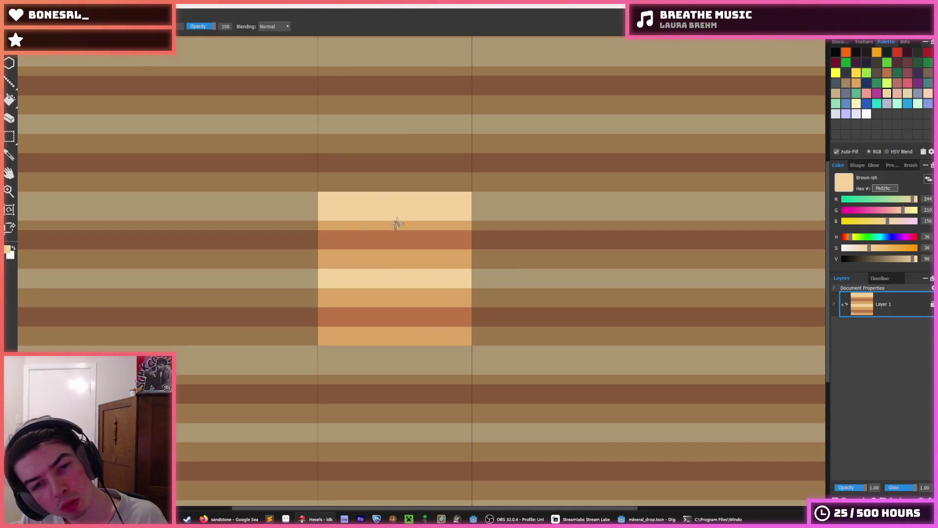
{"action": "key", "text": "i"}
{"action": "left_click", "coordinate": [375, 238]}
{"action": "key", "text": "b"}
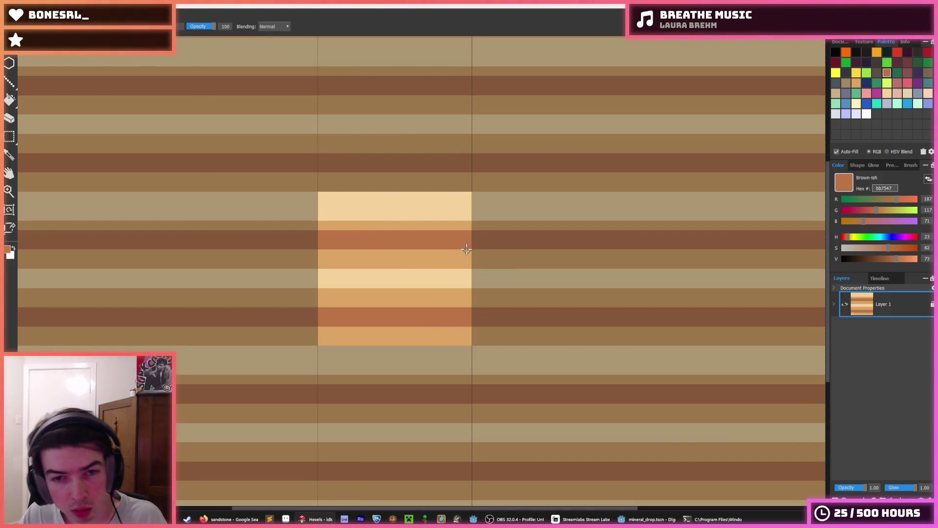
{"action": "key", "text": "i"}
{"action": "left_click", "coordinate": [447, 221]}
{"action": "key", "text": "b"}
{"action": "mouse_move", "coordinate": [475, 232]}
{"action": "left_mouse_down"}
{"action": "mouse_move", "coordinate": [443, 233]}
{"action": "mouse_move", "coordinate": [469, 244]}
{"action": "mouse_move", "coordinate": [451, 233]}
{"action": "left_mouse_up"}
- Thin the dark orange bands with lighter orange paint, covering part of a peak
{"action": "left_click", "coordinate": [382, 242], "text": "alt"}
{"action": "left_click", "coordinate": [423, 299], "text": "alt"}
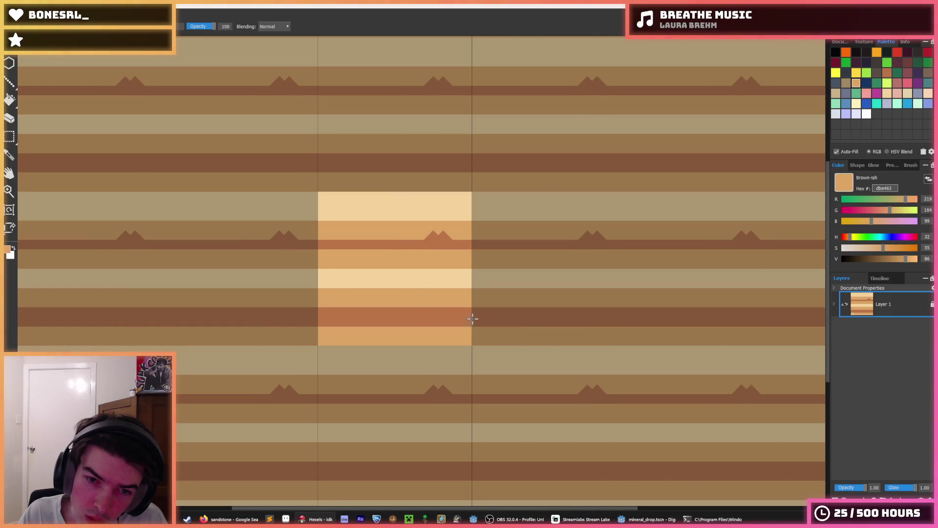
{"action": "mouse_move", "coordinate": [473, 319]}
{"action": "left_mouse_down"}
{"action": "mouse_move", "coordinate": [357, 321]}
{"action": "mouse_move", "coordinate": [475, 321]}
{"action": "left_mouse_up"}
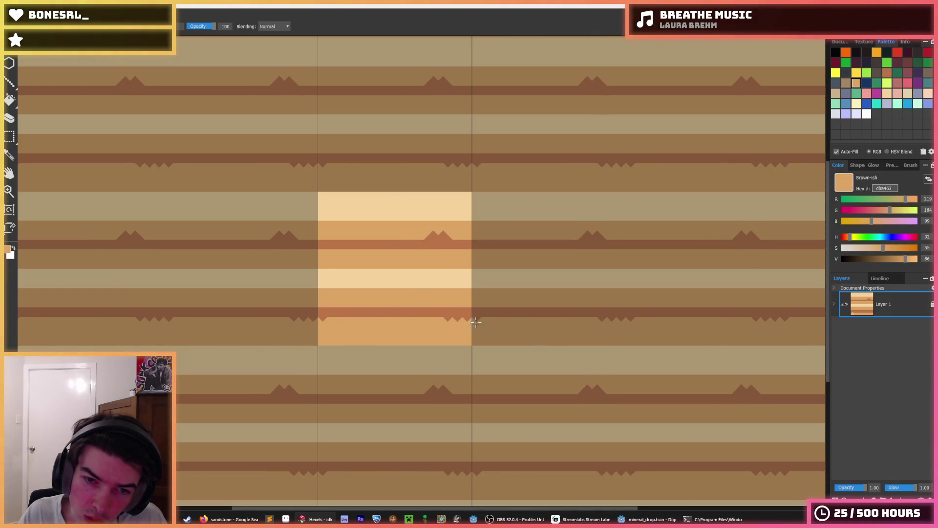
{"action": "left_click_drag", "start_coordinate": [428, 236], "coordinate": [440, 234]}
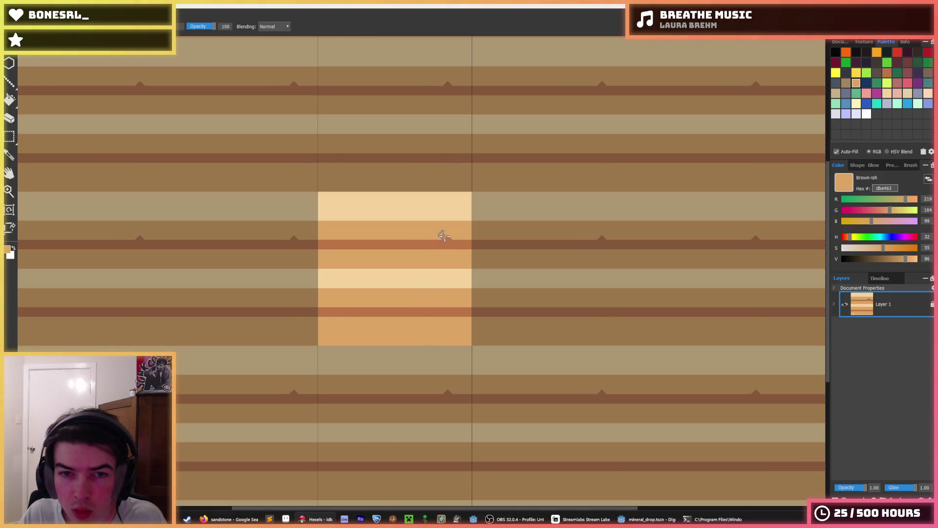
{"action": "scroll", "coordinate": [465, 235], "scroll_direction": "down", "scroll_amount": 1}
{"action": "scroll", "coordinate": [478, 231], "scroll_direction": "down", "scroll_amount": 4}
{"action": "scroll", "coordinate": [477, 229], "scroll_direction": "down", "scroll_amount": 1}
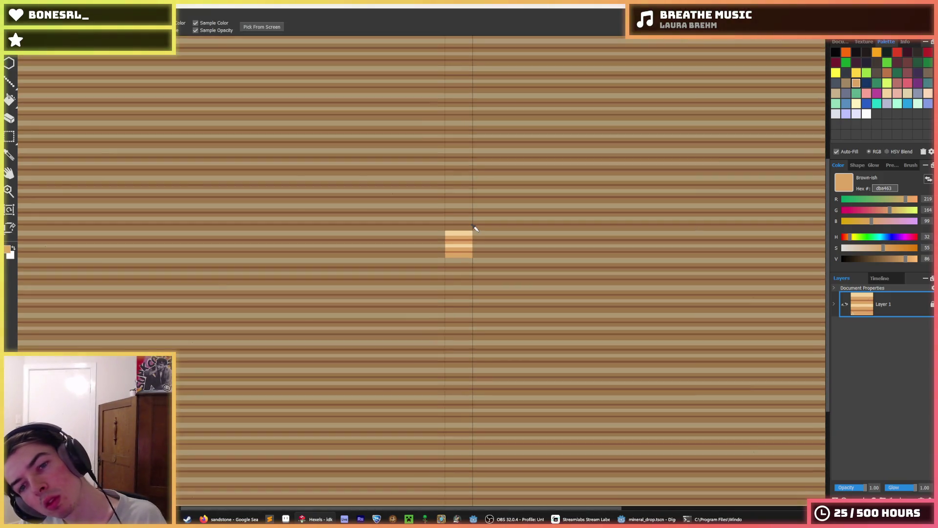
{"action": "scroll", "coordinate": [455, 226], "scroll_direction": "up", "scroll_amount": 2}
- Undo the recent band edits and start saving the tile as sandstone
{"action": "key", "text": "ctrl+z"}
{"action": "key", "text": "ctrl+z"}
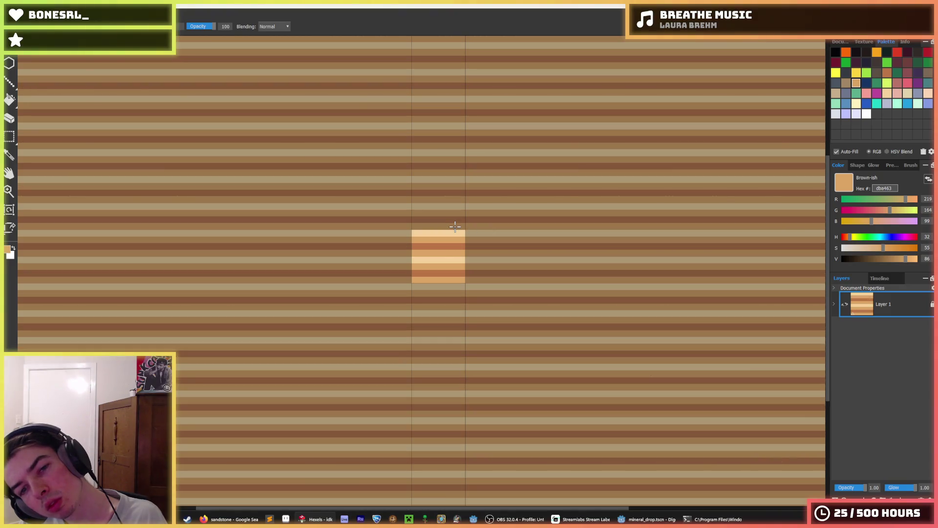
{"action": "key", "text": "i"}
{"action": "scroll", "coordinate": [454, 226], "scroll_direction": "down", "scroll_amount": 1}
{"action": "scroll", "coordinate": [451, 231], "scroll_direction": "down", "scroll_amount": 1}
{"action": "scroll", "coordinate": [440, 238], "scroll_direction": "up", "scroll_amount": 3}
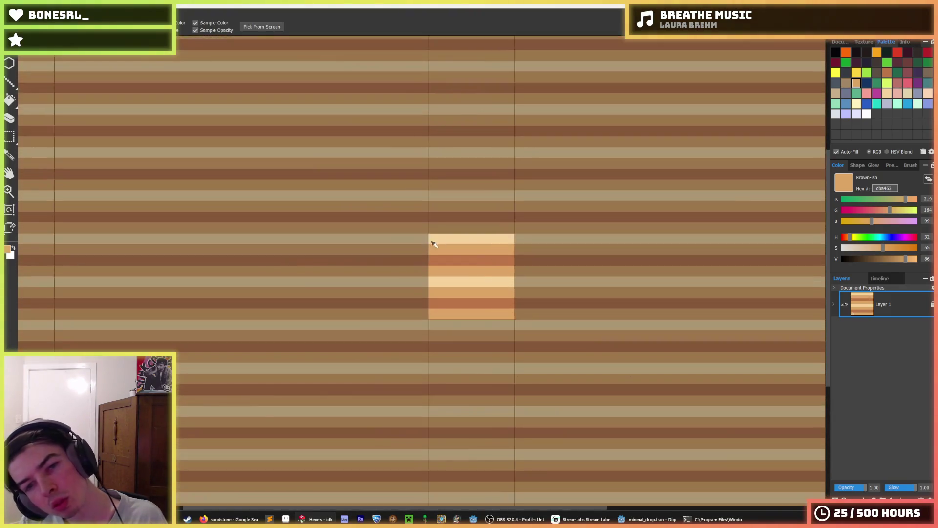
{"action": "scroll", "coordinate": [475, 244], "scroll_direction": "down", "scroll_amount": 1}
{"action": "scroll", "coordinate": [480, 247], "scroll_direction": "down", "scroll_amount": 1}
{"action": "scroll", "coordinate": [493, 248], "scroll_direction": "up", "scroll_amount": 2}
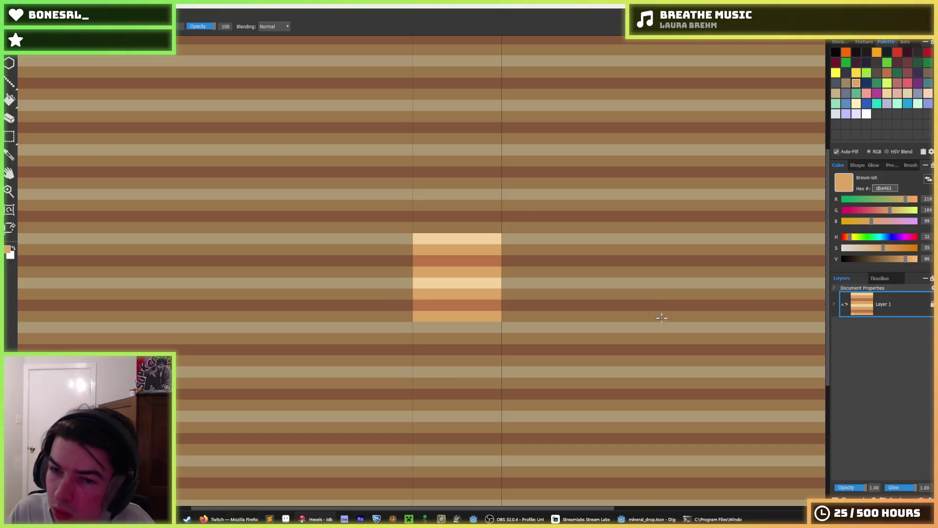
{"action": "scroll", "coordinate": [563, 283], "scroll_direction": "up", "scroll_amount": 1}
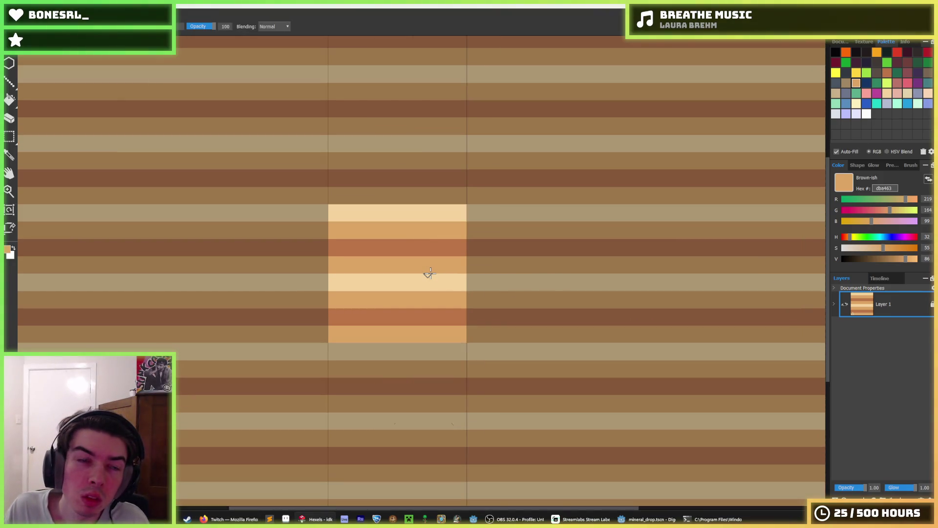
{"action": "key", "text": "ctrl+s"}
{"action": "type", "text": "sand"}
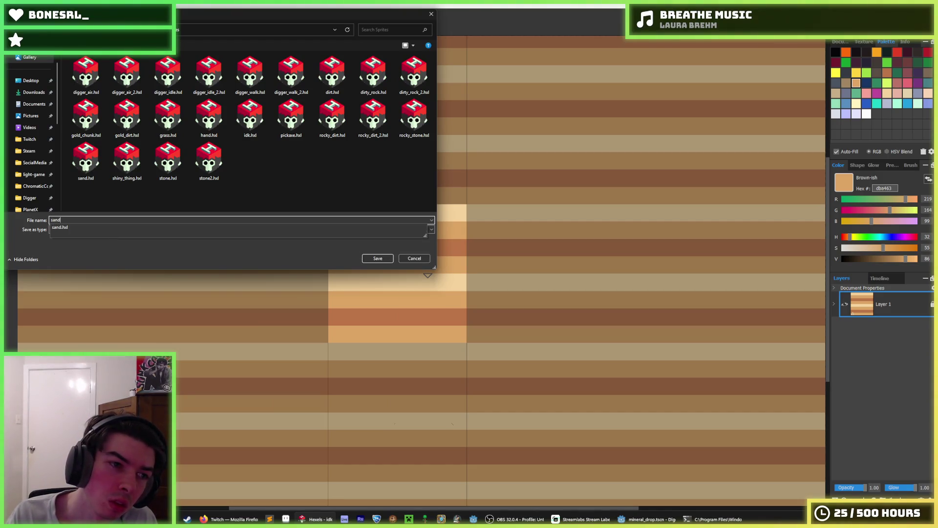
{"action": "type", "text": "stone"}
- Save as 'sandstone', then brush dark orange zigzags across the upper and lower bands
{"action": "key", "text": "Return"}
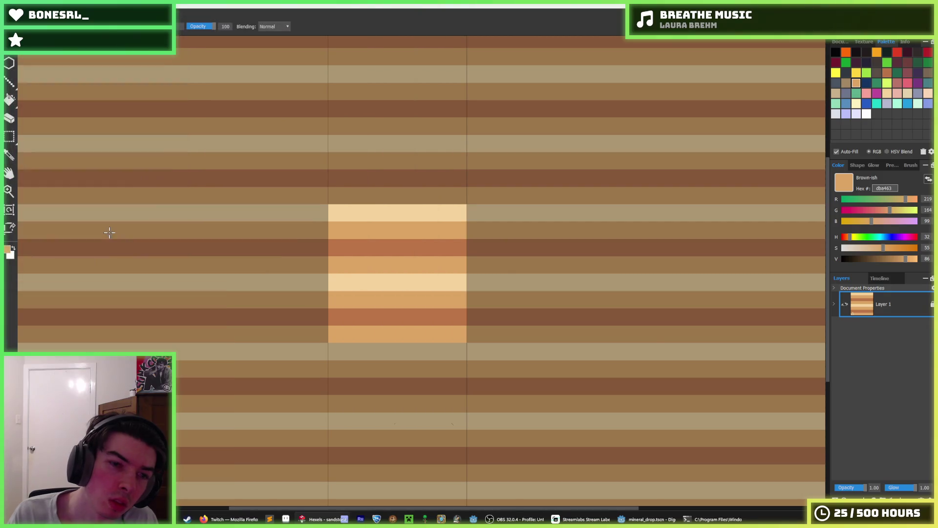
{"action": "scroll", "coordinate": [393, 260], "scroll_direction": "up", "scroll_amount": 2}
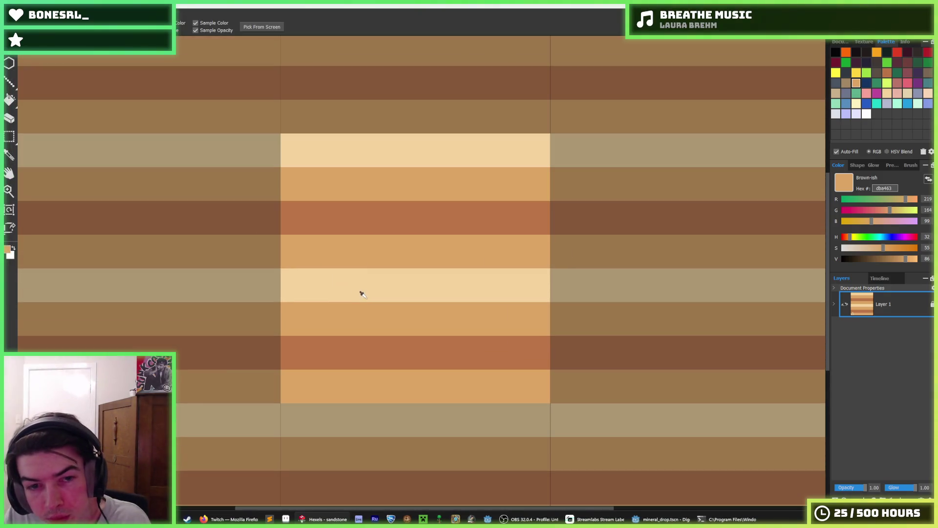
{"action": "left_click", "coordinate": [351, 210]}
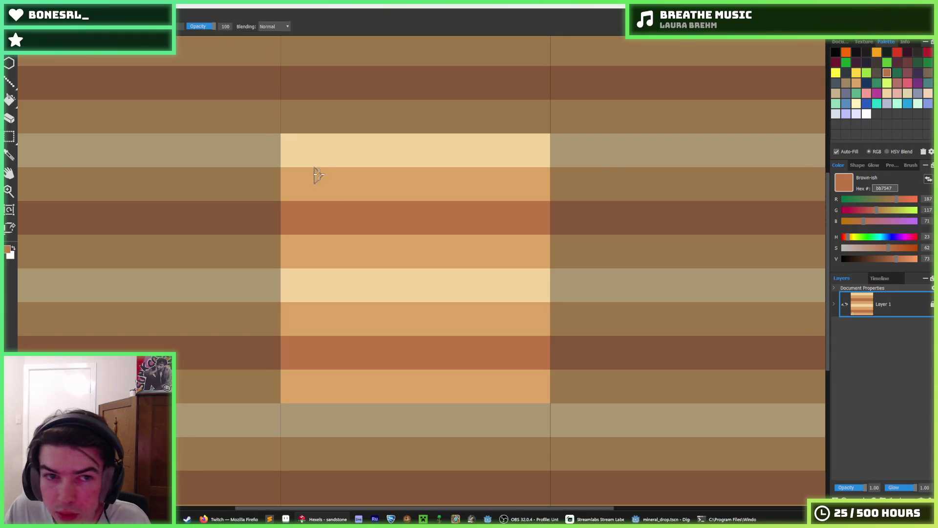
{"action": "mouse_move", "coordinate": [315, 176]}
{"action": "left_mouse_down"}
{"action": "mouse_move", "coordinate": [465, 176]}
{"action": "mouse_move", "coordinate": [381, 192]}
{"action": "mouse_move", "coordinate": [360, 193]}
{"action": "mouse_move", "coordinate": [366, 177]}
{"action": "mouse_move", "coordinate": [335, 189]}
{"action": "mouse_move", "coordinate": [472, 193]}
{"action": "left_mouse_up"}
{"action": "left_click_drag", "start_coordinate": [359, 327], "coordinate": [454, 326]}
{"action": "mouse_move", "coordinate": [268, 311]}
{"action": "left_mouse_down"}
{"action": "mouse_move", "coordinate": [513, 322]}
{"action": "mouse_move", "coordinate": [314, 310]}
{"action": "mouse_move", "coordinate": [255, 331]}
{"action": "mouse_move", "coordinate": [313, 319]}
{"action": "mouse_move", "coordinate": [440, 326]}
{"action": "mouse_move", "coordinate": [492, 312]}
{"action": "left_mouse_up"}
- Undo the zigzag bands and a trial row of triangles on the upper band
{"action": "left_click", "coordinate": [322, 153], "text": "alt"}
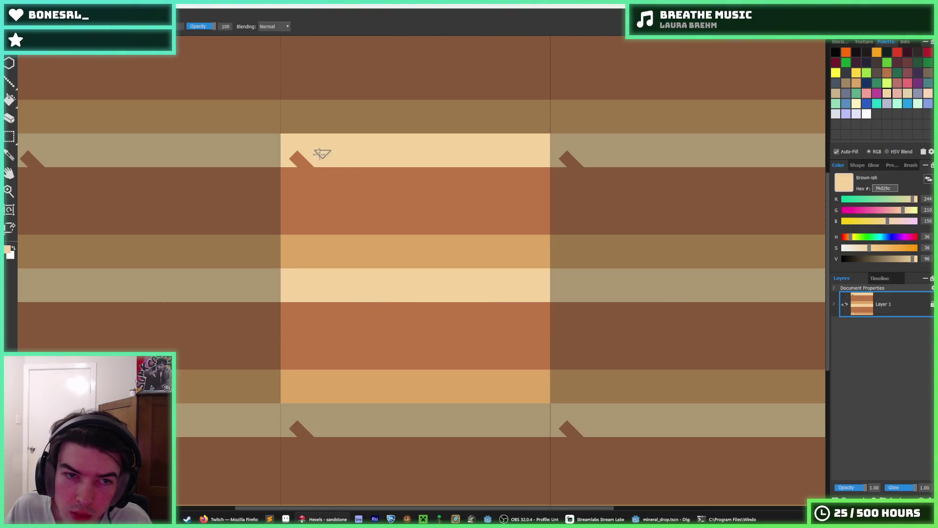
{"action": "scroll", "coordinate": [435, 222], "scroll_direction": "down", "scroll_amount": 5}
{"action": "scroll", "coordinate": [429, 220], "scroll_direction": "down", "scroll_amount": 2}
{"action": "scroll", "coordinate": [392, 268], "scroll_direction": "up", "scroll_amount": 5}
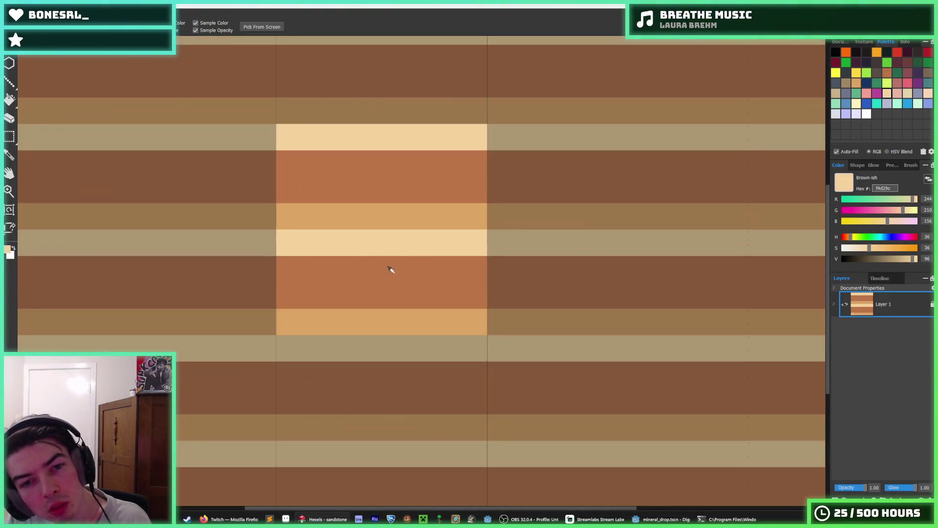
{"action": "left_click", "coordinate": [350, 318], "text": "alt"}
{"action": "key", "text": "ctrl+z"}
{"action": "key", "text": "ctrl+z"}
{"action": "key", "text": "ctrl+z"}
{"action": "key", "text": "ctrl+z"}
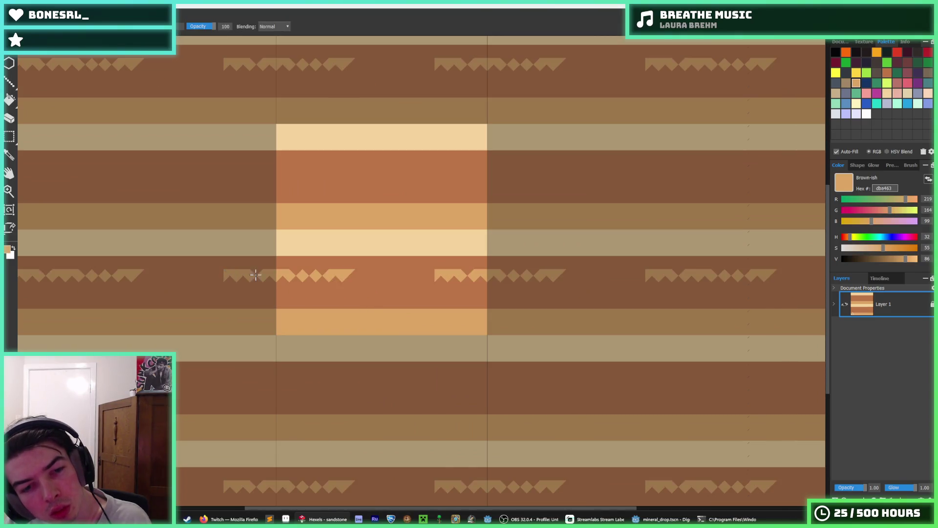
{"action": "key", "text": "ctrl+z"}
{"action": "key", "text": "ctrl+z"}
{"action": "key", "text": "ctrl+z"}
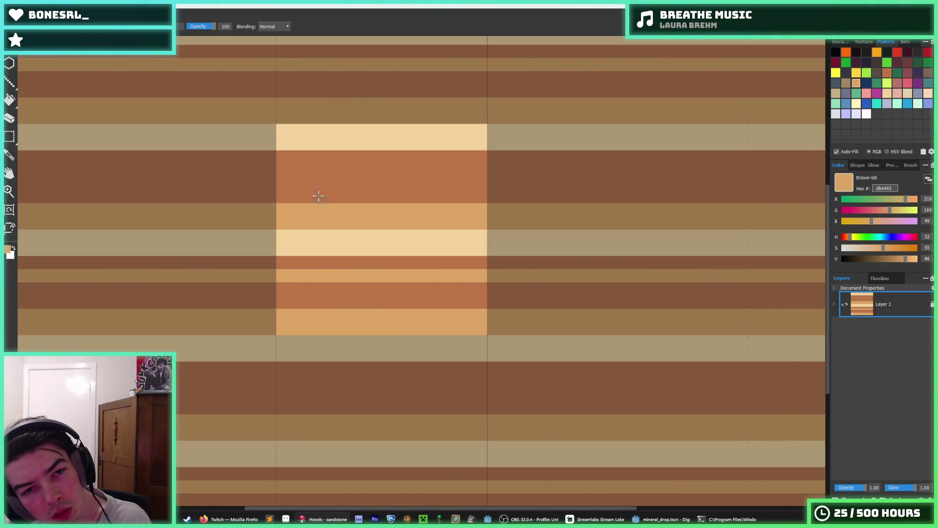
{"action": "left_click_drag", "start_coordinate": [343, 167], "coordinate": [375, 164]}
{"action": "key", "text": "ctrl+z"}
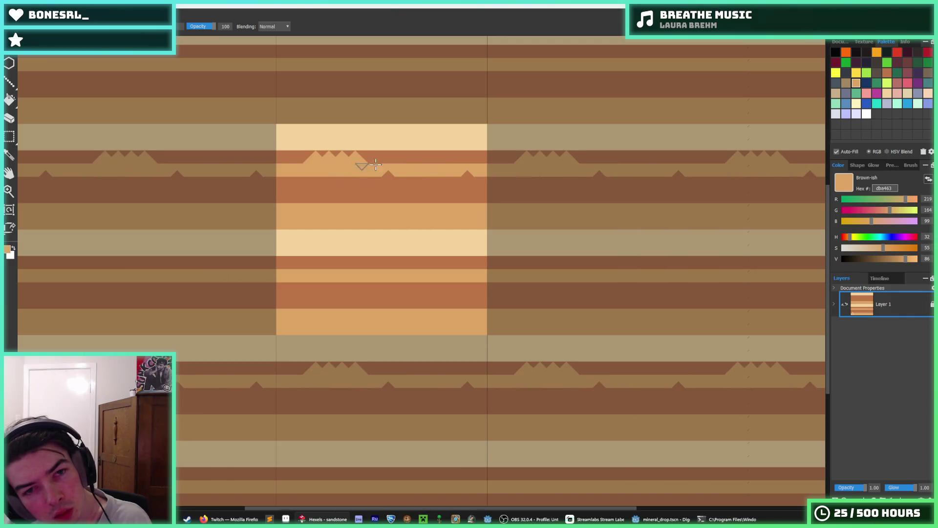
- Sample cream and orange, then smooth the zigzag edges along those bands back to flat
{"action": "left_click", "coordinate": [422, 156], "text": "alt"}
{"action": "key", "text": "ctrl+z"}
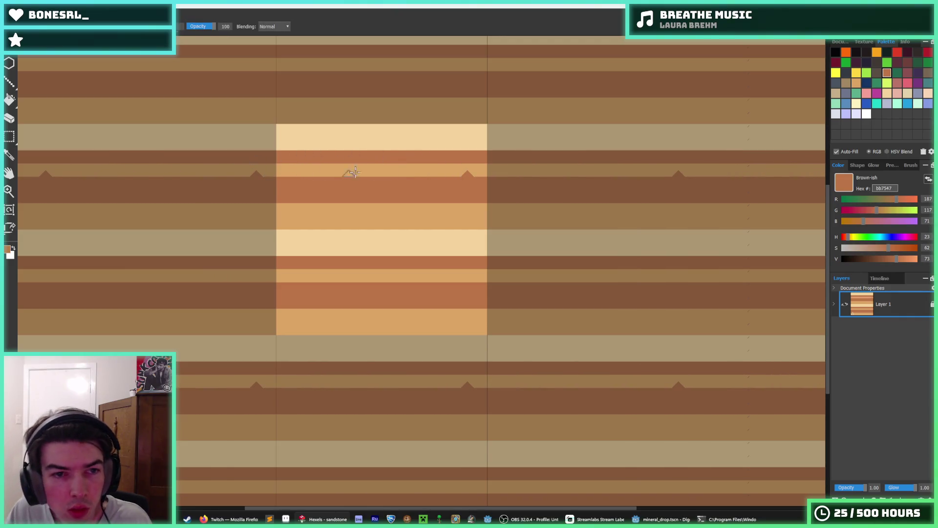
{"action": "left_click", "coordinate": [444, 169], "text": "alt"}
{"action": "scroll", "coordinate": [455, 175], "scroll_direction": "down", "scroll_amount": 3}
{"action": "scroll", "coordinate": [418, 242], "scroll_direction": "down", "scroll_amount": 3}
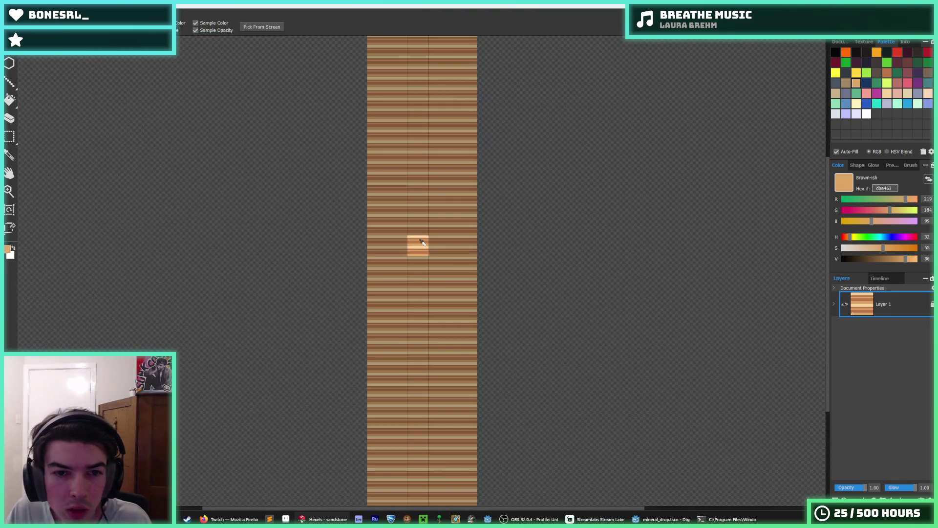
{"action": "scroll", "coordinate": [411, 241], "scroll_direction": "up", "scroll_amount": 4}
{"action": "left_click", "coordinate": [380, 206], "text": "alt"}
{"action": "scroll", "coordinate": [380, 205], "scroll_direction": "up", "scroll_amount": 2}
{"action": "mouse_move", "coordinate": [384, 237]}
{"action": "left_mouse_down"}
{"action": "mouse_move", "coordinate": [325, 243]}
{"action": "mouse_move", "coordinate": [411, 242]}
{"action": "mouse_move", "coordinate": [347, 242]}
{"action": "left_mouse_up"}
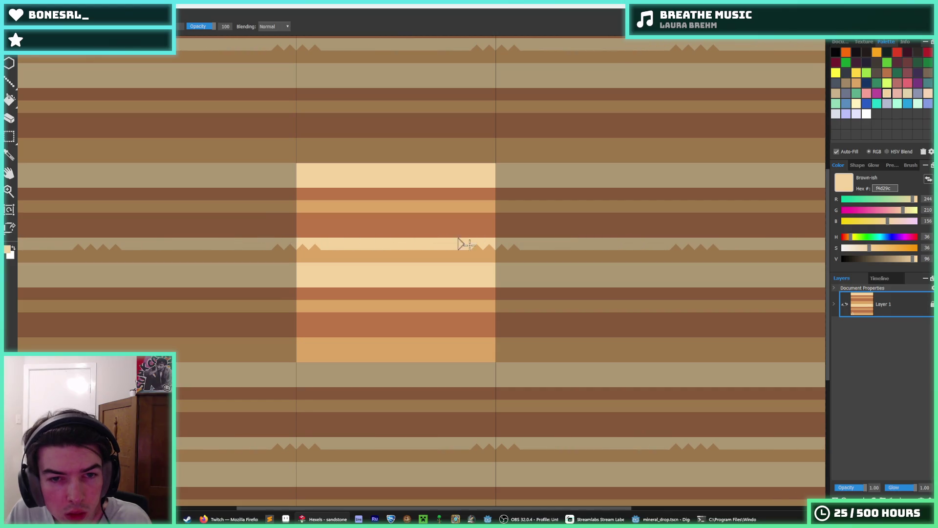
{"action": "mouse_move", "coordinate": [462, 244]}
{"action": "left_mouse_down"}
{"action": "mouse_move", "coordinate": [527, 247]}
{"action": "mouse_move", "coordinate": [410, 228]}
{"action": "mouse_move", "coordinate": [348, 233]}
{"action": "left_mouse_up"}
{"action": "left_click", "coordinate": [419, 254], "text": "alt"}
{"action": "left_click_drag", "start_coordinate": [282, 229], "coordinate": [192, 232]}
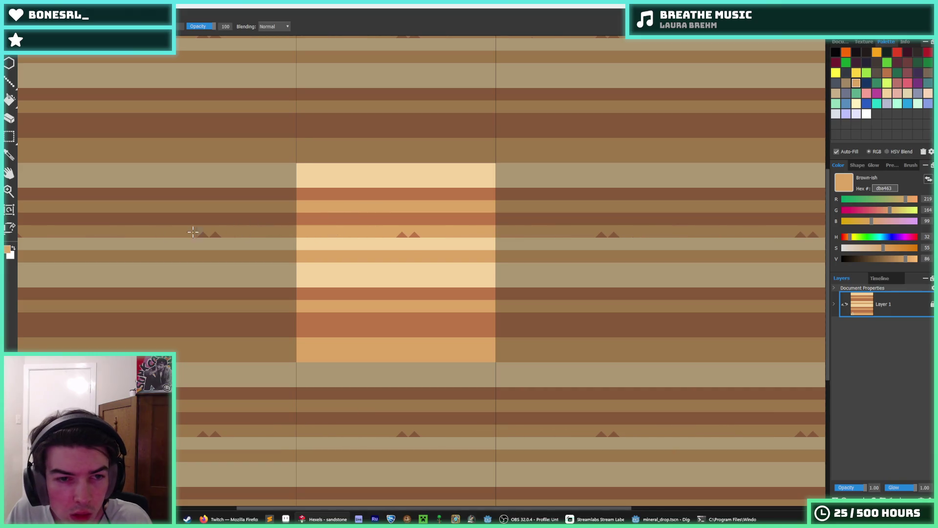
- Repaint the lower dark orange band lighter and undo a trial cream notched edge along the bottom
{"action": "left_click", "coordinate": [366, 268], "text": "alt"}
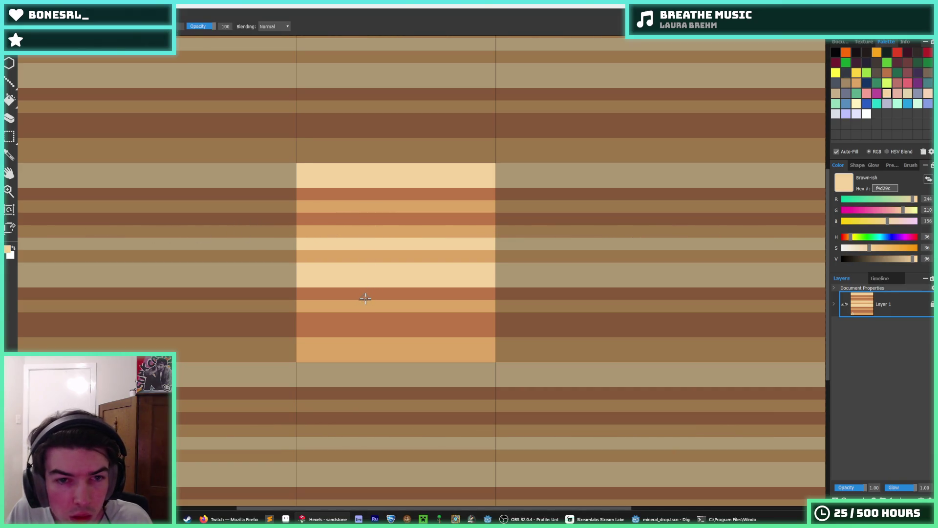
{"action": "key", "text": "alt"}
{"action": "left_click", "coordinate": [360, 301], "text": "alt"}
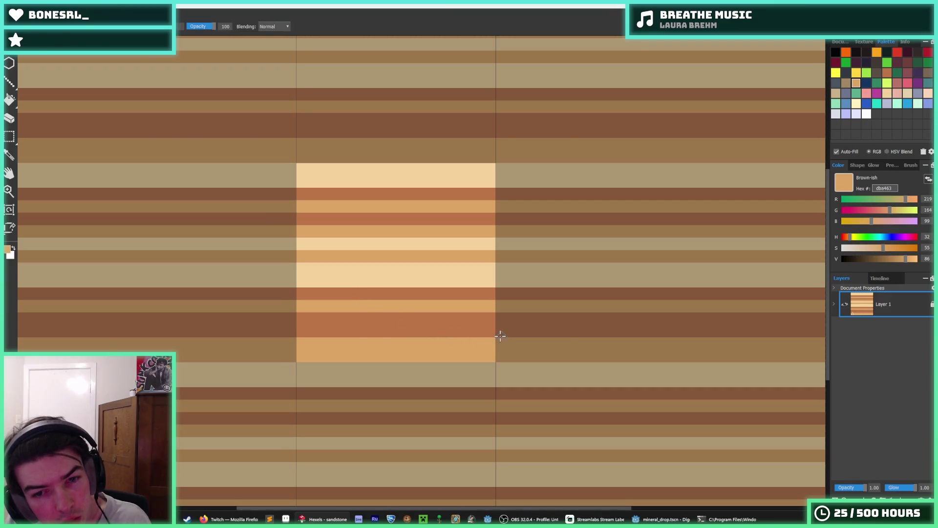
{"action": "left_click_drag", "start_coordinate": [499, 335], "coordinate": [453, 334]}
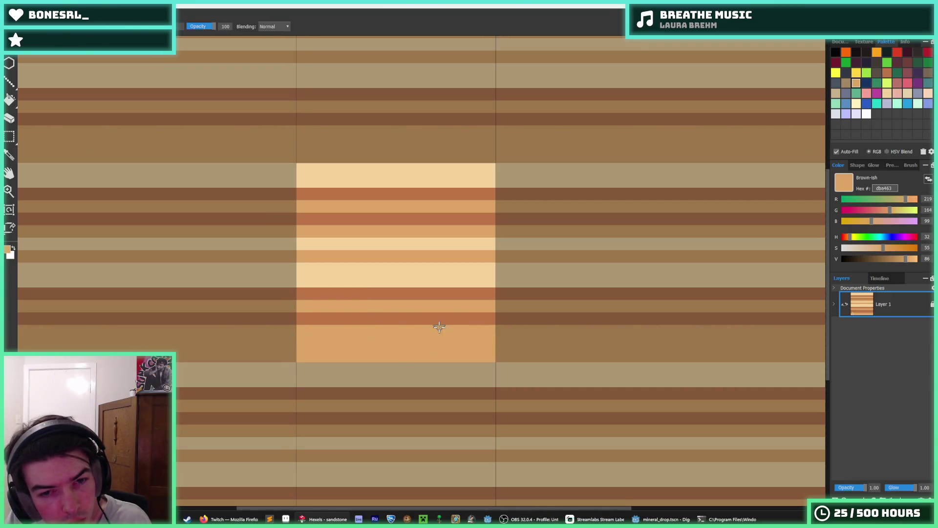
{"action": "left_click", "coordinate": [415, 269], "text": "alt"}
{"action": "key", "text": "f"}
{"action": "key", "text": "b"}
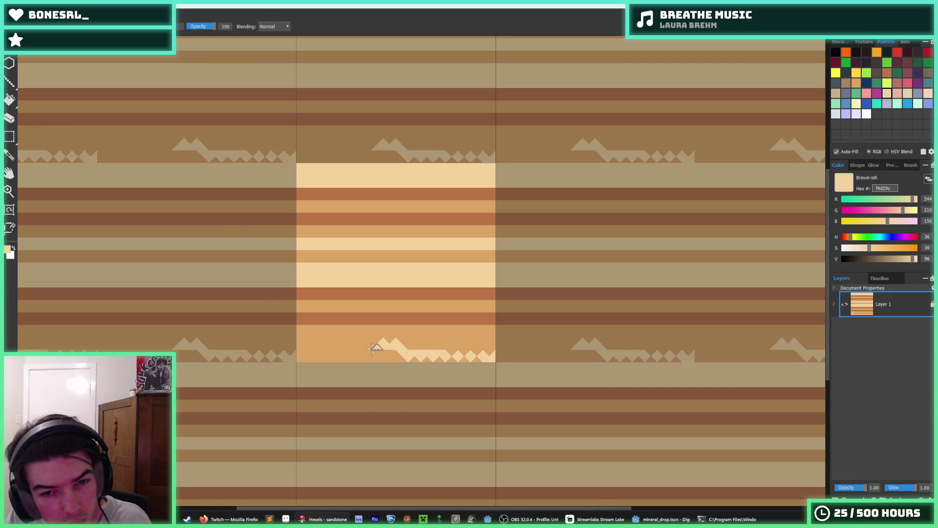
{"action": "mouse_move", "coordinate": [483, 355]}
{"action": "left_mouse_down"}
{"action": "mouse_move", "coordinate": [378, 342]}
{"action": "mouse_move", "coordinate": [447, 349]}
{"action": "mouse_move", "coordinate": [347, 355]}
{"action": "mouse_move", "coordinate": [394, 345]}
{"action": "left_mouse_up"}
{"action": "key", "text": "ctrl+z"}
{"action": "key", "text": "ctrl+z"}
{"action": "key", "text": "ctrl+z"}
{"action": "key", "text": "alt"}
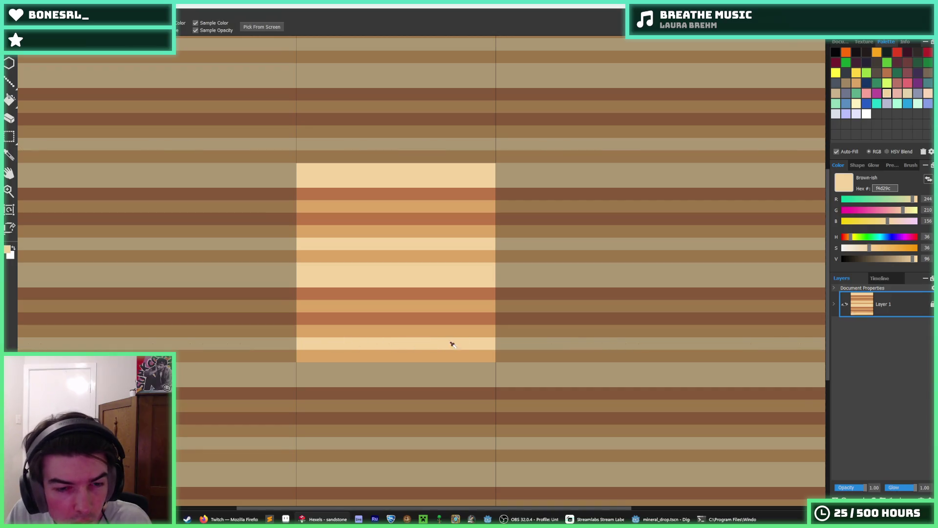
{"action": "scroll", "coordinate": [450, 341], "scroll_direction": "down", "scroll_amount": 2}
{"action": "scroll", "coordinate": [459, 341], "scroll_direction": "down", "scroll_amount": 1}
{"action": "scroll", "coordinate": [460, 346], "scroll_direction": "down", "scroll_amount": 1}
{"action": "scroll", "coordinate": [461, 346], "scroll_direction": "down", "scroll_amount": 1}
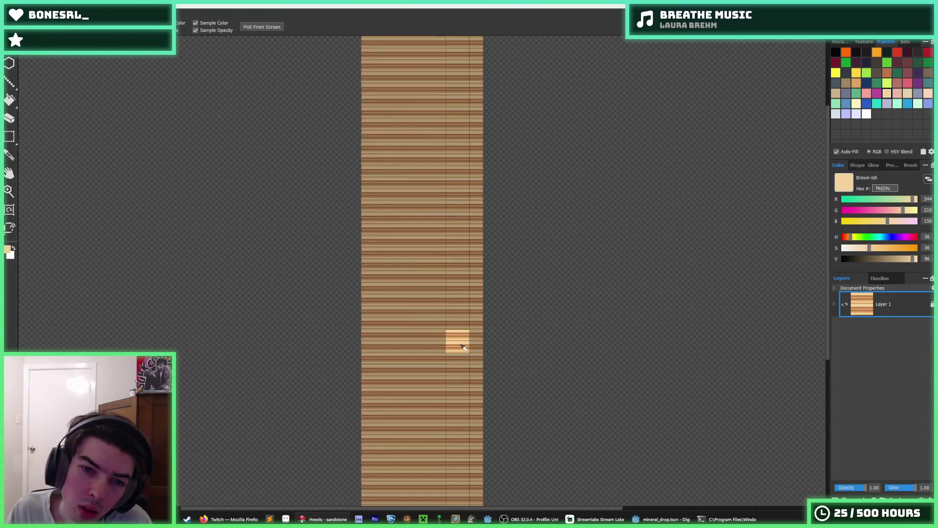
{"action": "scroll", "coordinate": [458, 342], "scroll_direction": "up", "scroll_amount": 3}
{"action": "scroll", "coordinate": [439, 327], "scroll_direction": "up", "scroll_amount": 2}
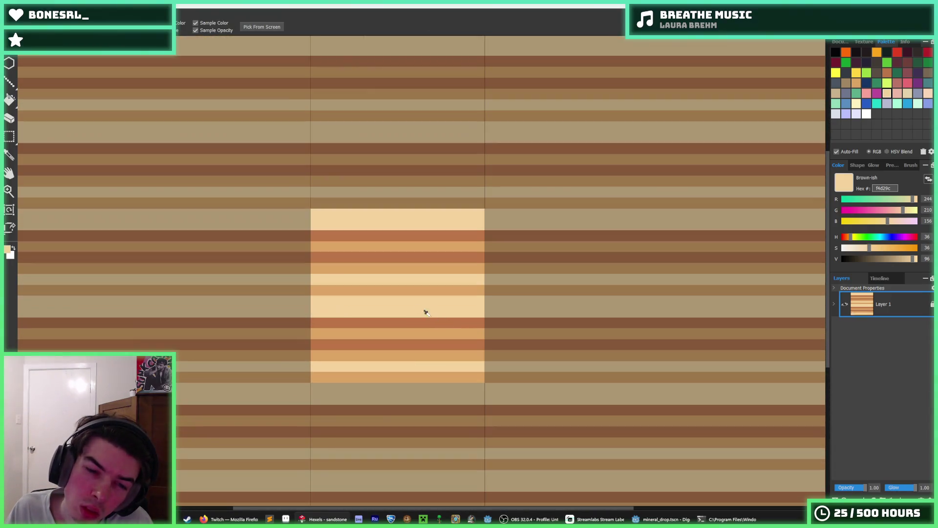
- Repaint a dark band light brown, then undo a trial zigzag brown edge
{"action": "left_click", "coordinate": [381, 258]}
{"action": "mouse_move", "coordinate": [375, 234]}
{"action": "left_mouse_down"}
{"action": "mouse_move", "coordinate": [361, 232]}
{"action": "mouse_move", "coordinate": [415, 233]}
{"action": "left_mouse_up"}
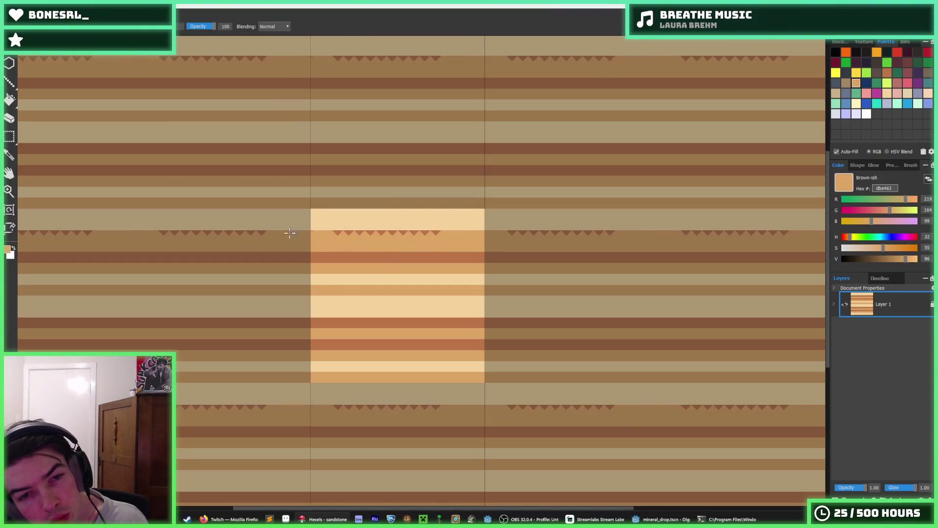
{"action": "left_click", "coordinate": [357, 249]}
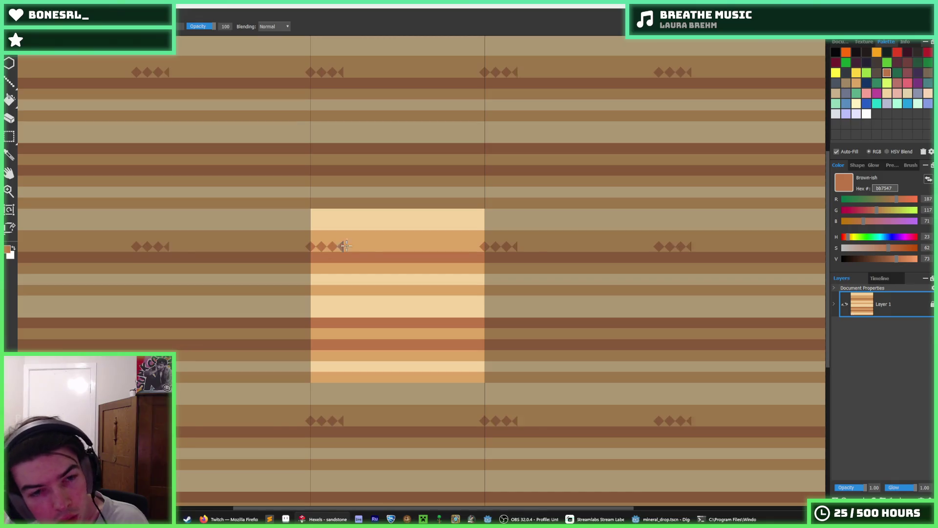
{"action": "left_click_drag", "start_coordinate": [322, 250], "coordinate": [326, 244]}
{"action": "key", "text": "ctrl+z"}
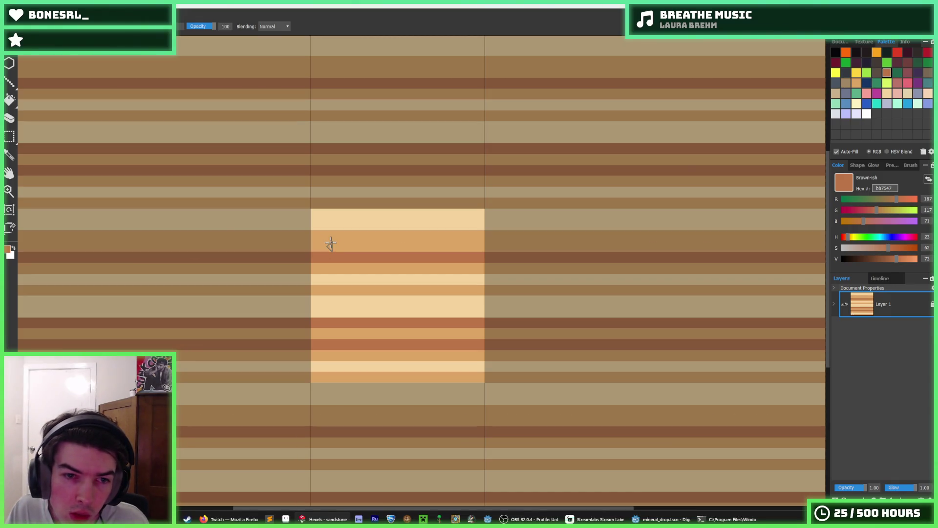
- Paint cream and light-brown triangles along a stripe edge, covering most and leaving a few peaks
{"action": "left_click", "coordinate": [323, 213]}
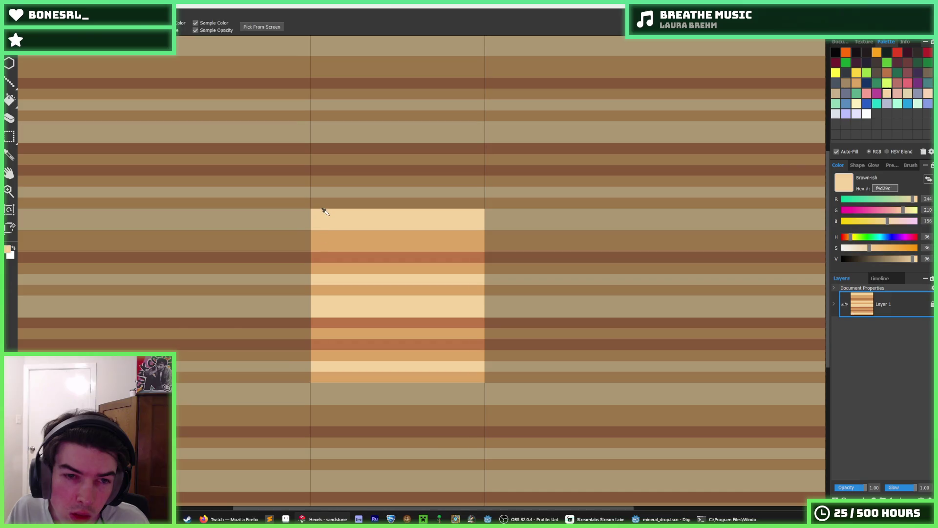
{"action": "mouse_move", "coordinate": [322, 242]}
{"action": "left_mouse_down"}
{"action": "mouse_move", "coordinate": [446, 247]}
{"action": "mouse_move", "coordinate": [348, 238]}
{"action": "mouse_move", "coordinate": [387, 255]}
{"action": "mouse_move", "coordinate": [436, 254]}
{"action": "mouse_move", "coordinate": [344, 272]}
{"action": "mouse_move", "coordinate": [395, 266]}
{"action": "left_mouse_up"}
{"action": "left_click", "coordinate": [418, 235]}
{"action": "left_click", "coordinate": [412, 322]}
{"action": "left_click", "coordinate": [408, 284], "text": "alt"}
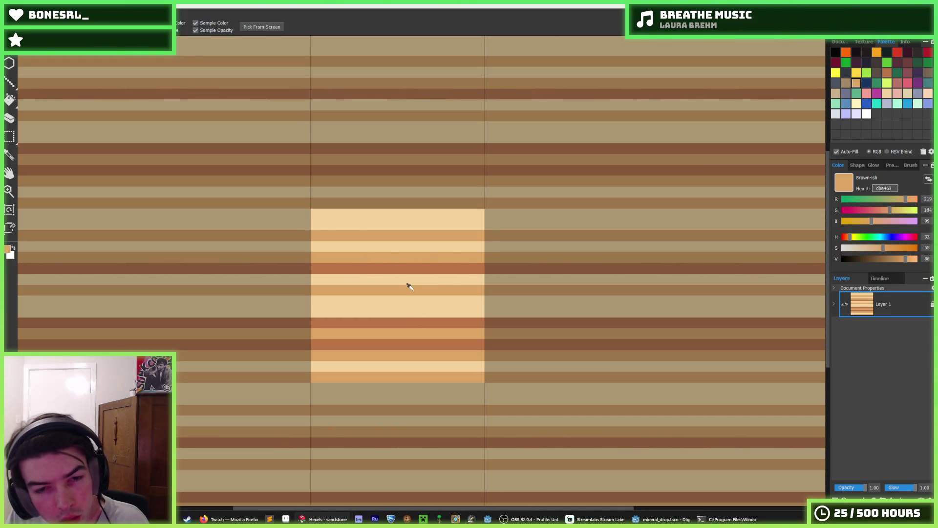
{"action": "mouse_move", "coordinate": [476, 278]}
{"action": "left_mouse_down"}
{"action": "mouse_move", "coordinate": [325, 279]}
{"action": "mouse_move", "coordinate": [432, 279]}
{"action": "mouse_move", "coordinate": [359, 275]}
{"action": "left_mouse_up"}
{"action": "left_click_drag", "start_coordinate": [474, 282], "coordinate": [365, 278]}
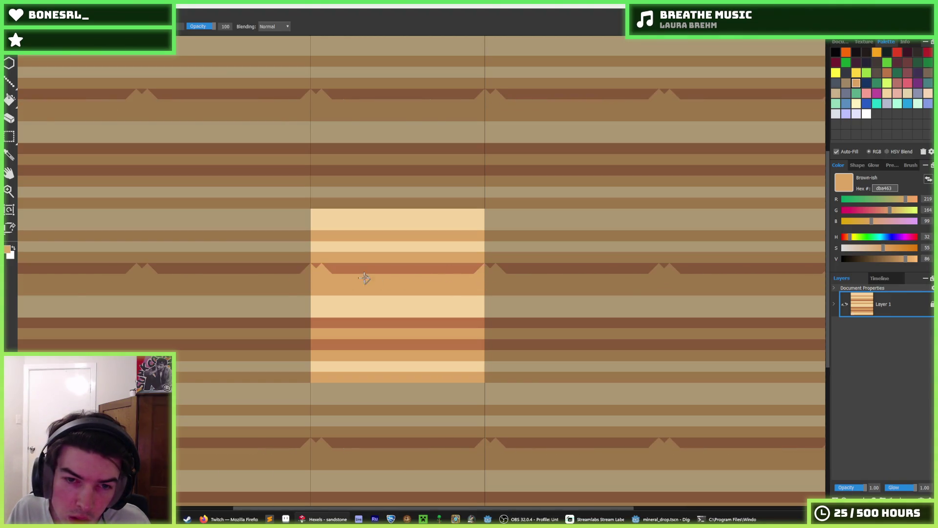
- Add and paint over a dark triangle row, then undo a light zigzag row along a band
{"action": "left_click", "coordinate": [339, 270], "text": "alt"}
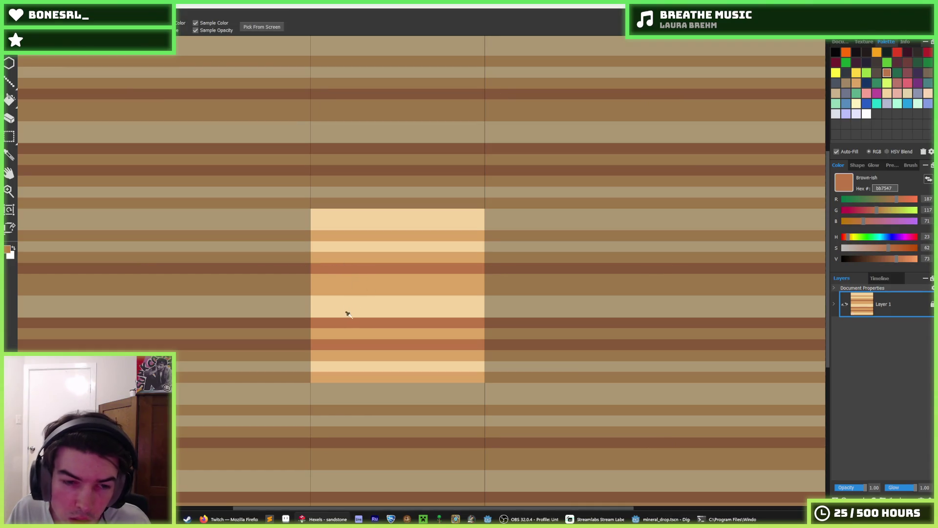
{"action": "mouse_move", "coordinate": [419, 278]}
{"action": "left_mouse_down"}
{"action": "mouse_move", "coordinate": [302, 276]}
{"action": "mouse_move", "coordinate": [484, 279]}
{"action": "left_mouse_up"}
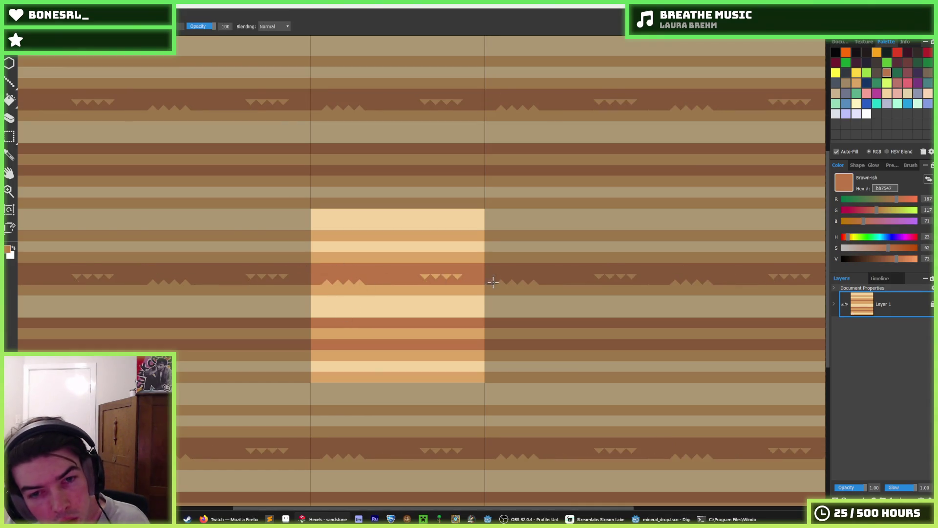
{"action": "left_click_drag", "start_coordinate": [384, 277], "coordinate": [410, 295]}
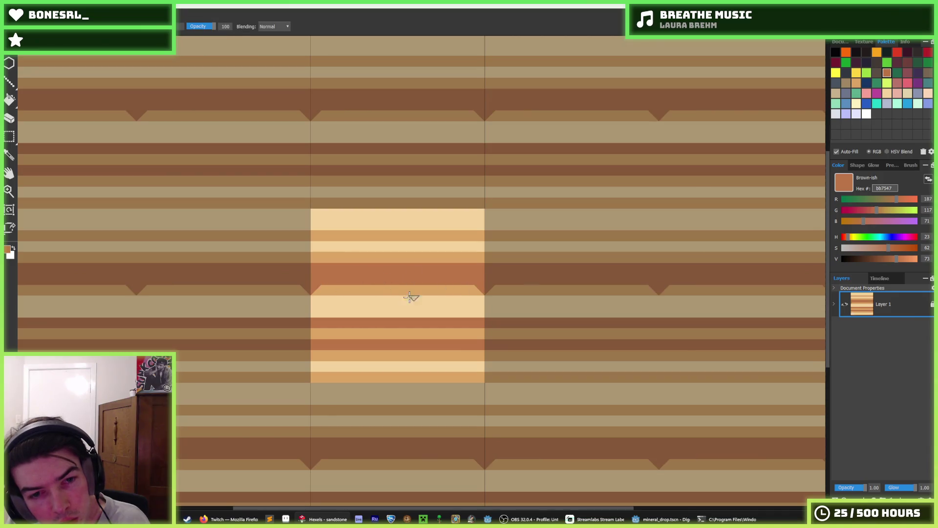
{"action": "left_click", "coordinate": [362, 289], "text": "alt"}
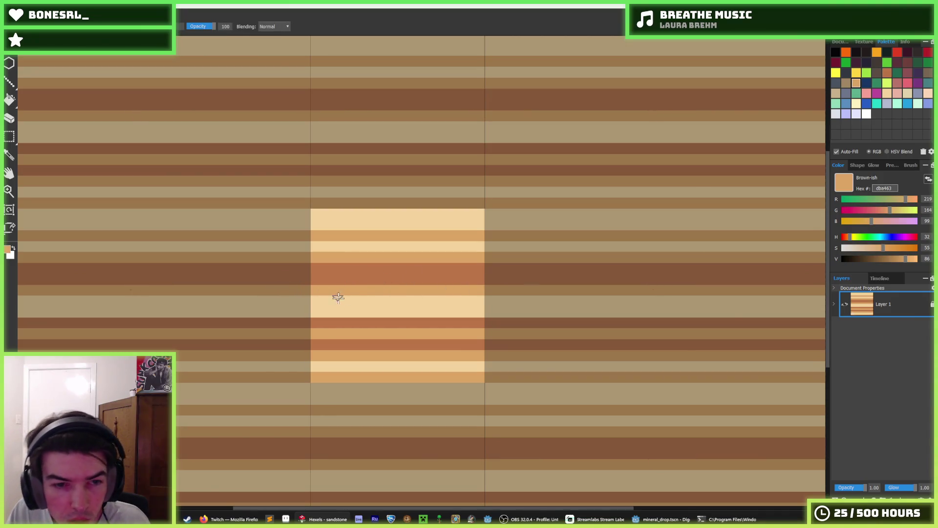
{"action": "left_click_drag", "start_coordinate": [355, 312], "coordinate": [421, 311]}
{"action": "key", "text": "ctrl+z"}
{"action": "key", "text": "ctrl+z"}
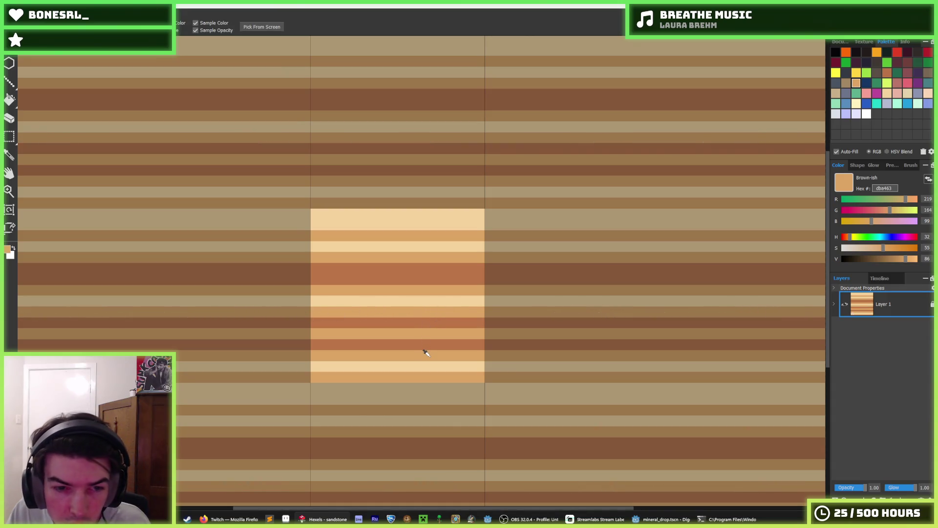
- Repaint the lower band flat tan across the tile
{"action": "key", "text": "b"}
{"action": "left_click_drag", "start_coordinate": [492, 364], "coordinate": [277, 370]}
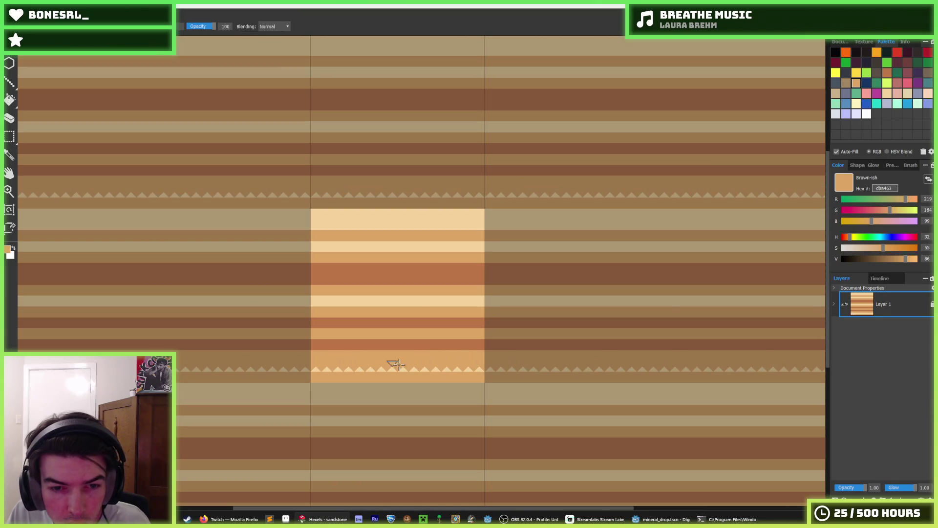
{"action": "key", "text": "i"}
{"action": "scroll", "coordinate": [433, 346], "scroll_direction": "down", "scroll_amount": 4}
{"action": "scroll", "coordinate": [425, 377], "scroll_direction": "up", "scroll_amount": 2}
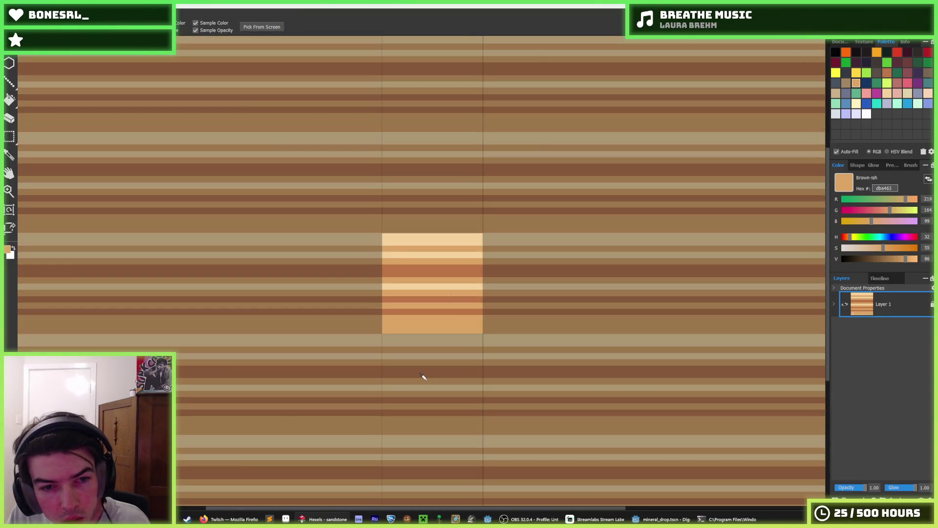
{"action": "scroll", "coordinate": [433, 276], "scroll_direction": "up", "scroll_amount": 2}
- Undo a trial cream triangle pattern and paint a plain cream stripe across the tile
{"action": "left_click", "coordinate": [407, 229]}
{"action": "key", "text": "b"}
{"action": "mouse_move", "coordinate": [404, 280]}
{"action": "left_mouse_down"}
{"action": "mouse_move", "coordinate": [319, 273]}
{"action": "mouse_move", "coordinate": [505, 273]}
{"action": "left_mouse_up"}
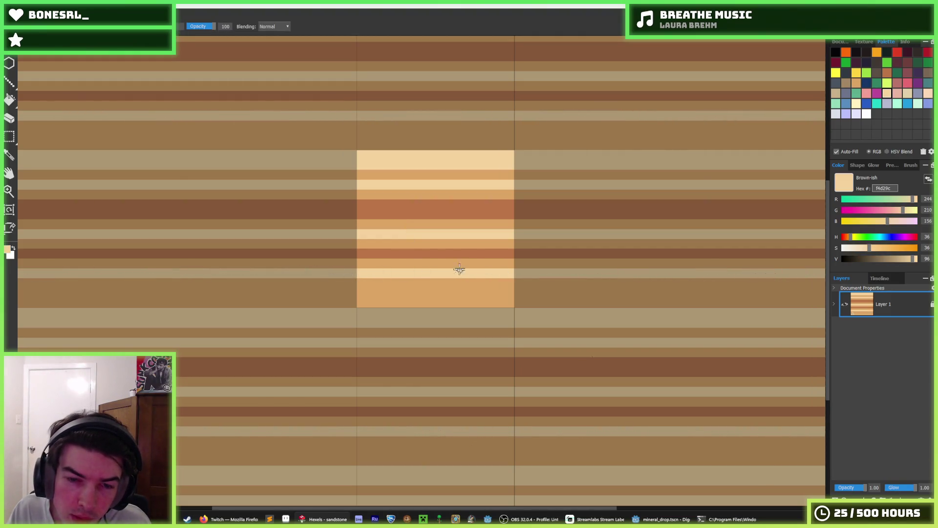
{"action": "key", "text": "ctrl+z"}
{"action": "key", "text": "ctrl+z"}
{"action": "mouse_move", "coordinate": [359, 253]}
{"action": "left_mouse_down"}
{"action": "mouse_move", "coordinate": [504, 252]}
{"action": "mouse_move", "coordinate": [398, 266]}
{"action": "left_mouse_up"}
- Widen the dark brown band, add tan triangles along it, and undo most of a lower zigzag row
{"action": "left_click", "coordinate": [373, 273], "text": "alt"}
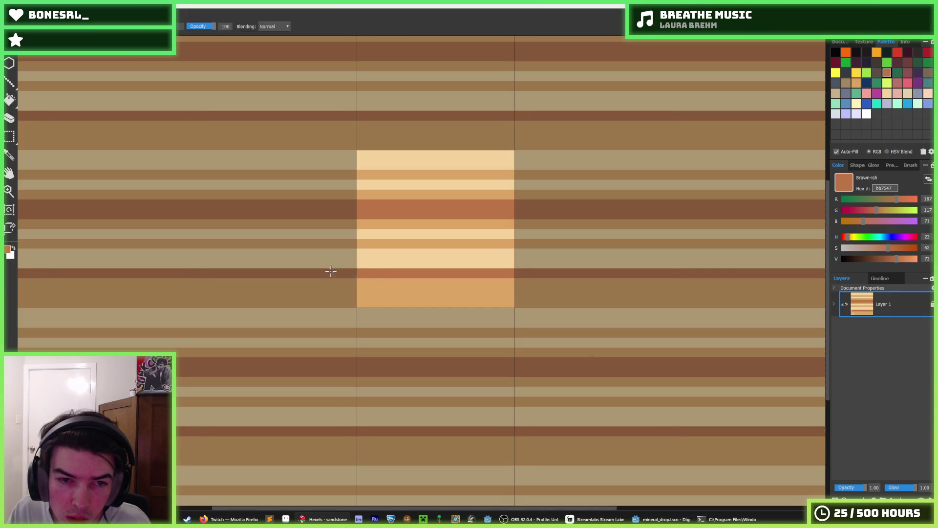
{"action": "left_click_drag", "start_coordinate": [335, 282], "coordinate": [411, 278]}
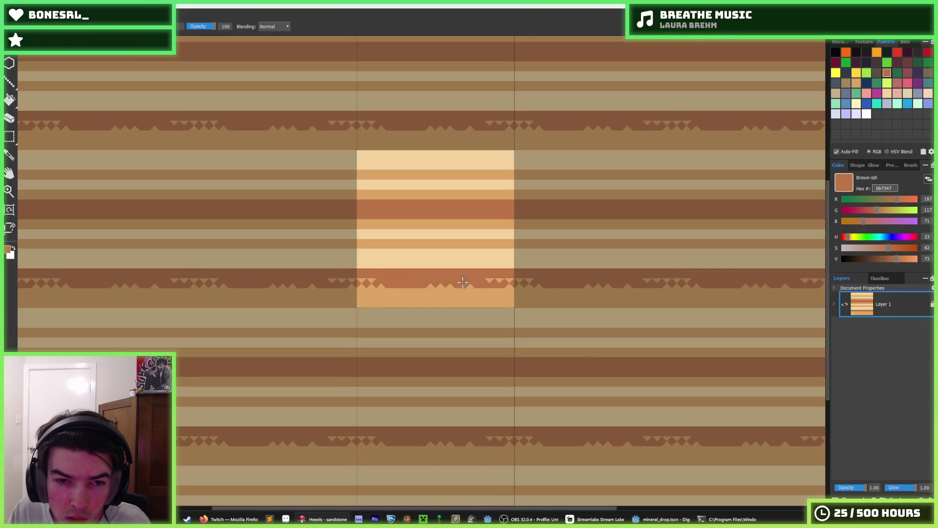
{"action": "left_click", "coordinate": [401, 288], "text": "alt"}
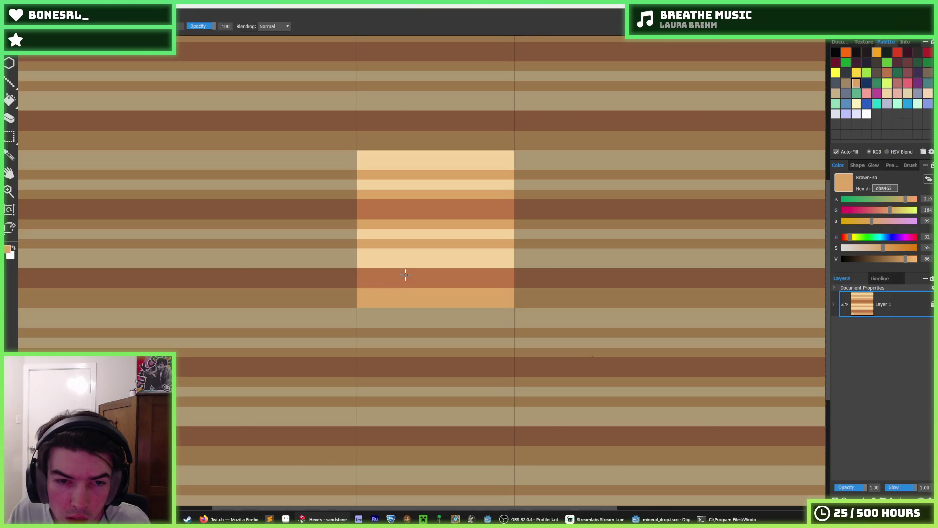
{"action": "left_click_drag", "start_coordinate": [404, 274], "coordinate": [217, 269]}
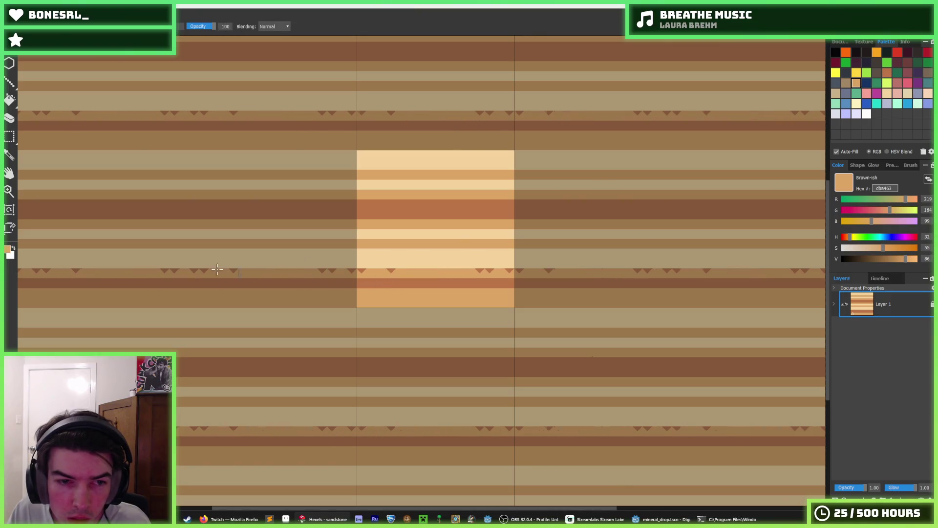
{"action": "scroll", "coordinate": [413, 283], "scroll_direction": "up", "scroll_amount": 2}
{"action": "left_click", "coordinate": [374, 283], "text": "alt"}
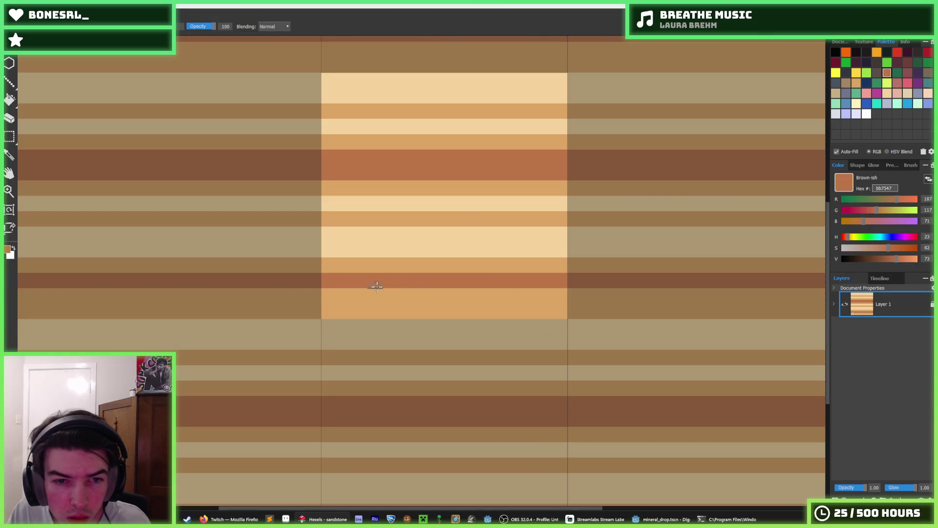
{"action": "mouse_move", "coordinate": [373, 294]}
{"action": "left_mouse_down"}
{"action": "mouse_move", "coordinate": [381, 293]}
{"action": "mouse_move", "coordinate": [357, 294]}
{"action": "mouse_move", "coordinate": [477, 299]}
{"action": "left_mouse_up"}
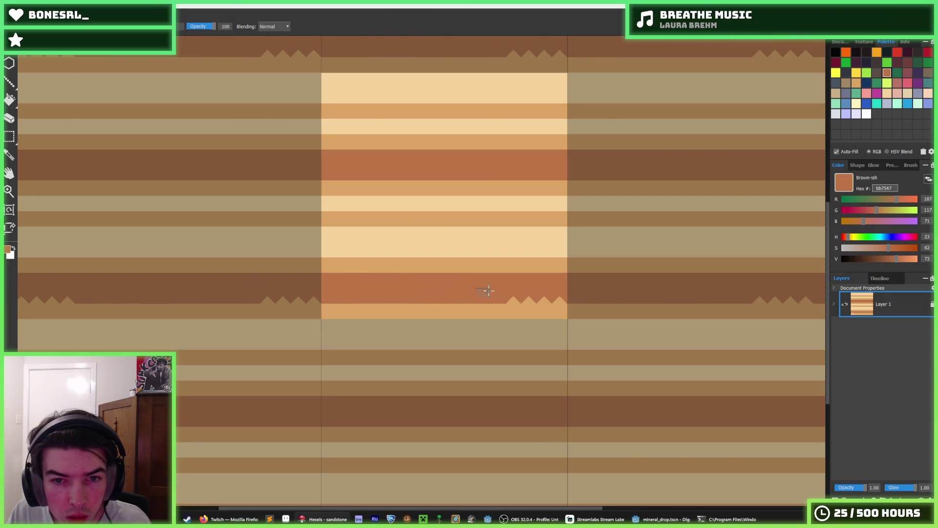
{"action": "key", "text": "ctrl+z"}
{"action": "scroll", "coordinate": [553, 284], "scroll_direction": "down", "scroll_amount": 2}
{"action": "scroll", "coordinate": [590, 262], "scroll_direction": "down", "scroll_amount": 2}
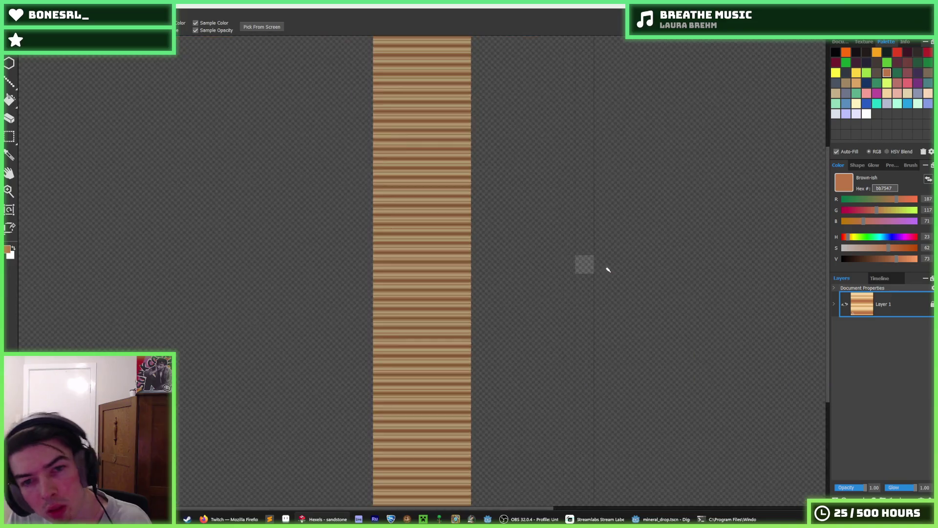
{"action": "scroll", "coordinate": [608, 266], "scroll_direction": "up", "scroll_amount": 1}
{"action": "scroll", "coordinate": [527, 252], "scroll_direction": "up", "scroll_amount": 2}
{"action": "scroll", "coordinate": [799, 321], "scroll_direction": "up", "scroll_amount": 1}
{"action": "scroll", "coordinate": [622, 262], "scroll_direction": "up", "scroll_amount": 1}
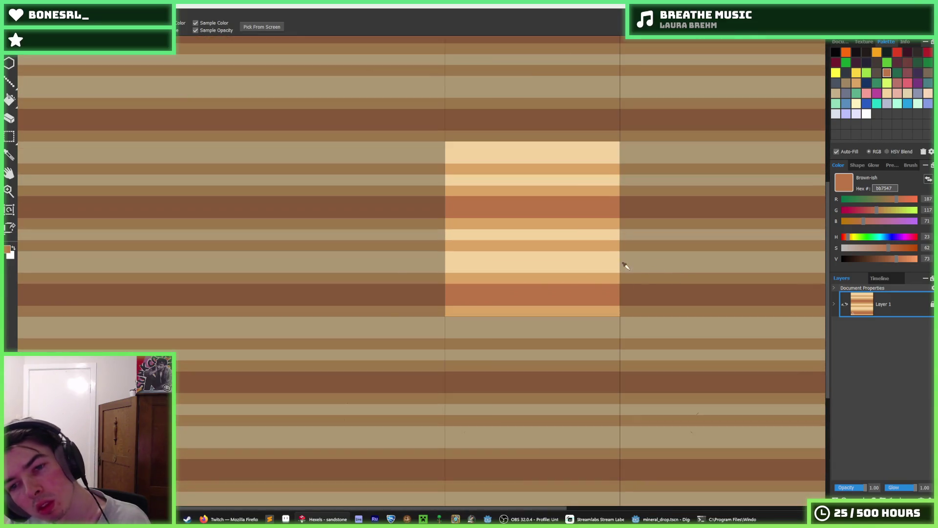
{"action": "scroll", "coordinate": [579, 320], "scroll_direction": "up", "scroll_amount": 1}
- Repaint the orange band cream, try an orange zigzag ledge, then cover the band in orange again
{"action": "left_click", "coordinate": [580, 323]}
{"action": "left_click", "coordinate": [578, 298], "text": "alt"}
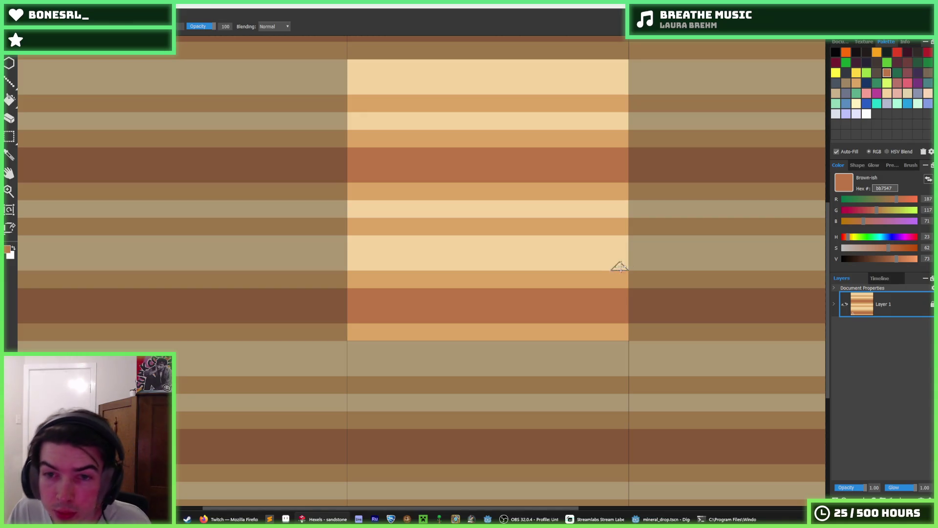
{"action": "left_click", "coordinate": [617, 249], "text": "alt"}
{"action": "mouse_move", "coordinate": [616, 237]}
{"action": "left_mouse_down"}
{"action": "mouse_move", "coordinate": [459, 231]}
{"action": "mouse_move", "coordinate": [552, 225]}
{"action": "mouse_move", "coordinate": [376, 223]}
{"action": "left_mouse_up"}
{"action": "left_click", "coordinate": [411, 273], "text": "alt"}
{"action": "mouse_move", "coordinate": [417, 273]}
{"action": "left_mouse_down"}
{"action": "mouse_move", "coordinate": [417, 246]}
{"action": "mouse_move", "coordinate": [579, 243]}
{"action": "mouse_move", "coordinate": [409, 249]}
{"action": "left_mouse_up"}
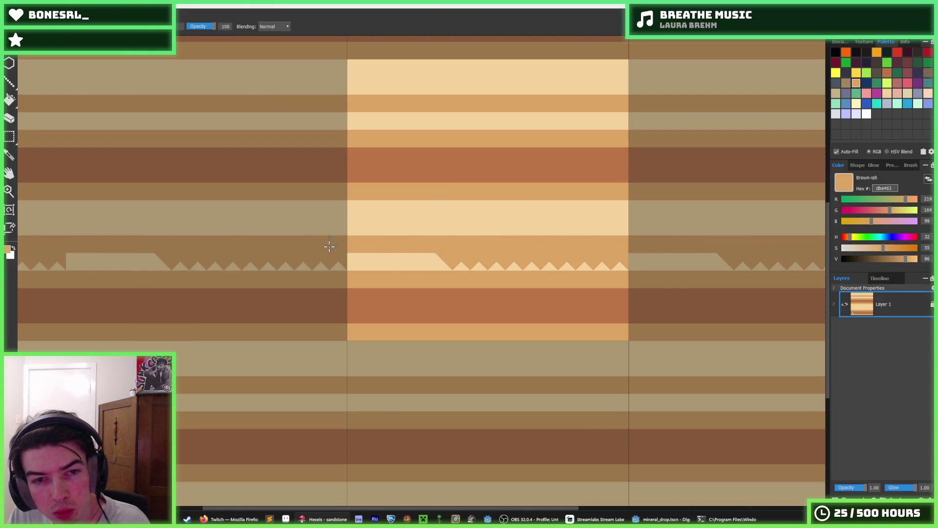
{"action": "left_click_drag", "start_coordinate": [329, 246], "coordinate": [556, 263]}
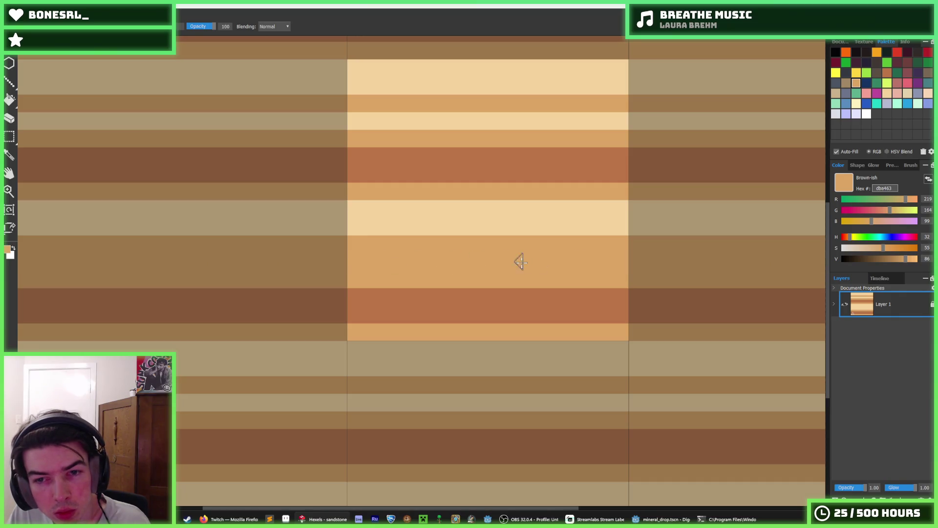
- Paint dark-brown and tan zigzag bands, then paint them over leaving only small peaks
{"action": "left_click", "coordinate": [609, 305], "text": "alt"}
{"action": "mouse_move", "coordinate": [608, 282]}
{"action": "left_mouse_down"}
{"action": "mouse_move", "coordinate": [356, 257]}
{"action": "mouse_move", "coordinate": [537, 255]}
{"action": "left_mouse_up"}
{"action": "left_click", "coordinate": [571, 251], "text": "alt"}
{"action": "left_click_drag", "start_coordinate": [641, 272], "coordinate": [608, 278]}
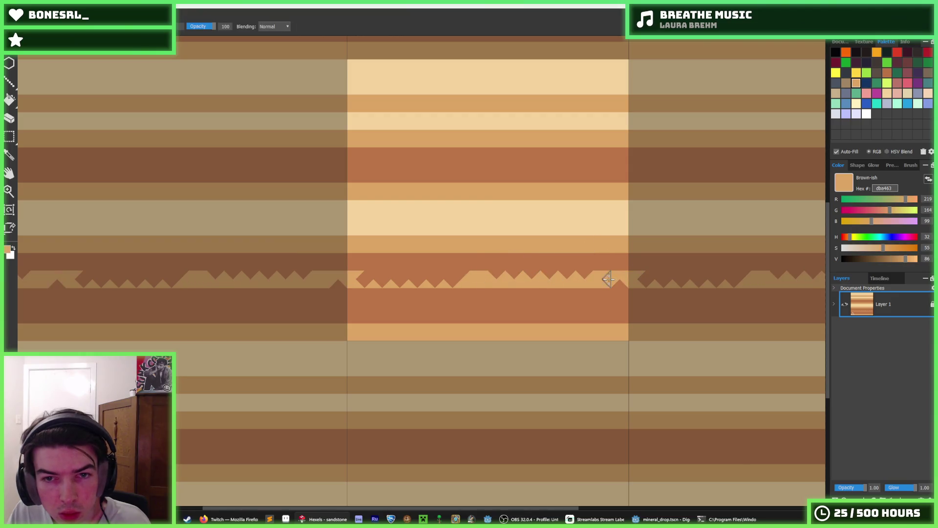
{"action": "left_click_drag", "start_coordinate": [509, 275], "coordinate": [426, 280]}
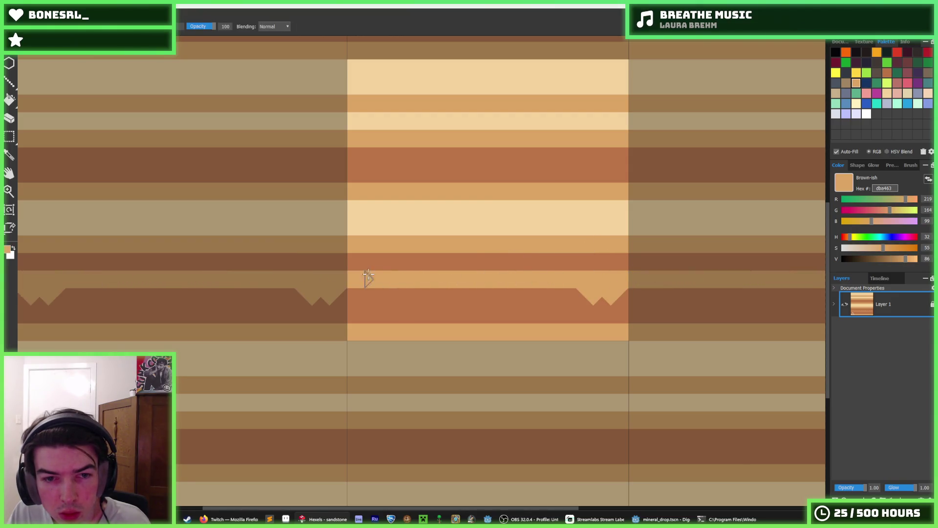
{"action": "left_click", "coordinate": [597, 292], "text": "alt"}
{"action": "mouse_move", "coordinate": [513, 292]}
{"action": "left_mouse_down"}
{"action": "mouse_move", "coordinate": [597, 294]}
{"action": "mouse_move", "coordinate": [542, 280]}
{"action": "left_mouse_up"}
{"action": "left_click", "coordinate": [607, 276], "text": "alt"}
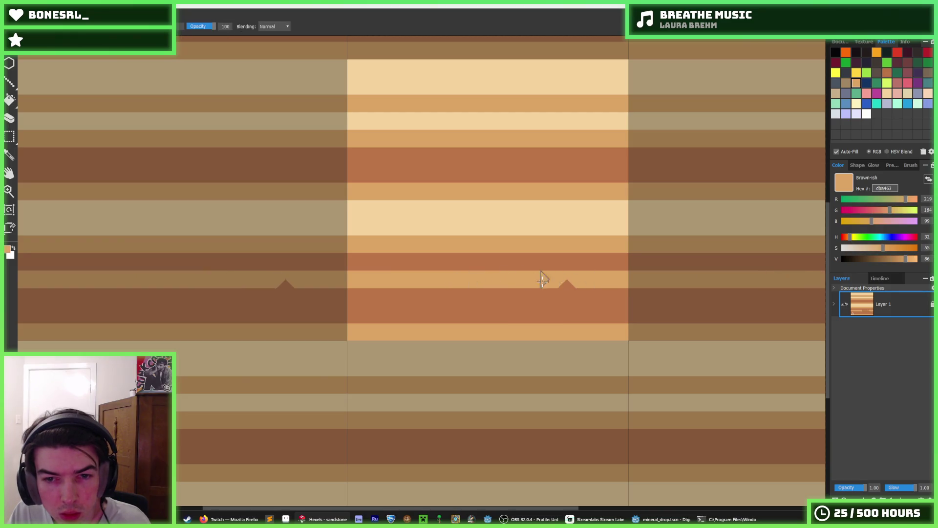
{"action": "scroll", "coordinate": [582, 267], "scroll_direction": "down", "scroll_amount": 5}
{"action": "scroll", "coordinate": [606, 272], "scroll_direction": "up", "scroll_amount": 2}
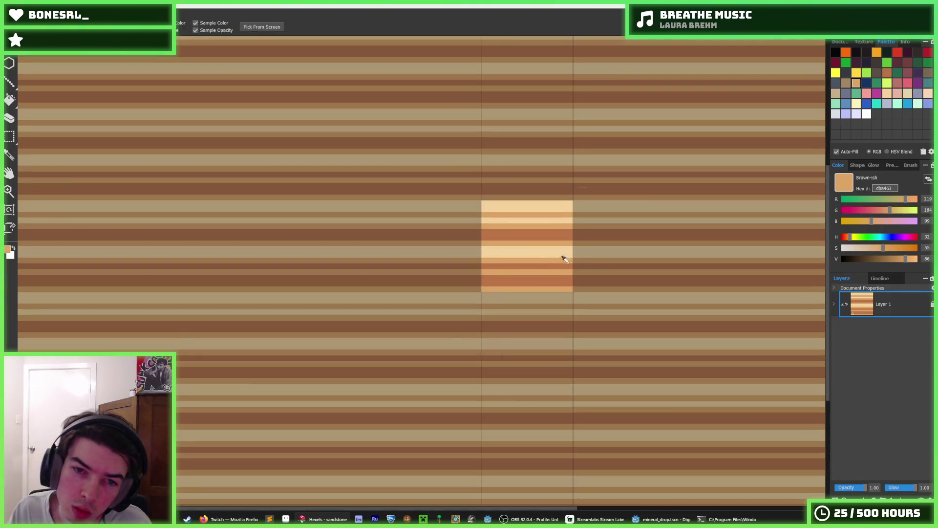
{"action": "scroll", "coordinate": [561, 256], "scroll_direction": "down", "scroll_amount": 2}
{"action": "scroll", "coordinate": [551, 260], "scroll_direction": "down", "scroll_amount": 1}
{"action": "scroll", "coordinate": [565, 266], "scroll_direction": "down", "scroll_amount": 3}
{"action": "scroll", "coordinate": [561, 264], "scroll_direction": "up", "scroll_amount": 1}
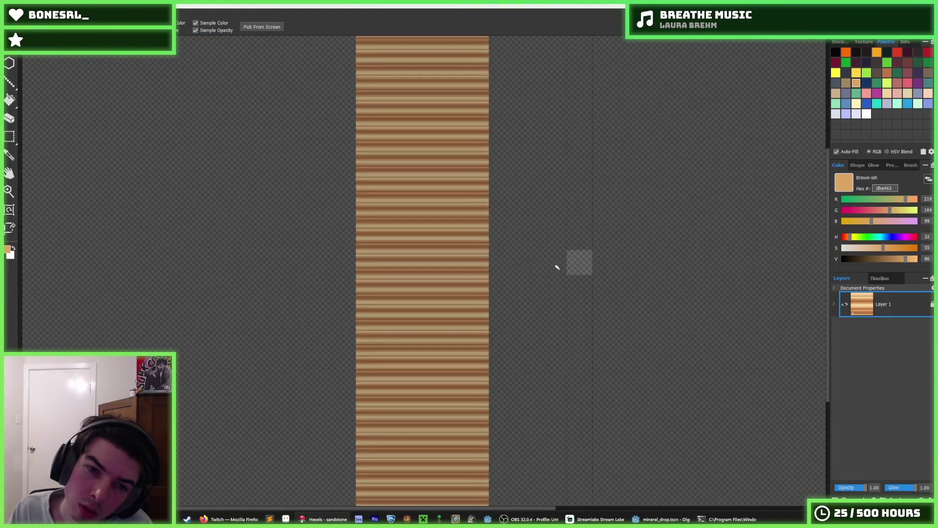
{"action": "scroll", "coordinate": [569, 262], "scroll_direction": "up", "scroll_amount": 2}
{"action": "scroll", "coordinate": [716, 253], "scroll_direction": "up", "scroll_amount": 2}
{"action": "scroll", "coordinate": [643, 227], "scroll_direction": "up", "scroll_amount": 1}
{"action": "scroll", "coordinate": [639, 272], "scroll_direction": "up", "scroll_amount": 1}
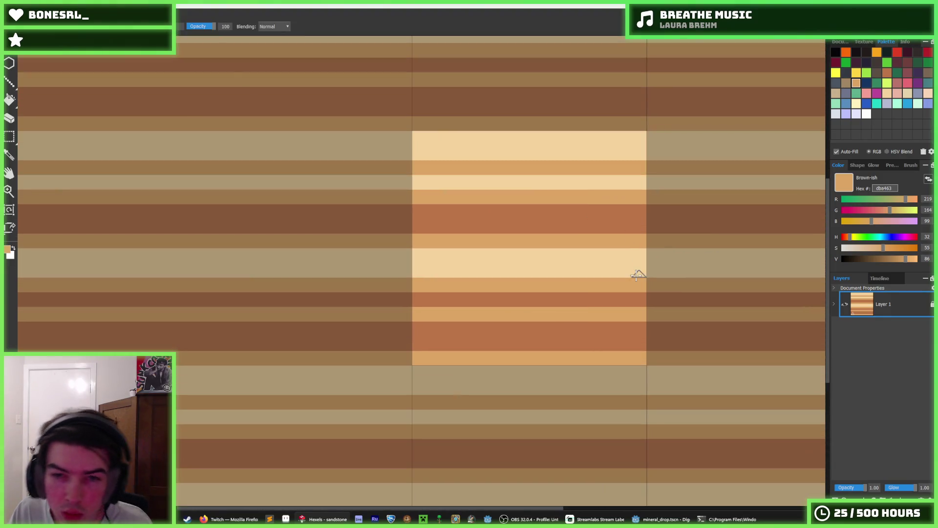
- Select the lower dark stripes, paste a striped patch over them, and undo it
{"action": "key", "text": "b"}
{"action": "left_click_drag", "start_coordinate": [650, 346], "coordinate": [391, 293]}
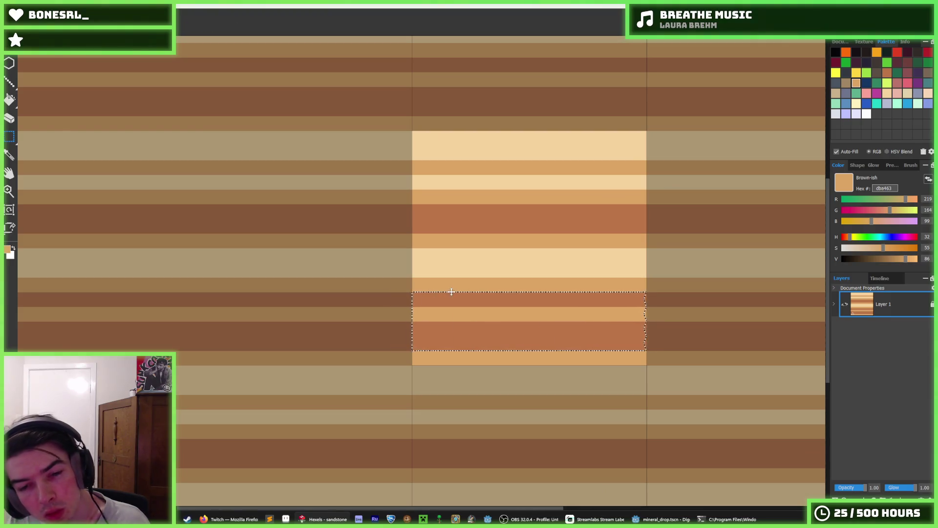
{"action": "key", "text": "ctrl+v"}
{"action": "key", "text": "ctrl+z"}
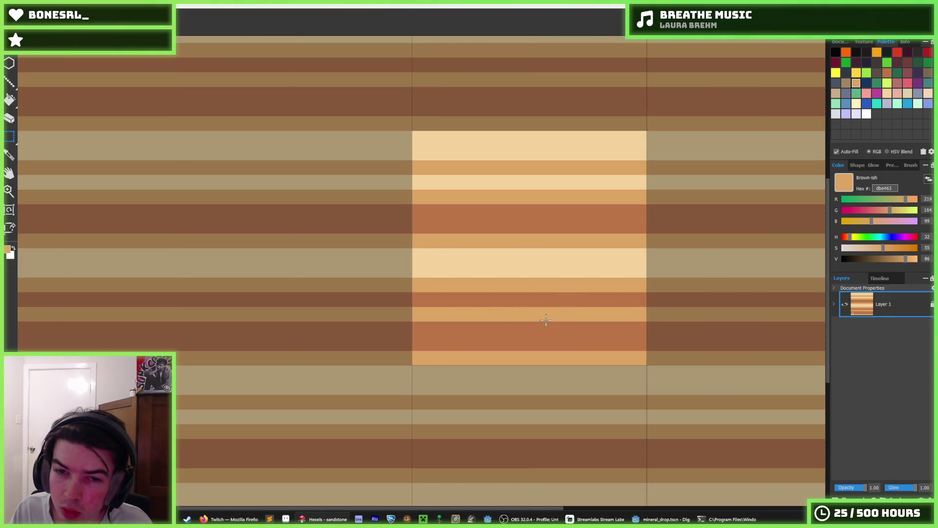
- Brush dark orange over the triangle notches so the lower stripe runs flat again
{"action": "key", "text": "b"}
{"action": "mouse_move", "coordinate": [469, 293]}
{"action": "left_mouse_down"}
{"action": "mouse_move", "coordinate": [368, 315]}
{"action": "mouse_move", "coordinate": [540, 315]}
{"action": "mouse_move", "coordinate": [565, 324]}
{"action": "left_mouse_up"}
{"action": "left_click", "coordinate": [577, 352], "text": "alt"}
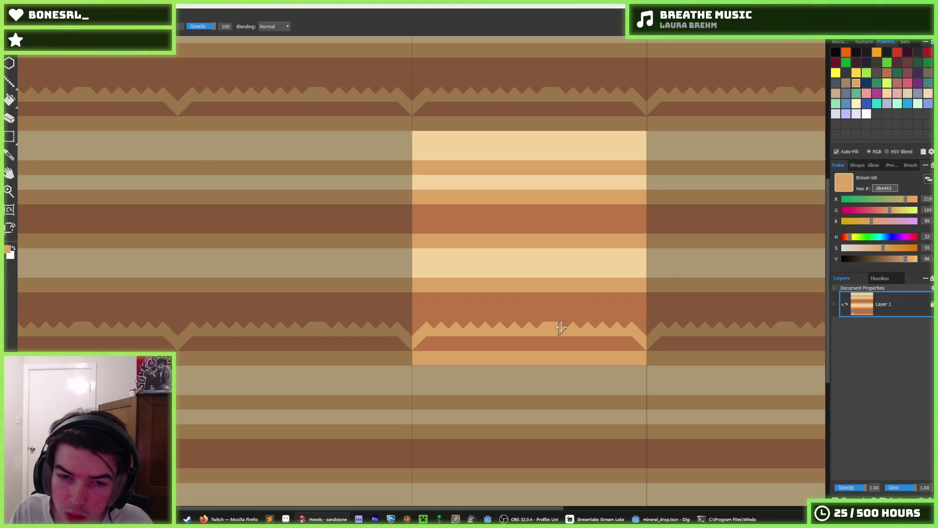
{"action": "left_click", "coordinate": [601, 311], "text": "alt"}
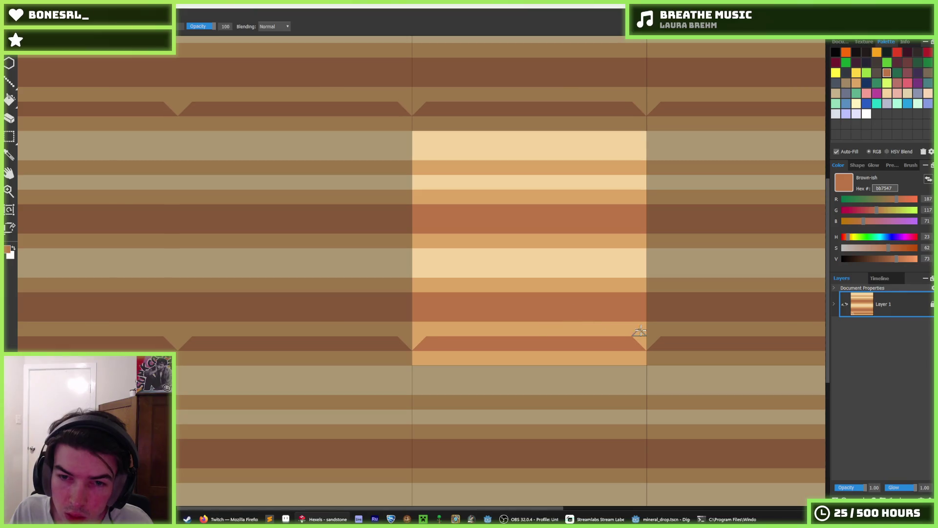
{"action": "left_click_drag", "start_coordinate": [639, 331], "coordinate": [620, 341]}
{"action": "scroll", "coordinate": [626, 321], "scroll_direction": "down", "scroll_amount": 3}
{"action": "scroll", "coordinate": [626, 320], "scroll_direction": "down", "scroll_amount": 2}
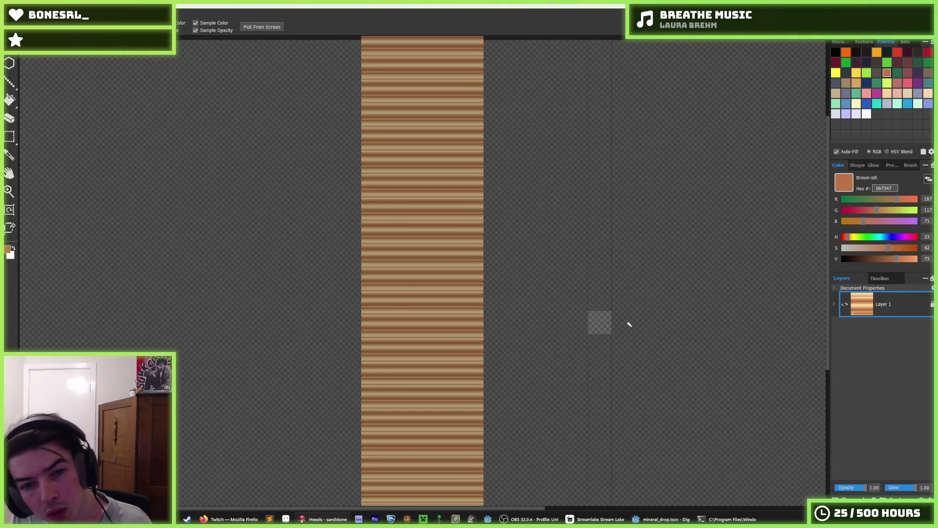
{"action": "scroll", "coordinate": [616, 321], "scroll_direction": "up", "scroll_amount": 2}
{"action": "scroll", "coordinate": [665, 321], "scroll_direction": "up", "scroll_amount": 1}
{"action": "scroll", "coordinate": [665, 321], "scroll_direction": "up", "scroll_amount": 2}
{"action": "scroll", "coordinate": [561, 314], "scroll_direction": "up", "scroll_amount": 1}
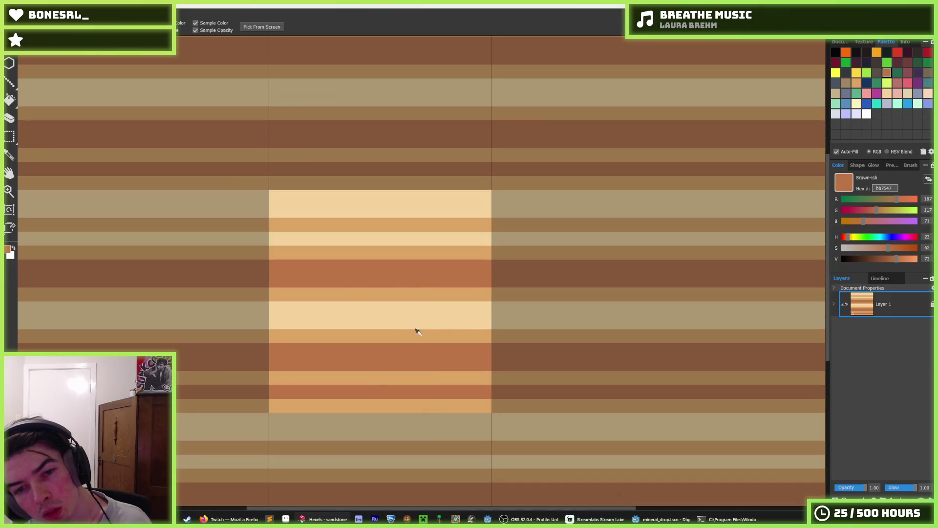
{"action": "left_click", "coordinate": [400, 333], "text": "alt"}
{"action": "left_click_drag", "start_coordinate": [293, 344], "coordinate": [428, 349]}
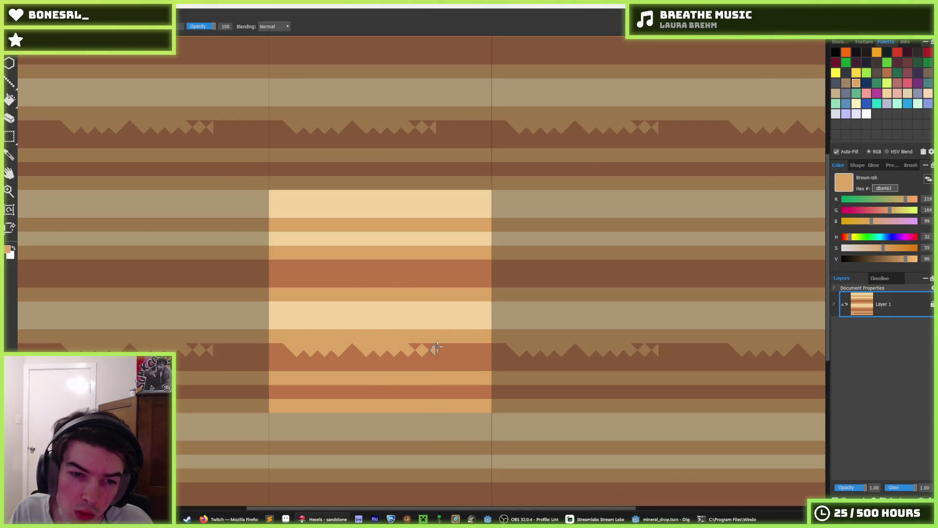
{"action": "scroll", "coordinate": [428, 349], "scroll_direction": "down", "scroll_amount": 2}
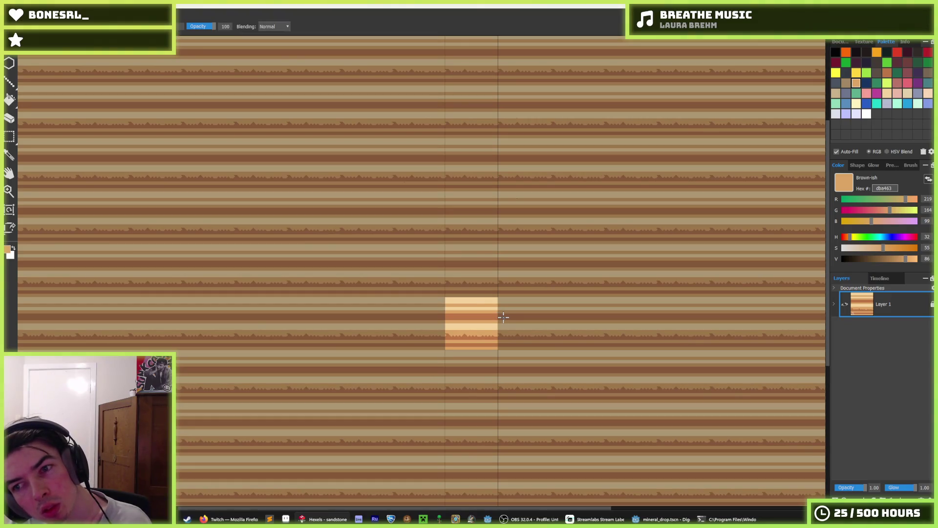
{"action": "scroll", "coordinate": [461, 305], "scroll_direction": "up", "scroll_amount": 1}
{"action": "scroll", "coordinate": [474, 310], "scroll_direction": "up", "scroll_amount": 1}
{"action": "left_click_drag", "start_coordinate": [335, 319], "coordinate": [584, 326]}
{"action": "scroll", "coordinate": [610, 321], "scroll_direction": "down", "scroll_amount": 2}
{"action": "scroll", "coordinate": [616, 327], "scroll_direction": "down", "scroll_amount": 1}
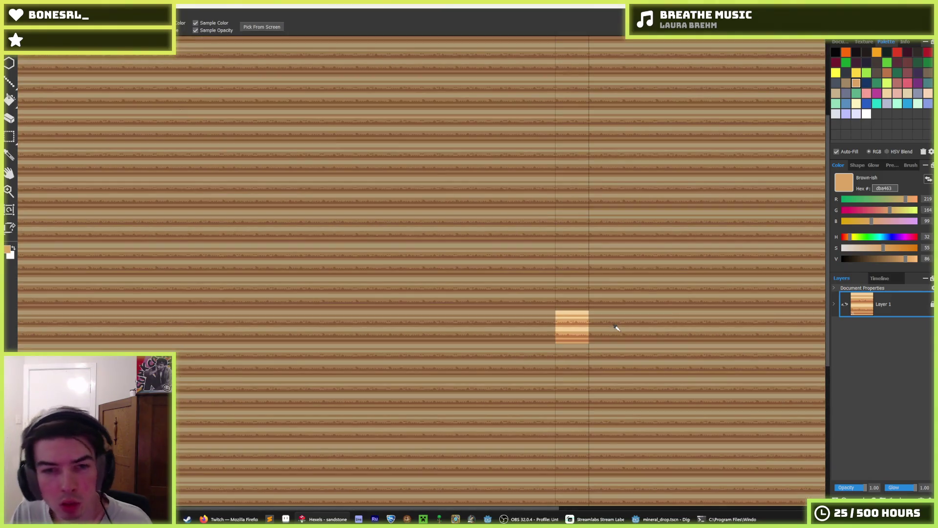
{"action": "scroll", "coordinate": [617, 328], "scroll_direction": "up", "scroll_amount": 1}
{"action": "scroll", "coordinate": [580, 330], "scroll_direction": "down", "scroll_amount": 1}
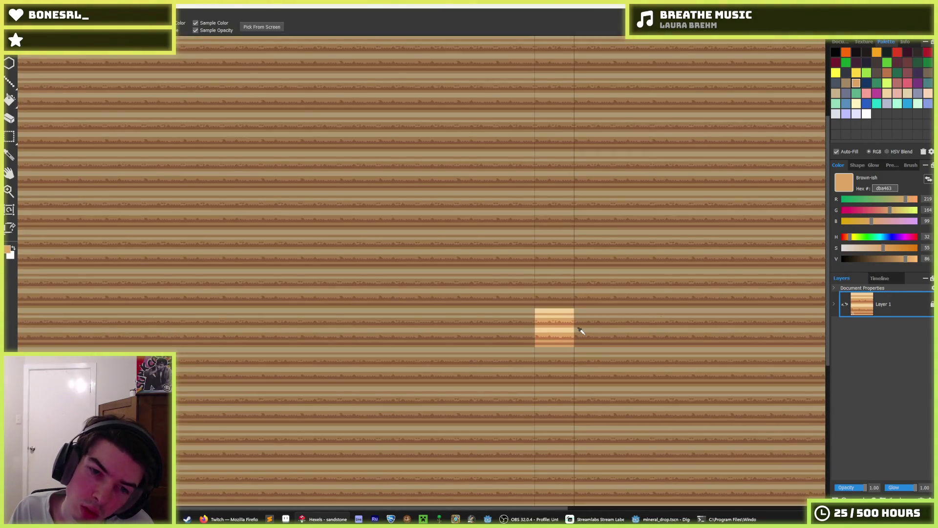
{"action": "scroll", "coordinate": [579, 331], "scroll_direction": "up", "scroll_amount": 1}
{"action": "scroll", "coordinate": [598, 326], "scroll_direction": "up", "scroll_amount": 3}
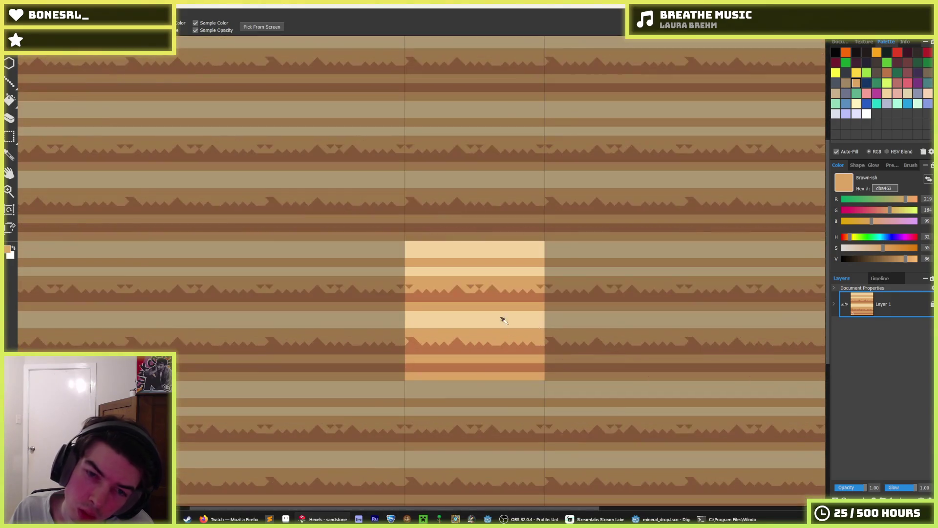
{"action": "scroll", "coordinate": [502, 318], "scroll_direction": "up", "scroll_amount": 2}
{"action": "mouse_move", "coordinate": [351, 188]}
{"action": "left_mouse_down"}
{"action": "mouse_move", "coordinate": [446, 199]}
{"action": "mouse_move", "coordinate": [634, 190]}
{"action": "left_mouse_up"}
{"action": "mouse_move", "coordinate": [364, 345]}
{"action": "left_mouse_down"}
{"action": "mouse_move", "coordinate": [514, 330]}
{"action": "mouse_move", "coordinate": [648, 342]}
{"action": "left_mouse_up"}
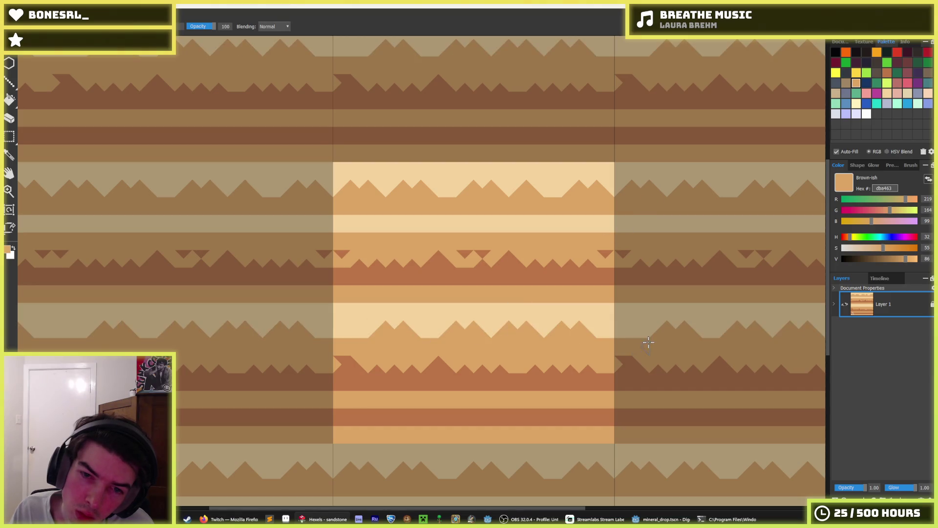
{"action": "scroll", "coordinate": [562, 289], "scroll_direction": "down", "scroll_amount": 4}
{"action": "scroll", "coordinate": [562, 288], "scroll_direction": "down", "scroll_amount": 2}
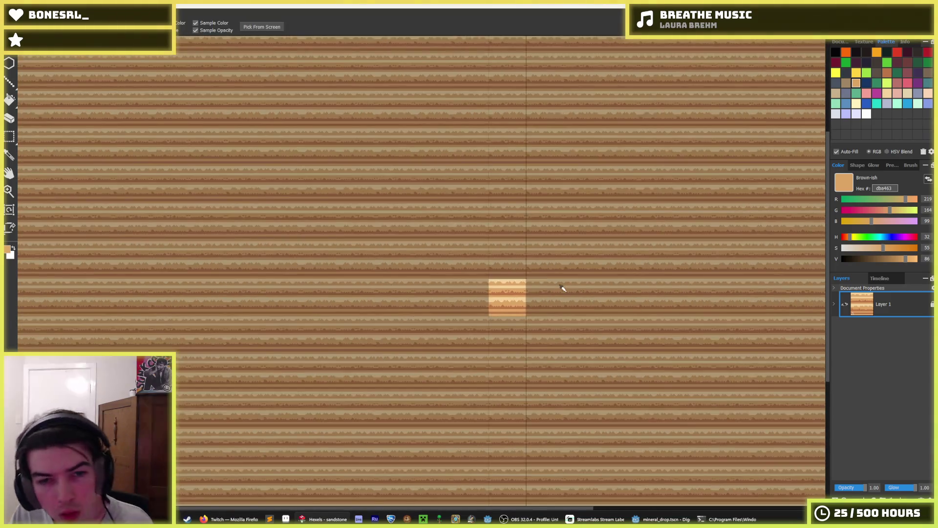
{"action": "scroll", "coordinate": [563, 287], "scroll_direction": "down", "scroll_amount": 1}
{"action": "key", "text": "t"}
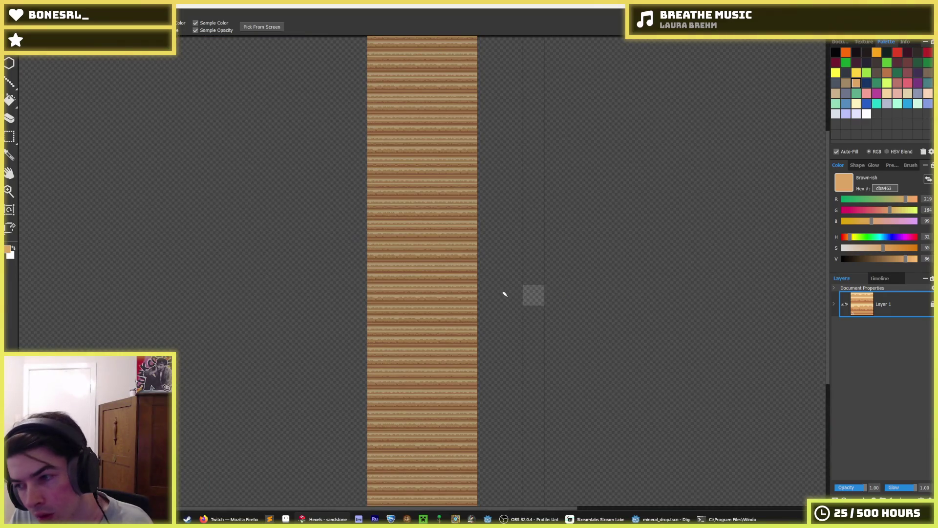
{"action": "key", "text": "t"}
{"action": "scroll", "coordinate": [505, 294], "scroll_direction": "up", "scroll_amount": 3}
{"action": "scroll", "coordinate": [504, 294], "scroll_direction": "up", "scroll_amount": 4}
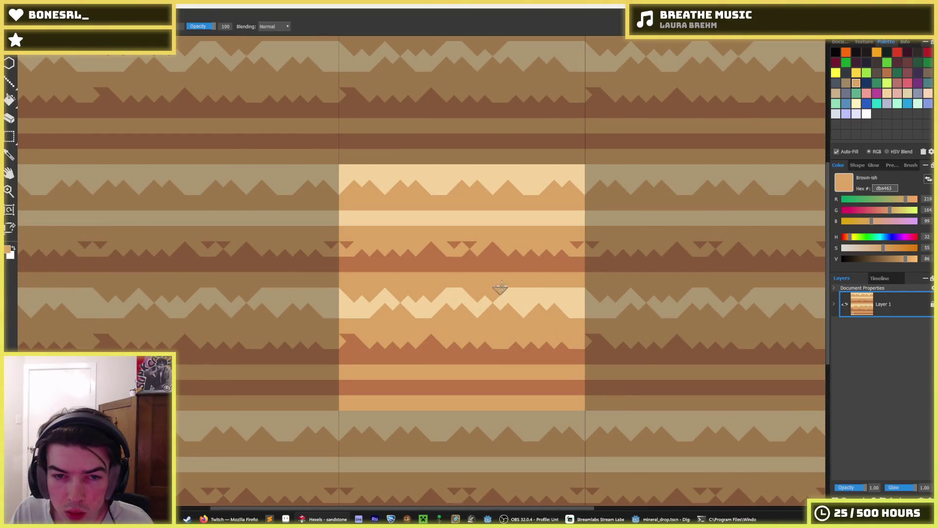
{"action": "left_click_drag", "start_coordinate": [503, 285], "coordinate": [554, 270]}
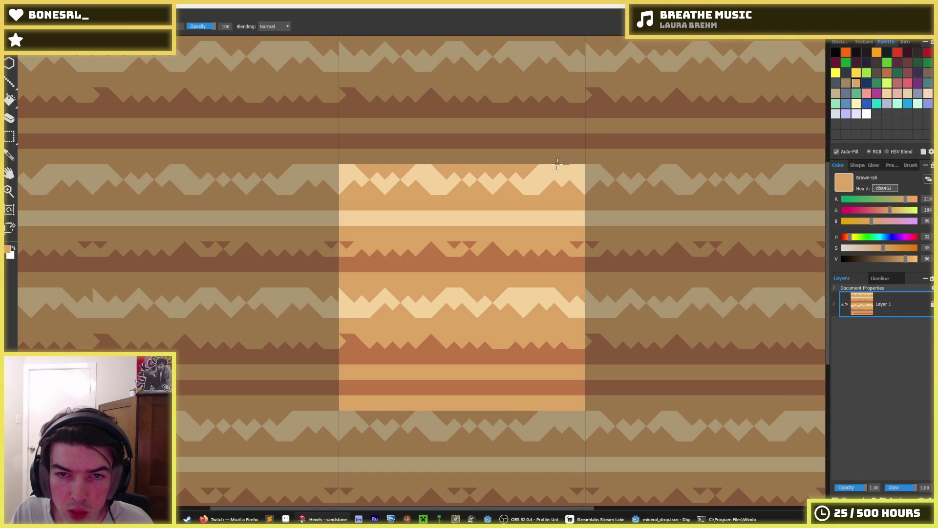
{"action": "left_click_drag", "start_coordinate": [348, 165], "coordinate": [600, 170]}
{"action": "key", "text": "i"}
{"action": "scroll", "coordinate": [645, 268], "scroll_direction": "down", "scroll_amount": 2}
{"action": "scroll", "coordinate": [681, 266], "scroll_direction": "down", "scroll_amount": 4}
{"action": "scroll", "coordinate": [746, 285], "scroll_direction": "down", "scroll_amount": 2}
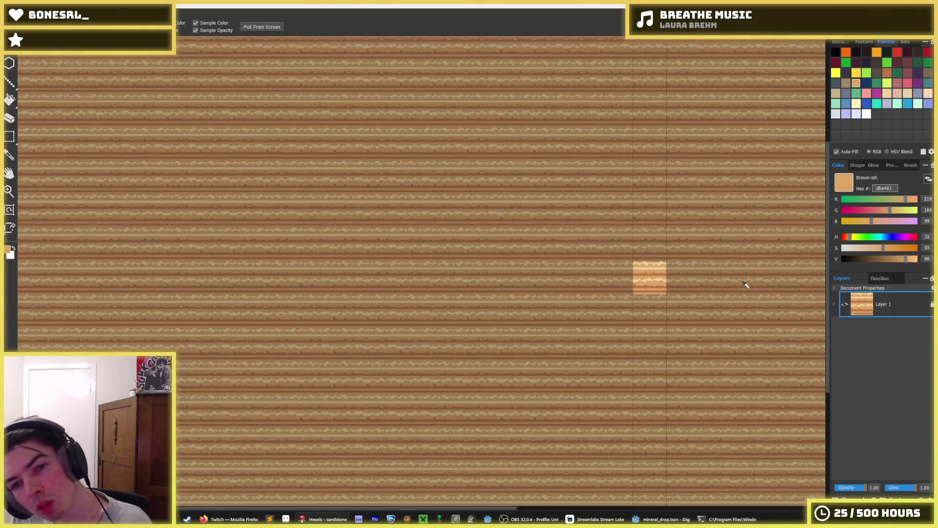
{"action": "scroll", "coordinate": [746, 286], "scroll_direction": "down", "scroll_amount": 2}
{"action": "key", "text": "t"}
{"action": "key", "text": "t"}
{"action": "scroll", "coordinate": [733, 279], "scroll_direction": "up", "scroll_amount": 3}
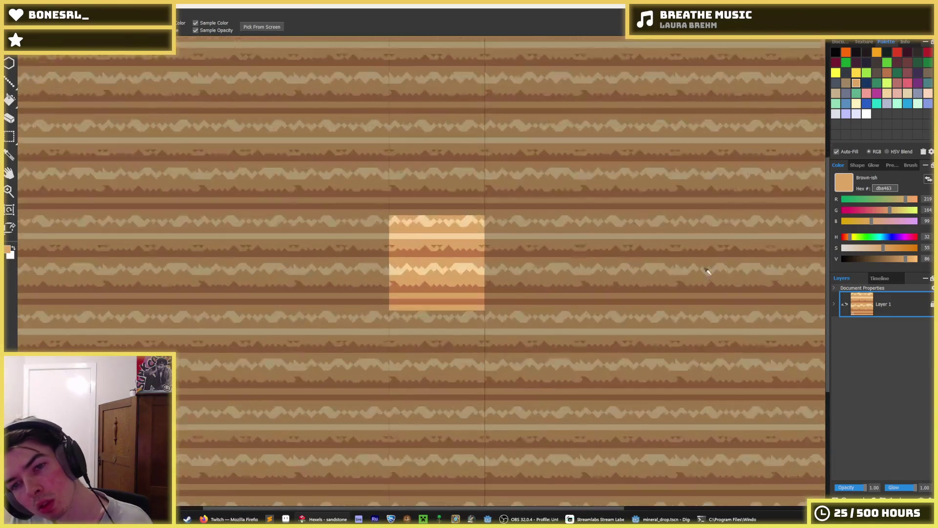
{"action": "scroll", "coordinate": [513, 268], "scroll_direction": "up", "scroll_amount": 2}
{"action": "key", "text": "b"}
{"action": "key", "text": "ctrl+z"}
{"action": "key", "text": "ctrl+z"}
{"action": "key", "text": "ctrl+z"}
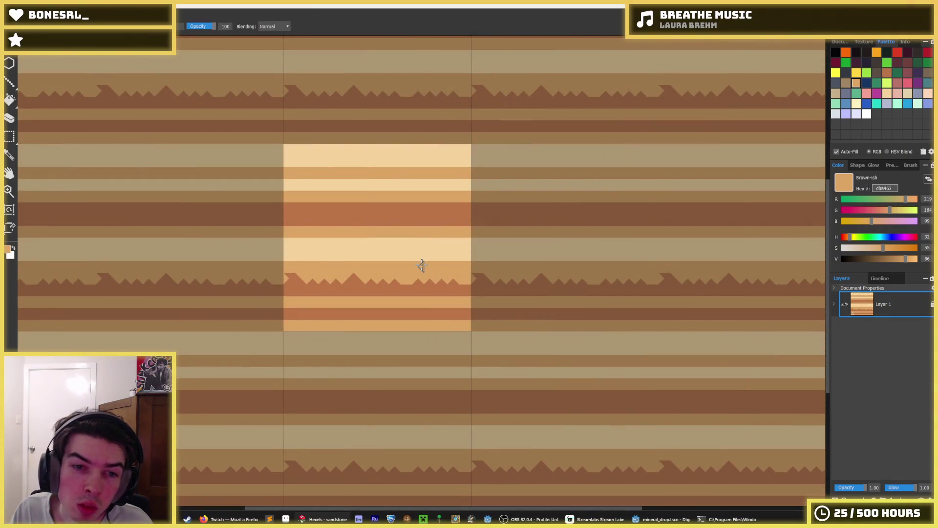
{"action": "key", "text": "ctrl+z"}
{"action": "key", "text": "i"}
{"action": "scroll", "coordinate": [324, 261], "scroll_direction": "down", "scroll_amount": 3}
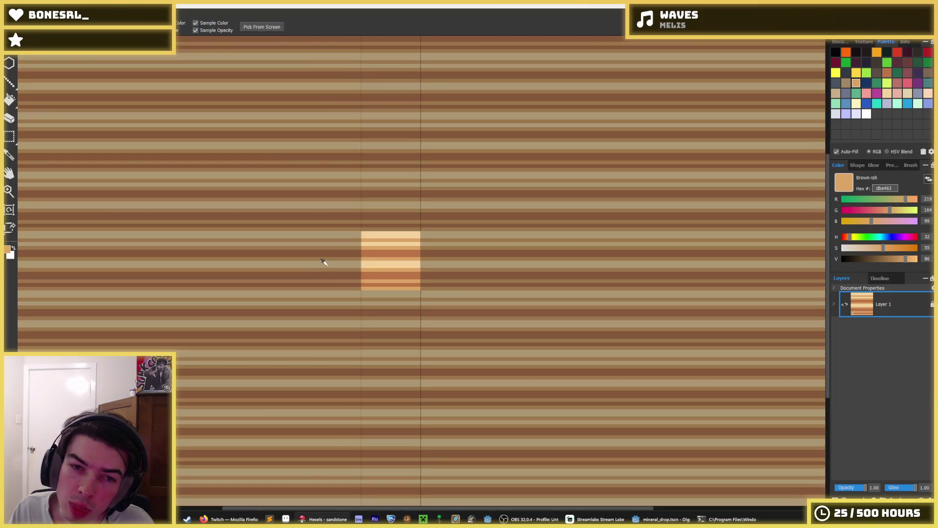
{"action": "scroll", "coordinate": [315, 262], "scroll_direction": "down", "scroll_amount": 2}
{"action": "scroll", "coordinate": [313, 260], "scroll_direction": "up", "scroll_amount": 2}
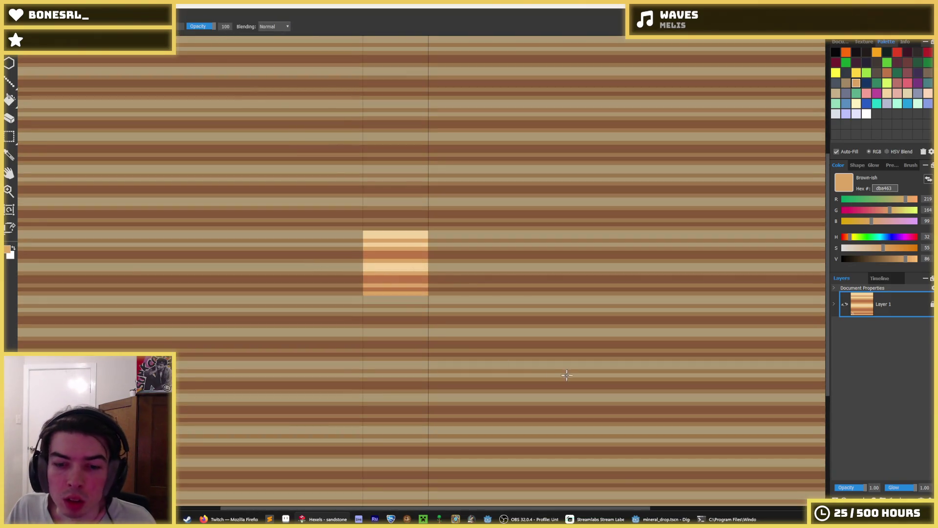
{"action": "key", "text": "alt+Tab"}
{"action": "key", "text": "ctrl+s"}
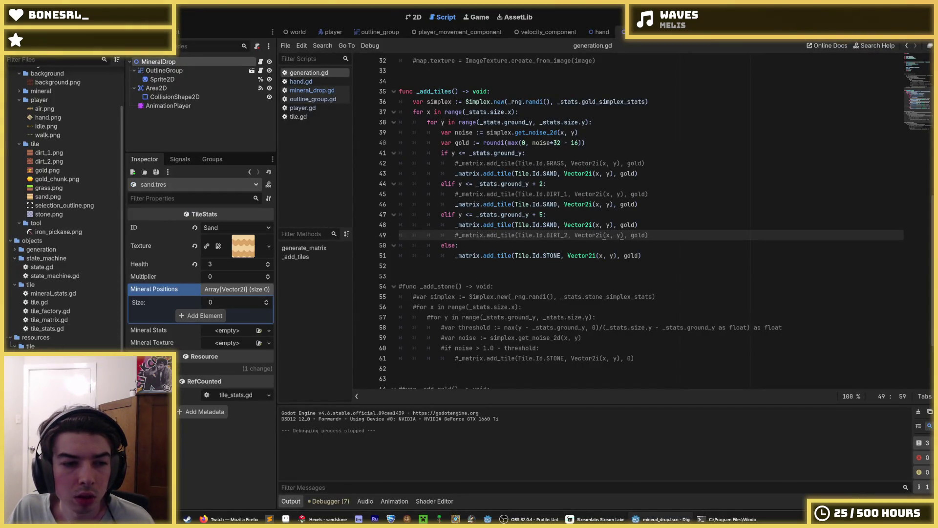
- Start duplicating sand.tres, then add a SANDSTONE_1 line after SAND in tile.gd's Id enum and save
{"action": "key", "text": "ctrl+d"}
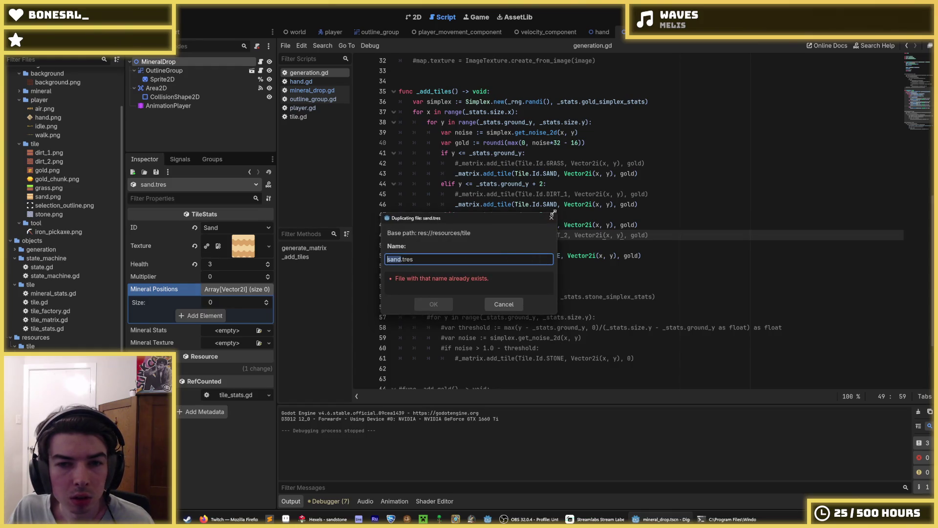
{"action": "left_click", "coordinate": [552, 217]}
{"action": "left_click", "coordinate": [302, 117]}
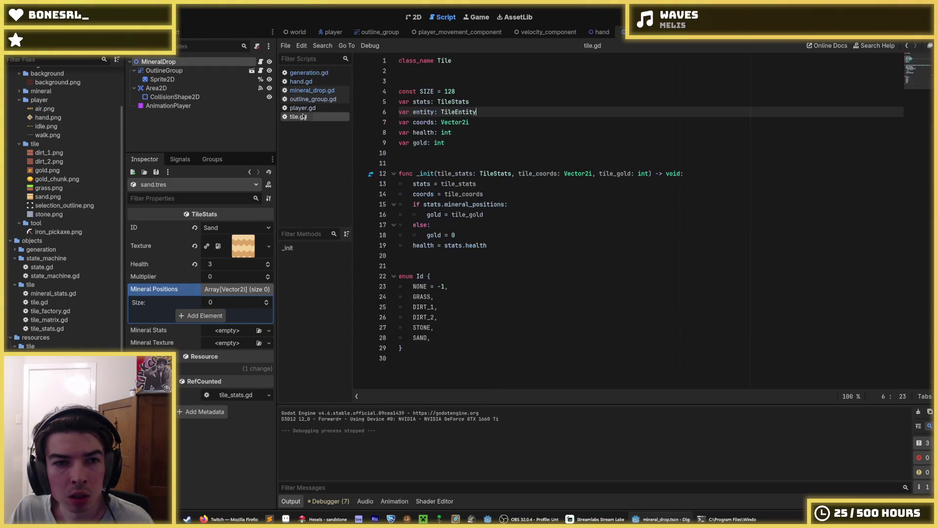
{"action": "double_click", "coordinate": [439, 338]}
{"action": "key", "text": "ctrl+alt+Down"}
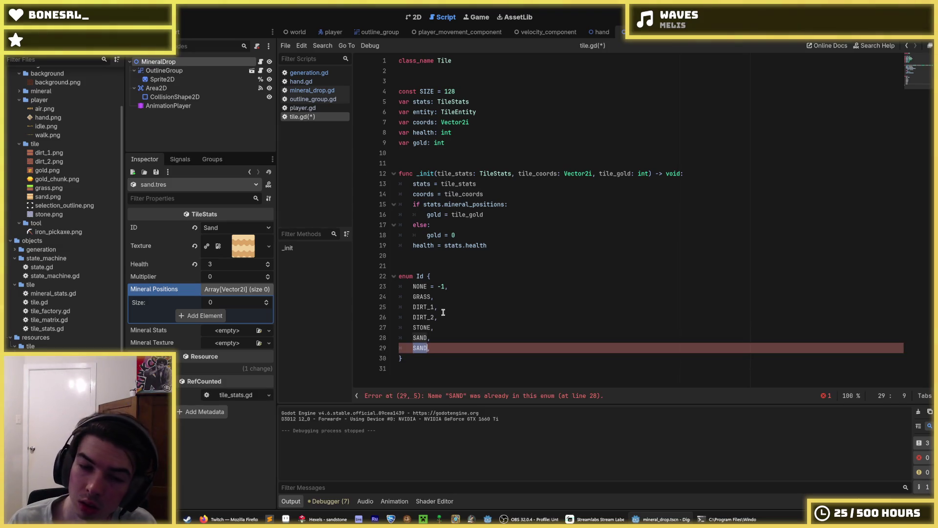
{"action": "key", "text": "ctrl+s"}
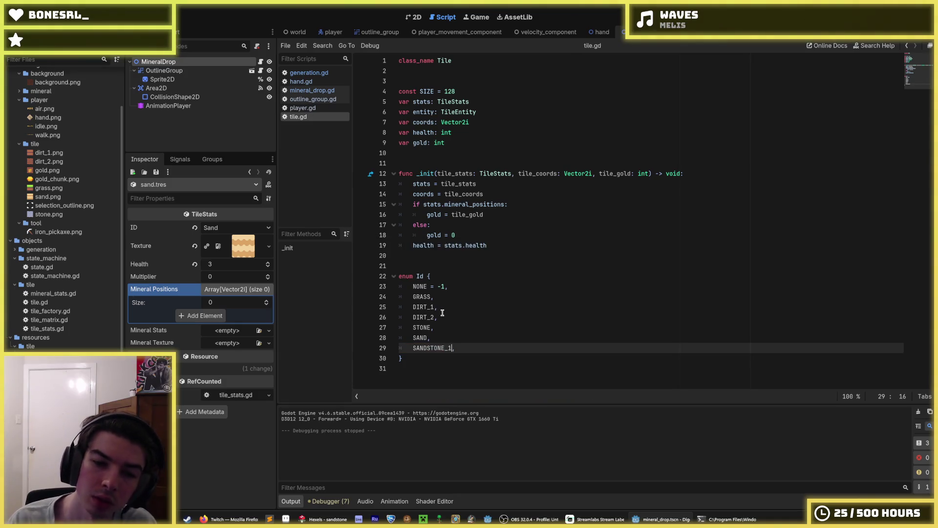
{"action": "type", "text": ","}
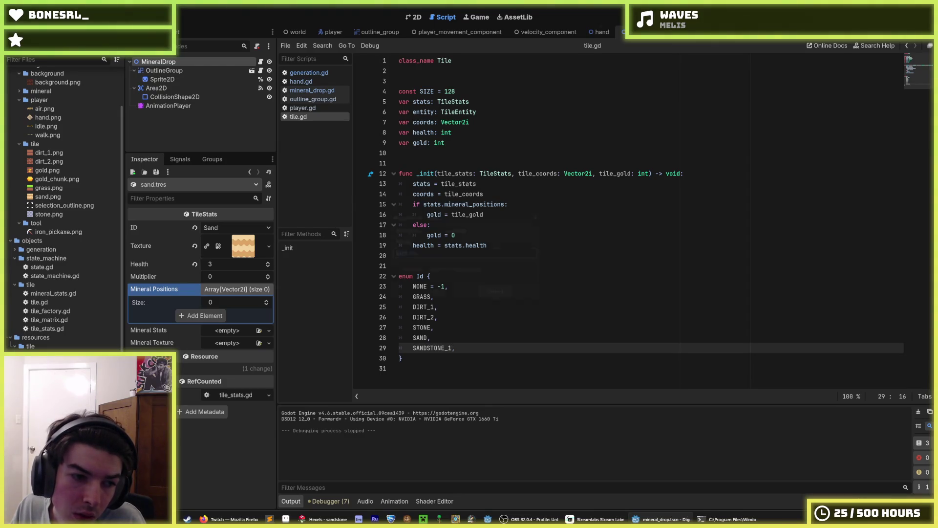
- Finish creating sandstone.tres from the sand stats, save, and reload the current project
{"action": "key", "text": "Escape"}
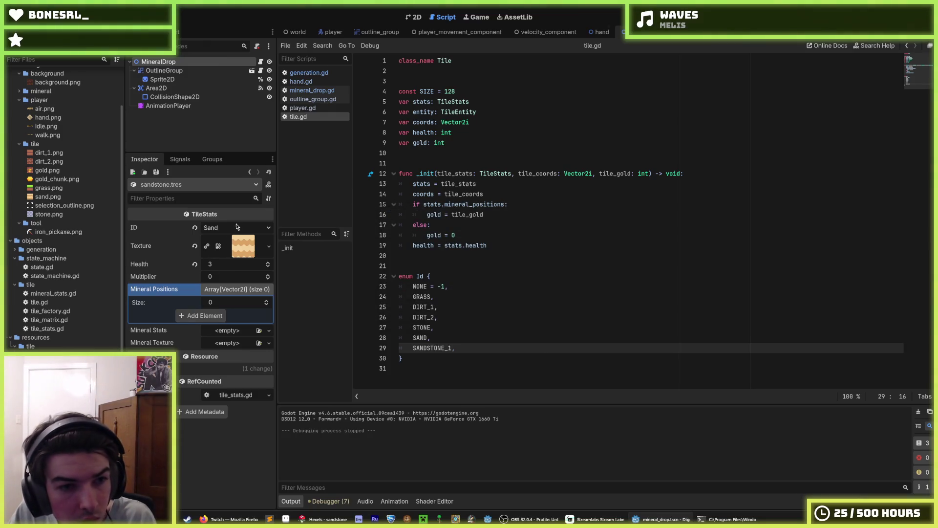
{"action": "key", "text": "ctrl+s"}
{"action": "left_click", "coordinate": [57, 17]}
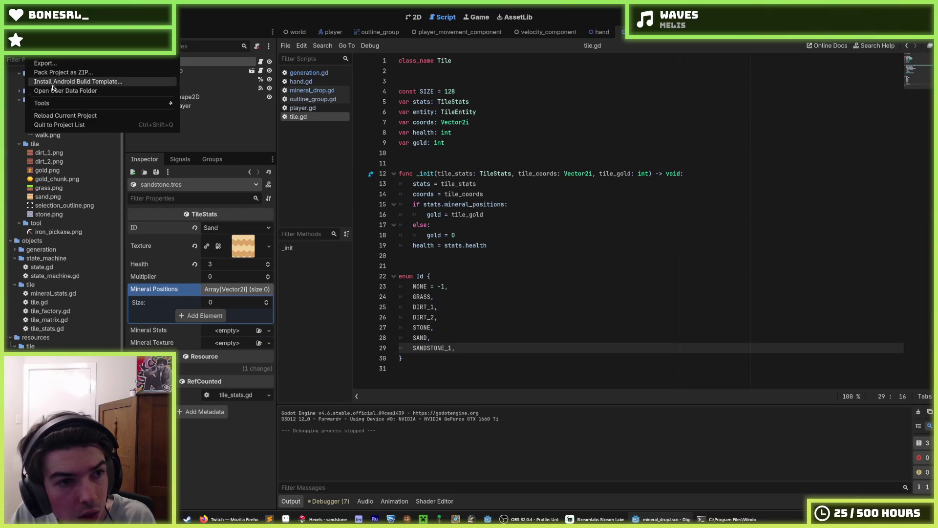
{"action": "left_click", "coordinate": [88, 117]}
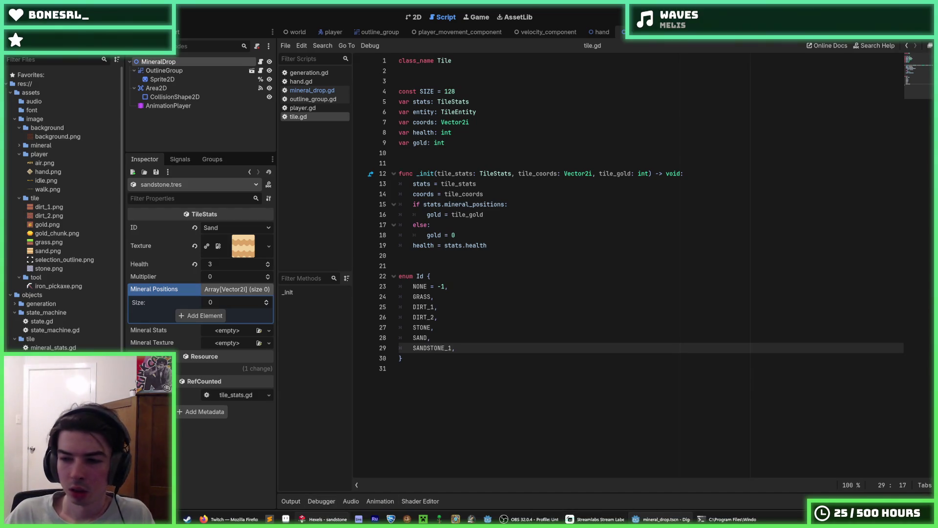
- Export the tile from Hexels as sandstone.png into the game's tile folder and return to Godot
{"action": "key", "text": "alt+Tab"}
{"action": "key", "text": "ctrl+shift+e"}
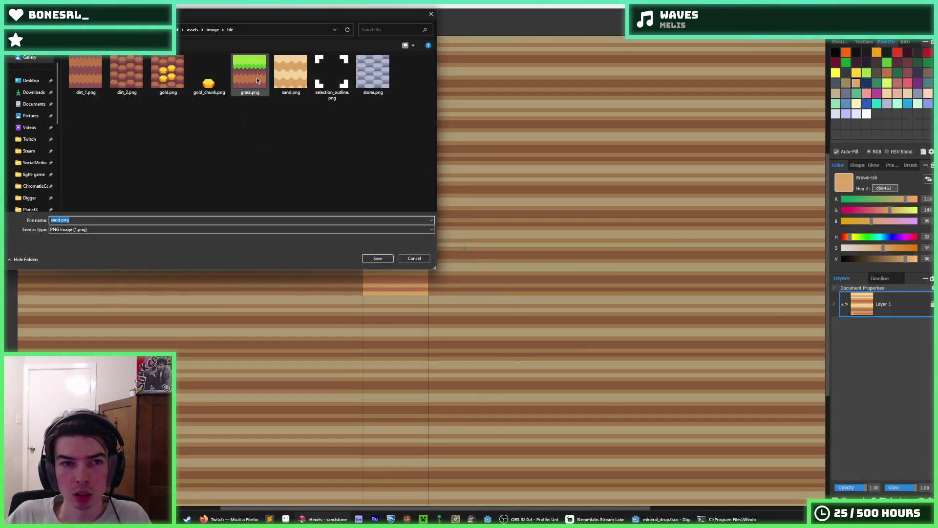
{"action": "left_click", "coordinate": [60, 220]}
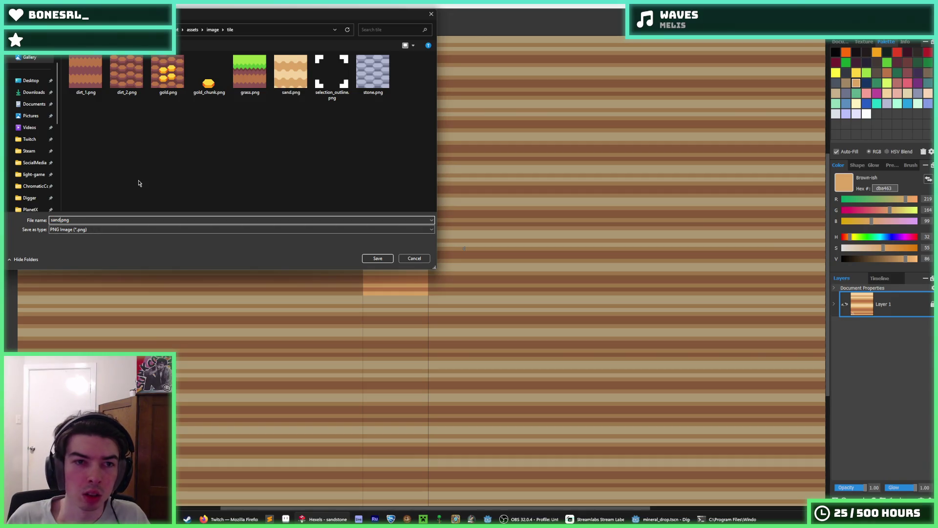
{"action": "type", "text": "sto"}
{"action": "key", "text": "Return"}
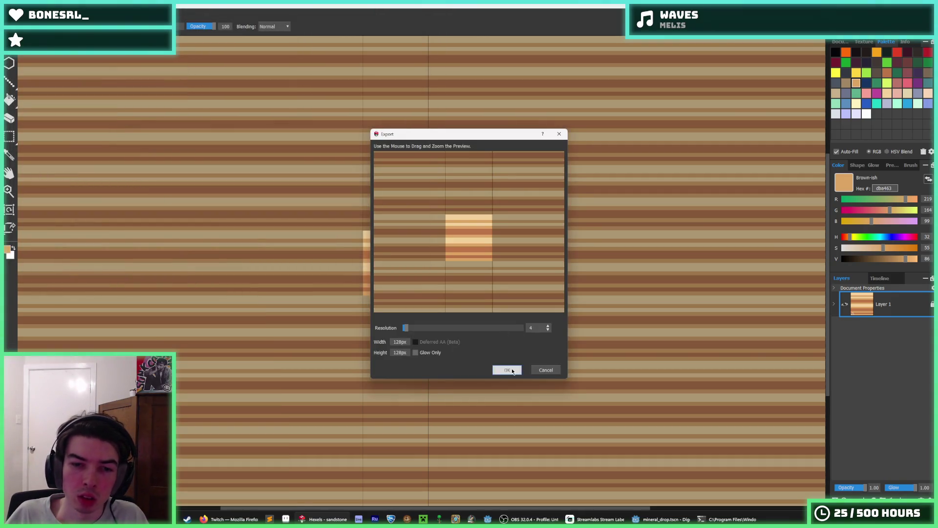
{"action": "left_click", "coordinate": [511, 371]}
{"action": "key", "text": "alt+Tab"}
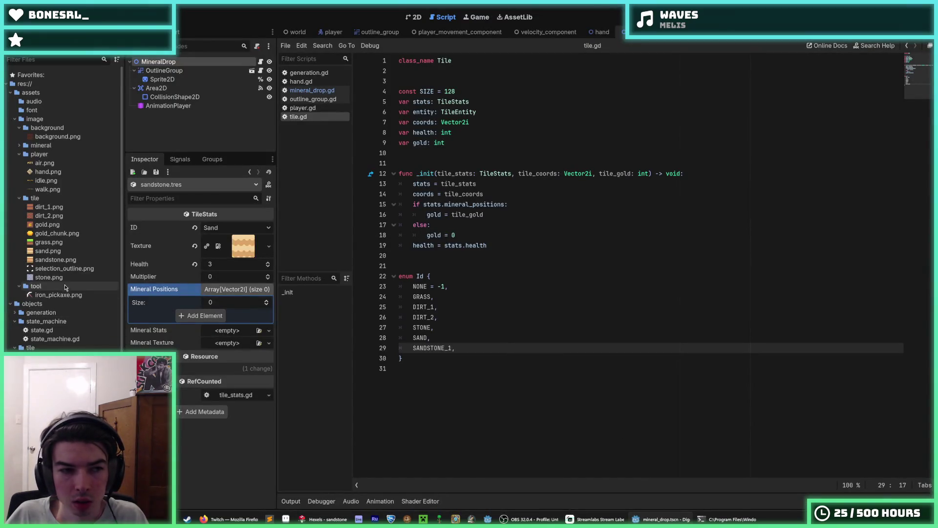
- Give the sandstone stats the sandstone.png texture, ID Sandstone 1 and health 10, and save
{"action": "left_click_drag", "start_coordinate": [56, 262], "coordinate": [173, 250]}
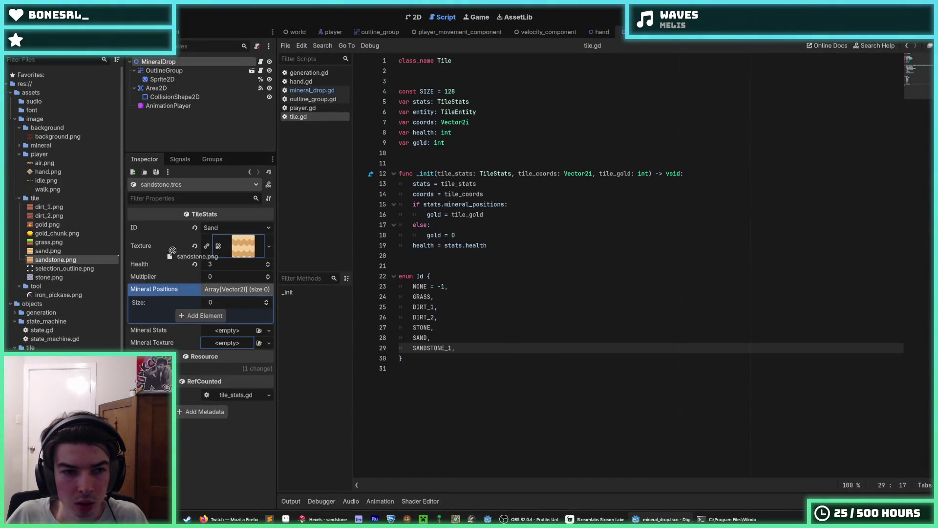
{"action": "left_click_drag", "start_coordinate": [250, 252], "coordinate": [248, 249]}
{"action": "left_click", "coordinate": [230, 229]}
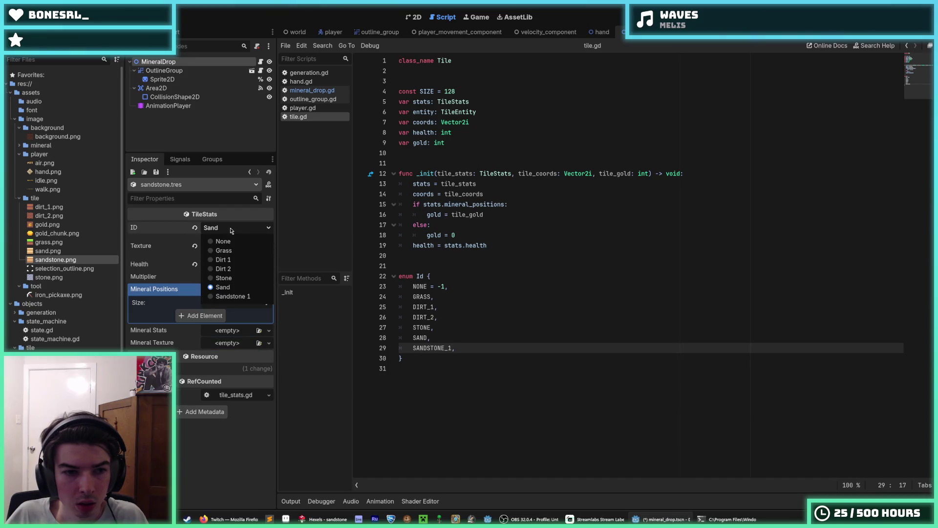
{"action": "left_click", "coordinate": [232, 297]}
{"action": "left_click", "coordinate": [230, 228]}
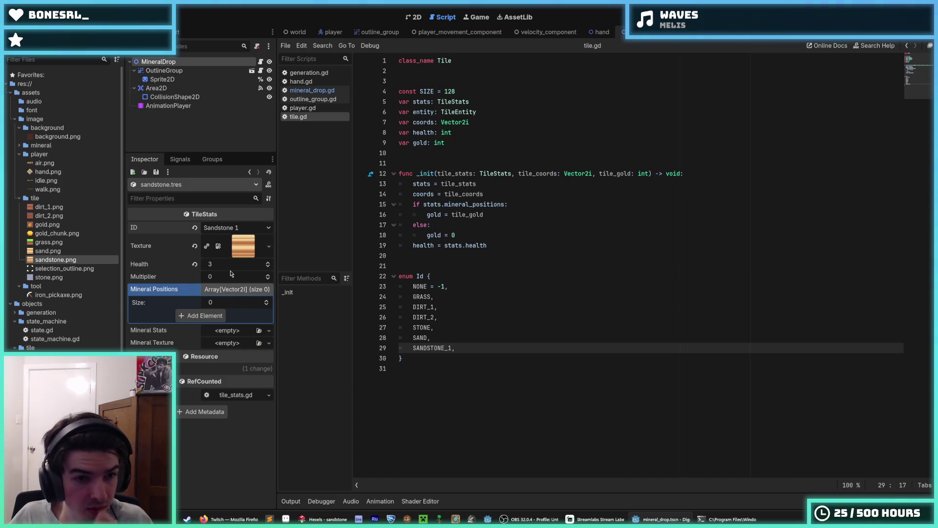
{"action": "left_click", "coordinate": [269, 264]}
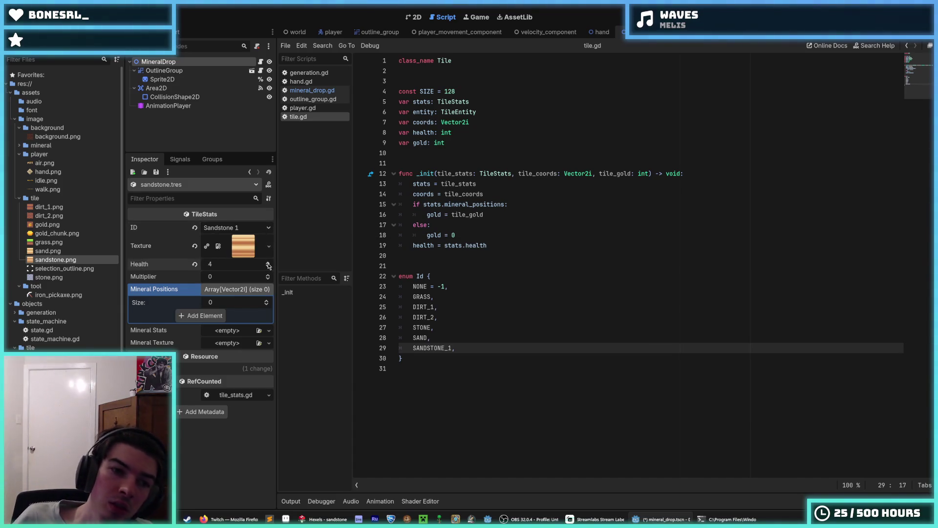
{"action": "key", "text": "ctrl+s"}
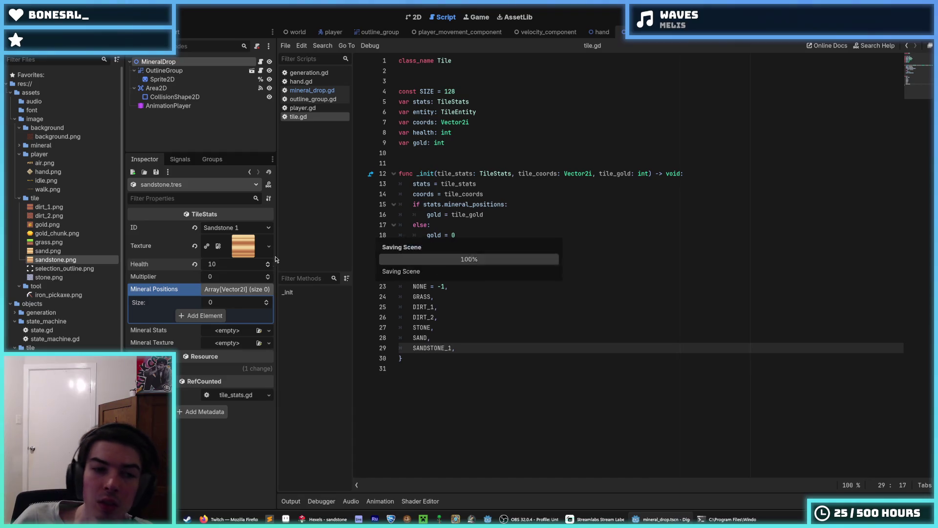
- Change generation.gd line 48 to Tile.Id.SANDSTONE_1 and run the game until it launches cleanly
{"action": "left_click", "coordinate": [302, 90]}
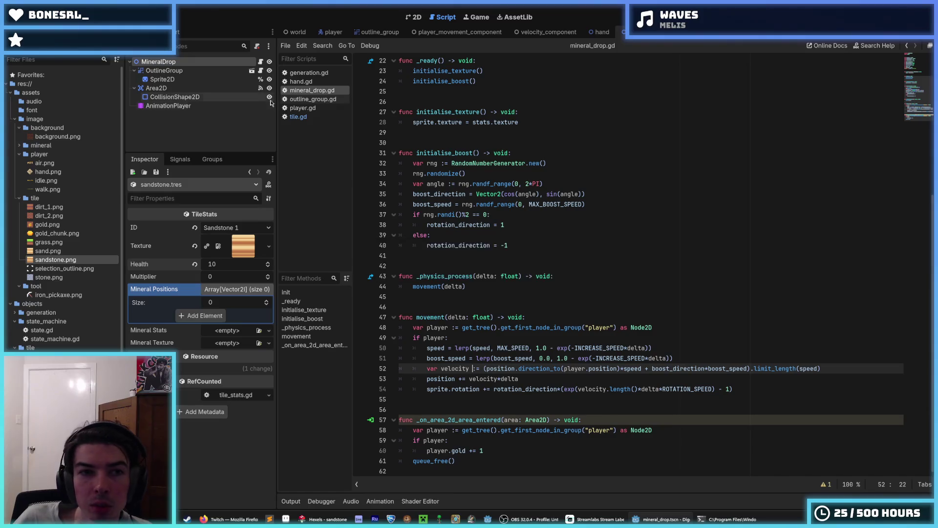
{"action": "left_click", "coordinate": [309, 73]}
{"action": "scroll", "coordinate": [444, 184], "scroll_direction": "down", "scroll_amount": 7}
{"action": "scroll", "coordinate": [477, 205], "scroll_direction": "down", "scroll_amount": 2}
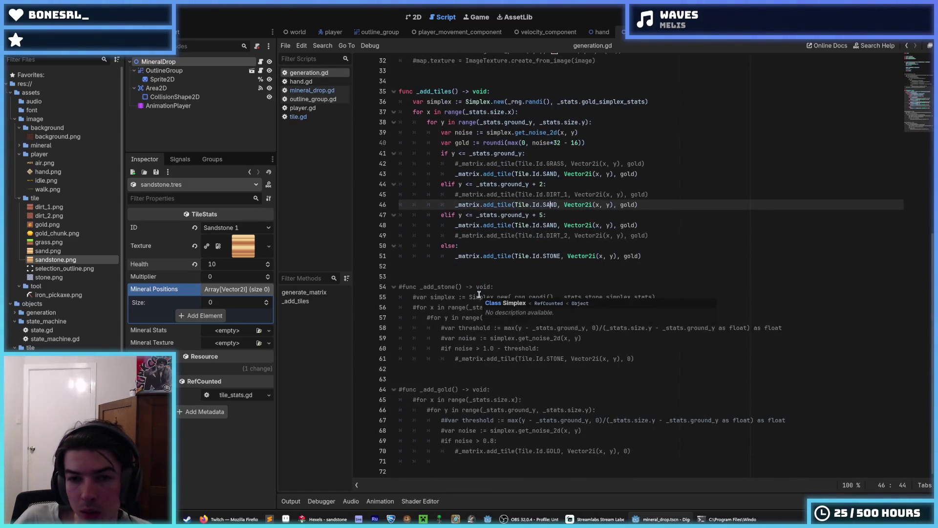
{"action": "left_click", "coordinate": [557, 226]}
{"action": "type", "text": "STONE"}
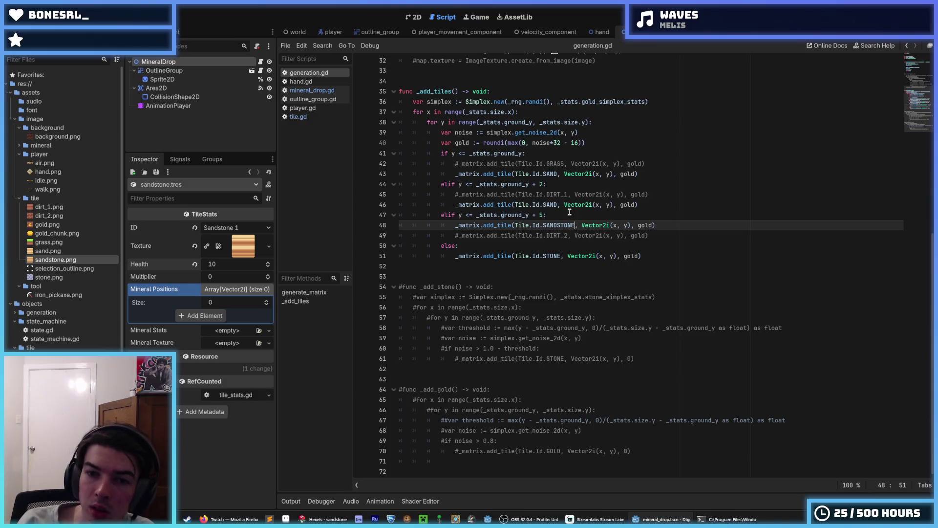
{"action": "key", "text": "F5"}
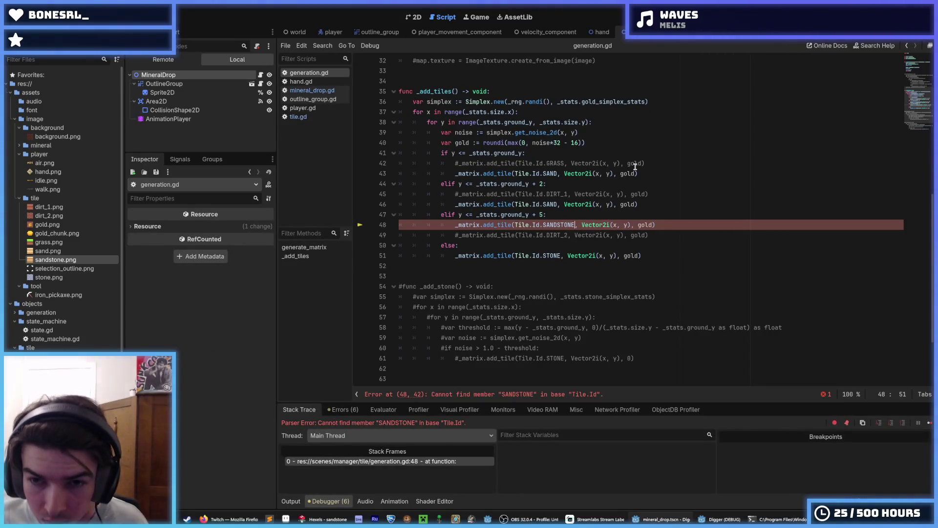
{"action": "type", "text": "_1"}
{"action": "key", "text": "F5"}
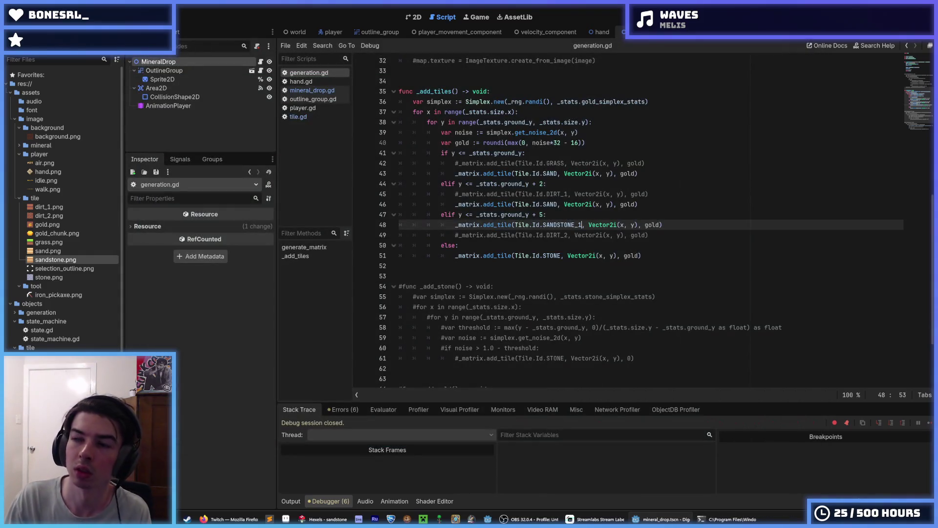
{"action": "key", "text": "F5"}
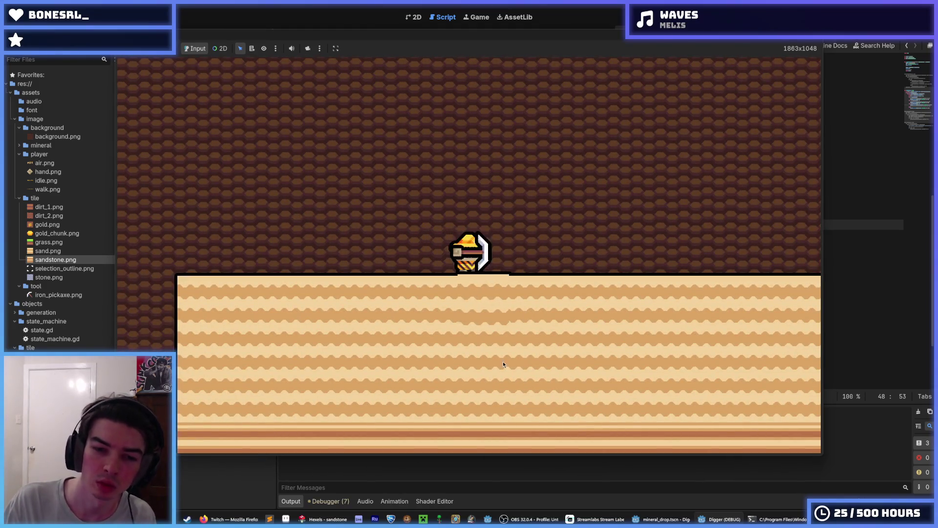
- Mine a shaft down through the sand into the sandstone layer, then stop the running game
{"action": "mouse_move", "coordinate": [504, 361]}
{"action": "left_mouse_down"}
{"action": "mouse_move", "coordinate": [485, 410]}
{"action": "mouse_move", "coordinate": [501, 374]}
{"action": "left_mouse_up"}
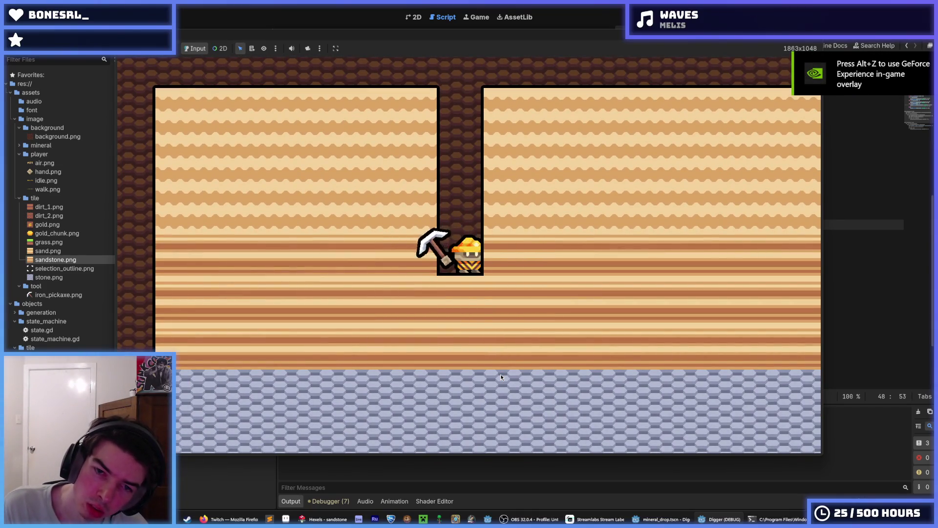
{"action": "mouse_move", "coordinate": [501, 373]}
{"action": "left_mouse_down"}
{"action": "mouse_move", "coordinate": [578, 277]}
{"action": "mouse_move", "coordinate": [553, 285]}
{"action": "mouse_move", "coordinate": [516, 182]}
{"action": "left_mouse_up"}
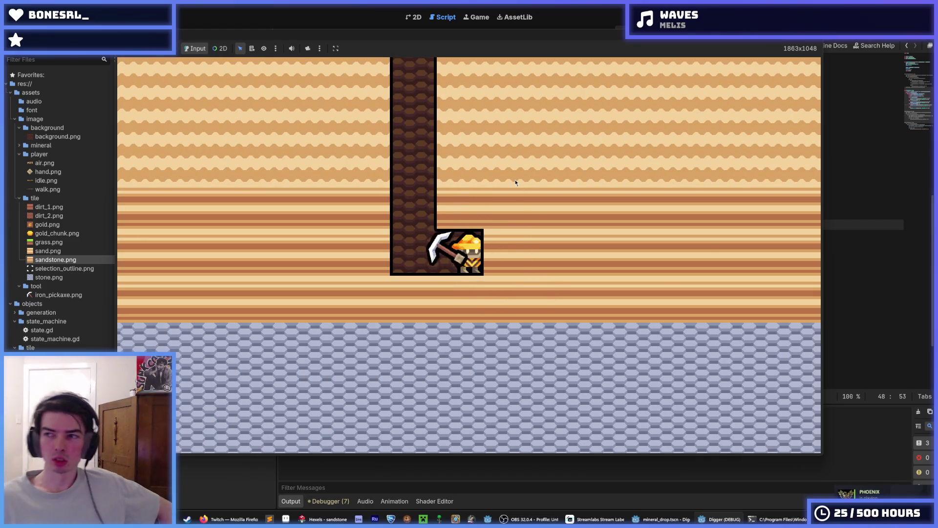
{"action": "left_click_drag", "start_coordinate": [516, 182], "coordinate": [520, 191]}
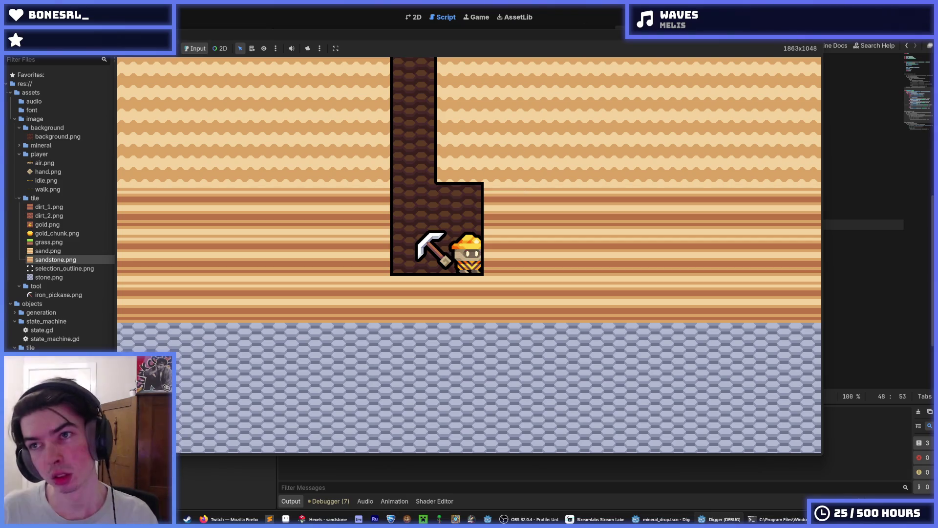
{"action": "key", "text": "F5"}
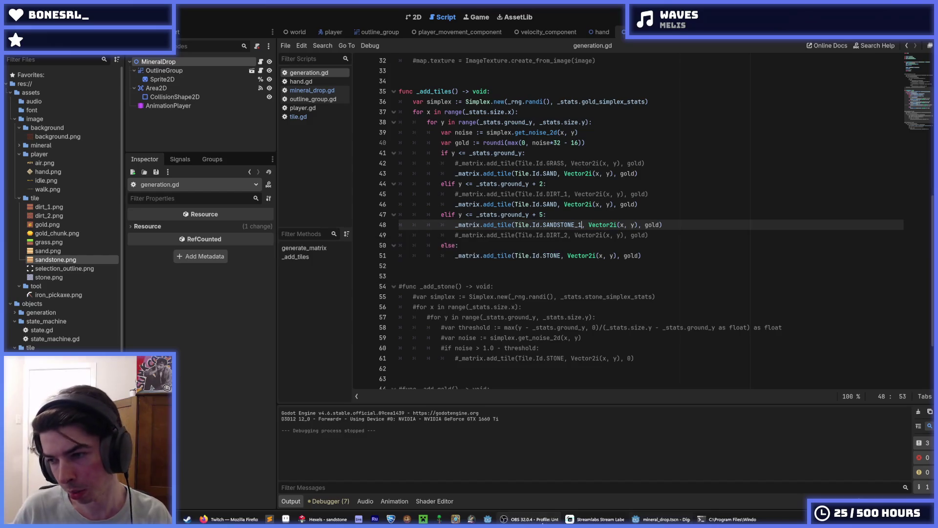
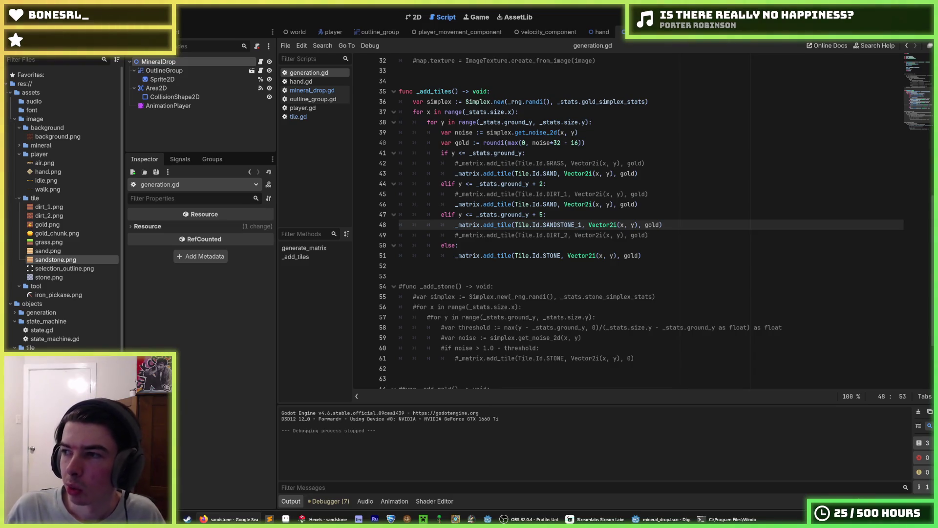
- Run the game with F5, mine sand tiles downward until the stone layer shows, then stop with F8
{"action": "key", "text": "Down"}
{"action": "key", "text": "Down"}
{"action": "key", "text": "F5"}
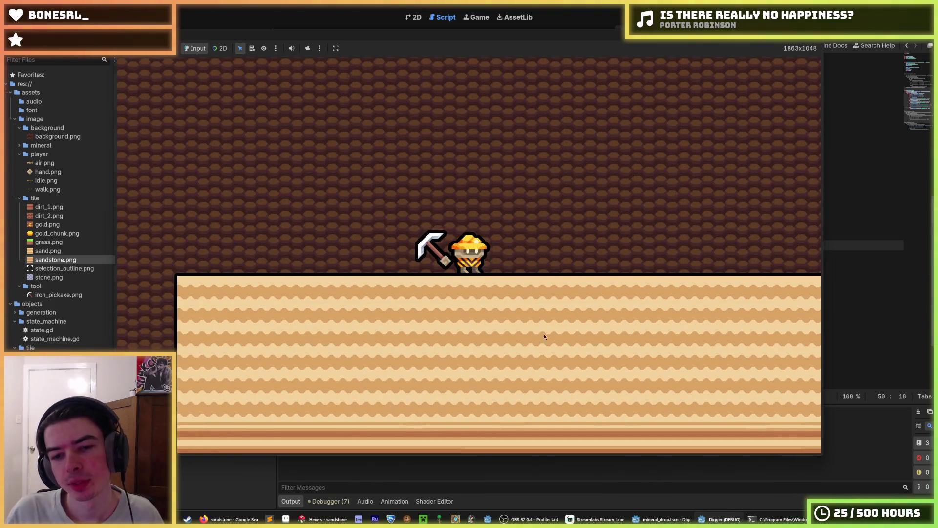
{"action": "left_click", "coordinate": [488, 354]}
{"action": "left_click", "coordinate": [487, 354]}
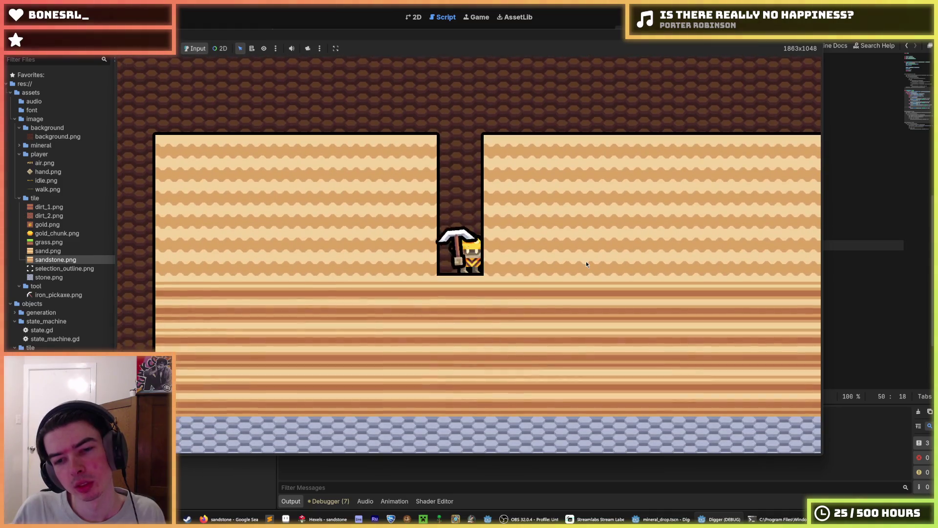
{"action": "left_click", "coordinate": [586, 261]}
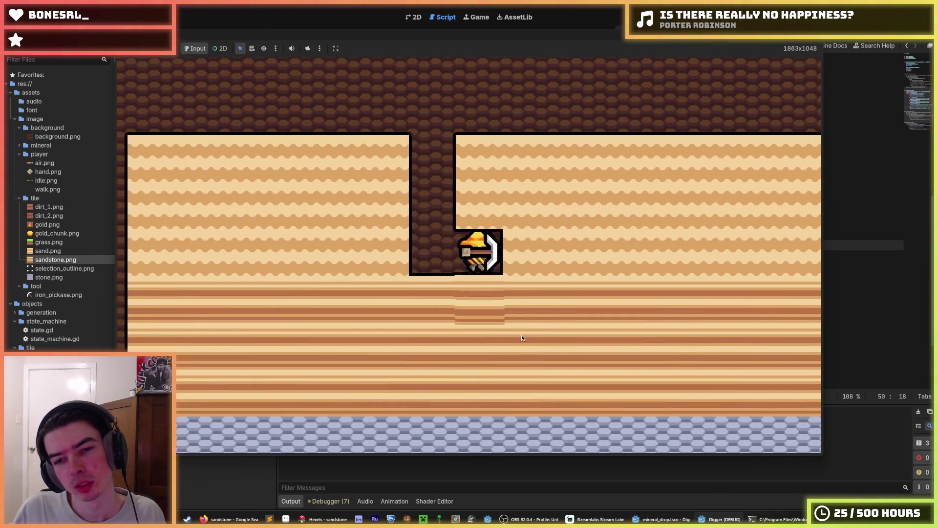
{"action": "left_click", "coordinate": [476, 372]}
{"action": "left_click", "coordinate": [480, 372]}
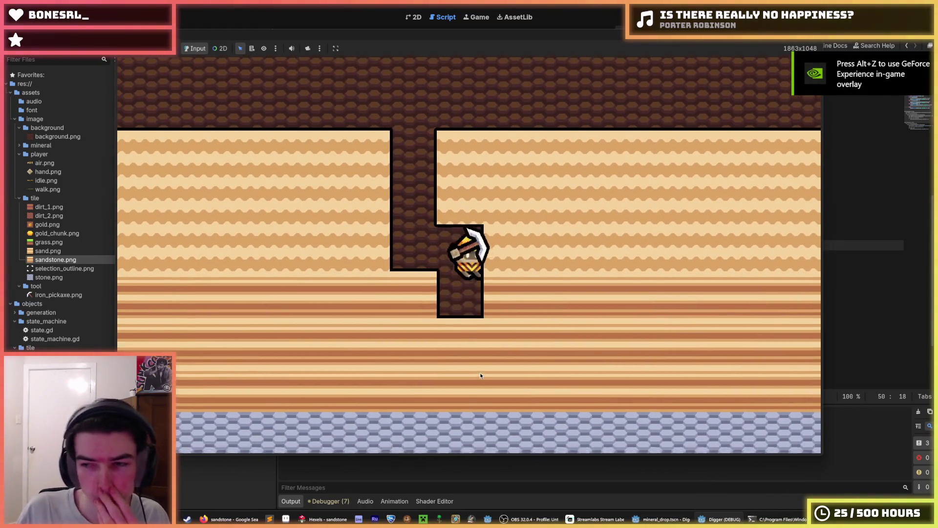
{"action": "left_click", "coordinate": [480, 375]}
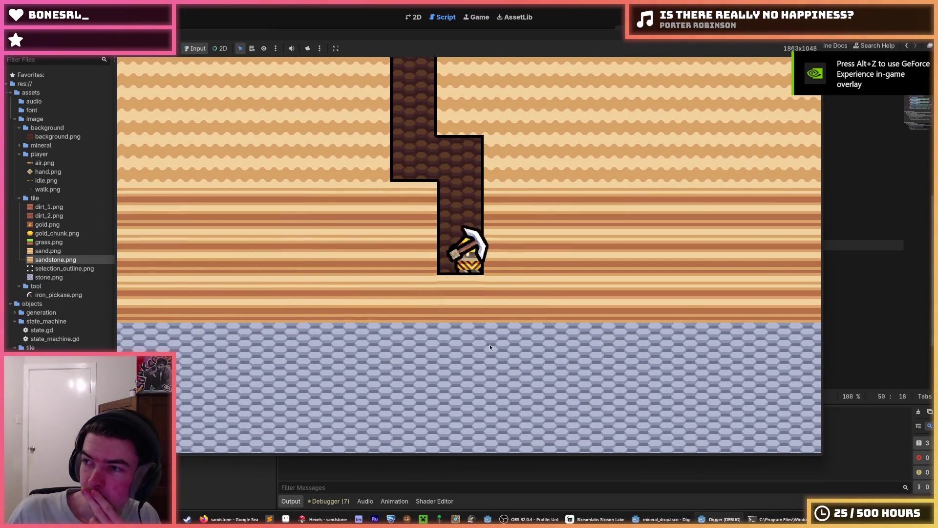
{"action": "left_click", "coordinate": [490, 344]}
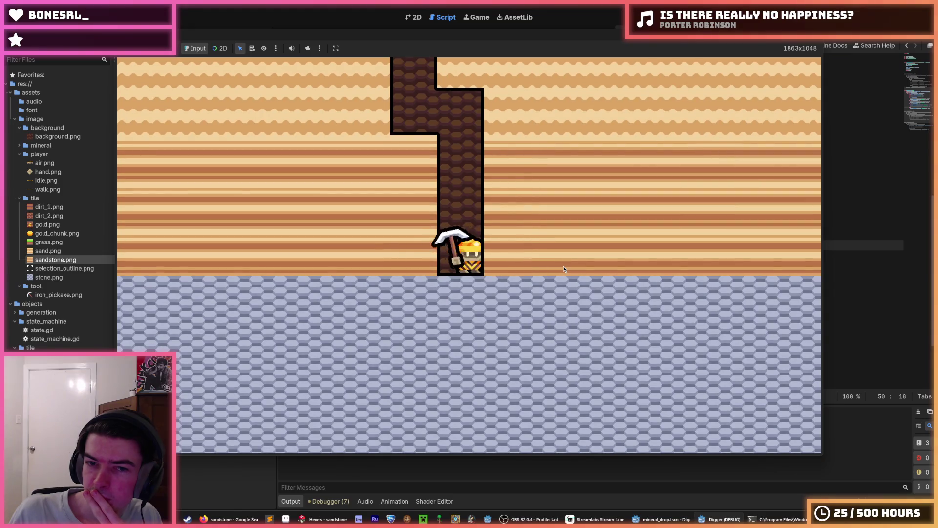
{"action": "left_click", "coordinate": [564, 269]}
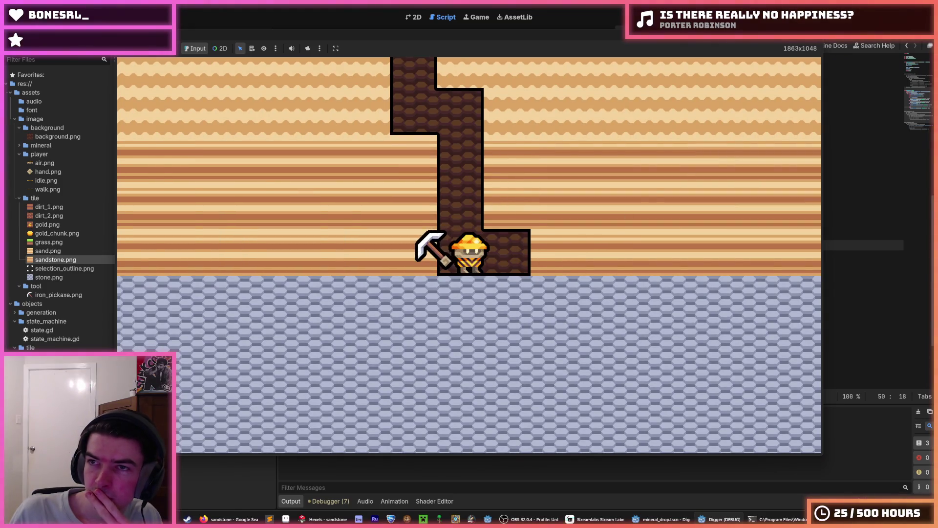
{"action": "key", "text": "F8"}
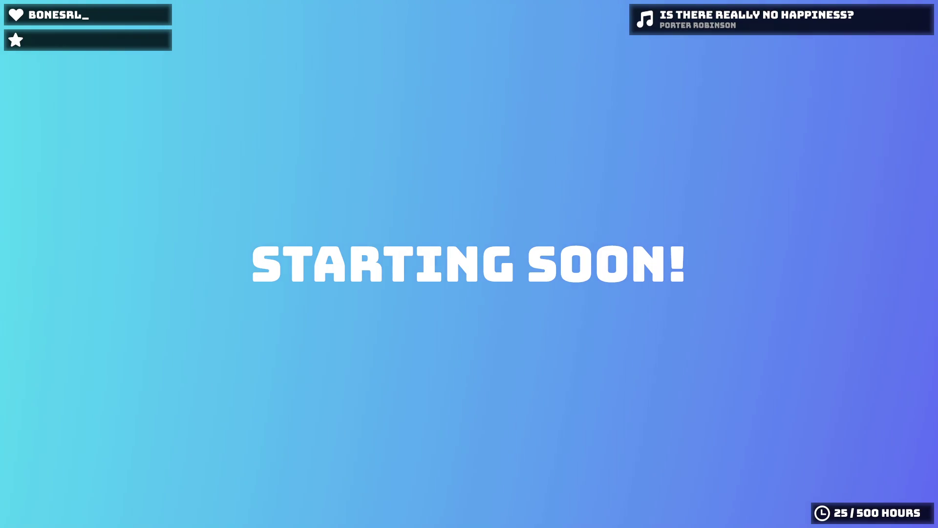
{"action": "key", "text": "alt+Tab"}
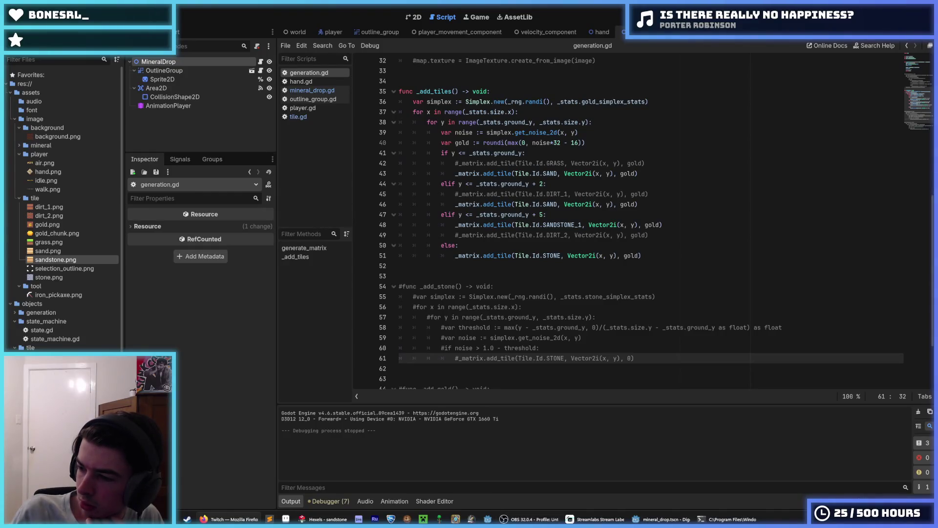
- Switch from the Godot editor to the Hexels window holding sandstone.hxl
{"action": "key", "text": "alt+Tab"}
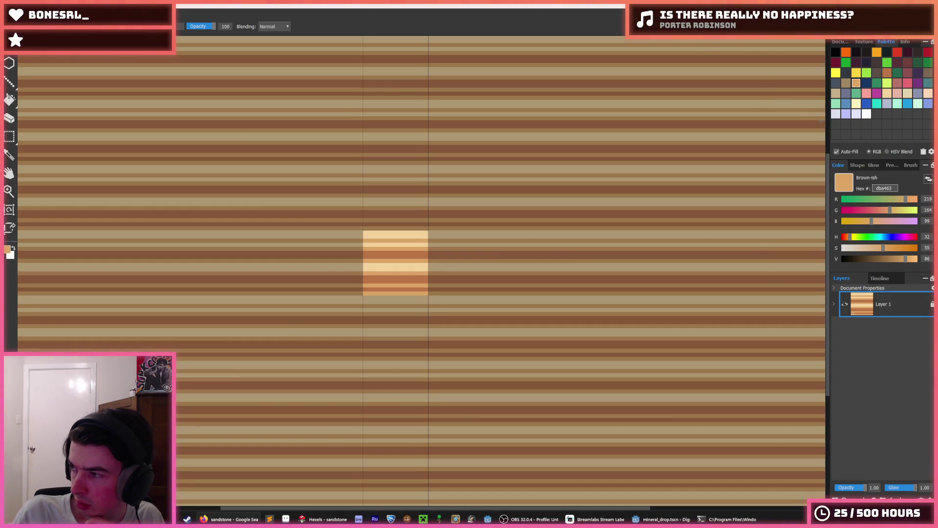
{"action": "key", "text": "alt+Tab"}
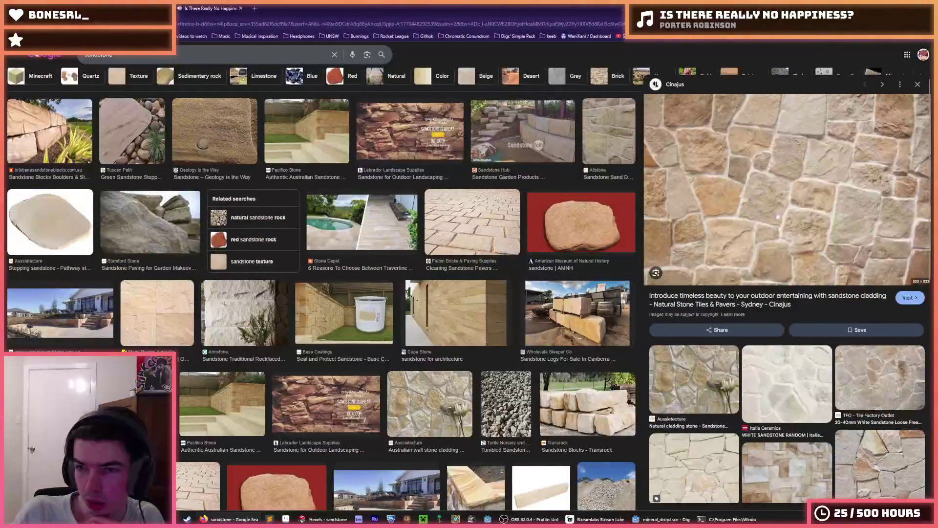
{"action": "left_click", "coordinate": [424, 411]}
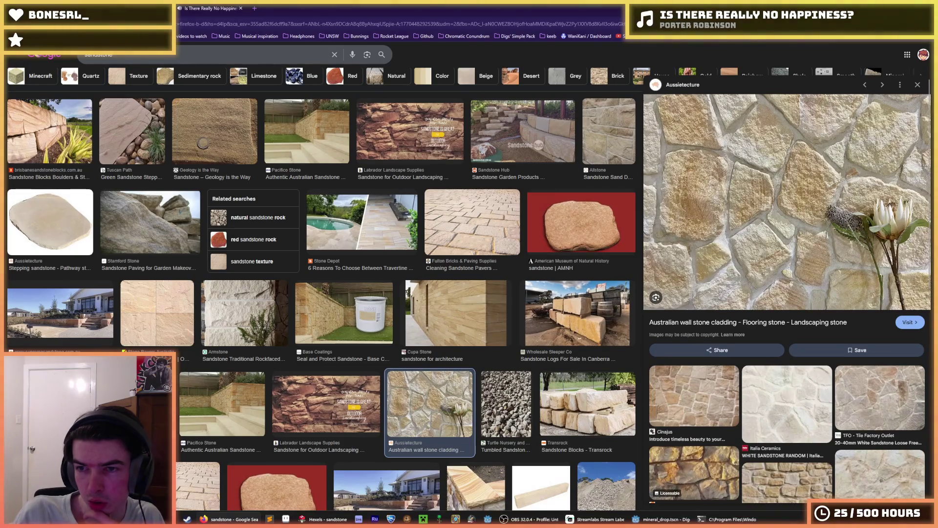
{"action": "key", "text": "alt+Tab"}
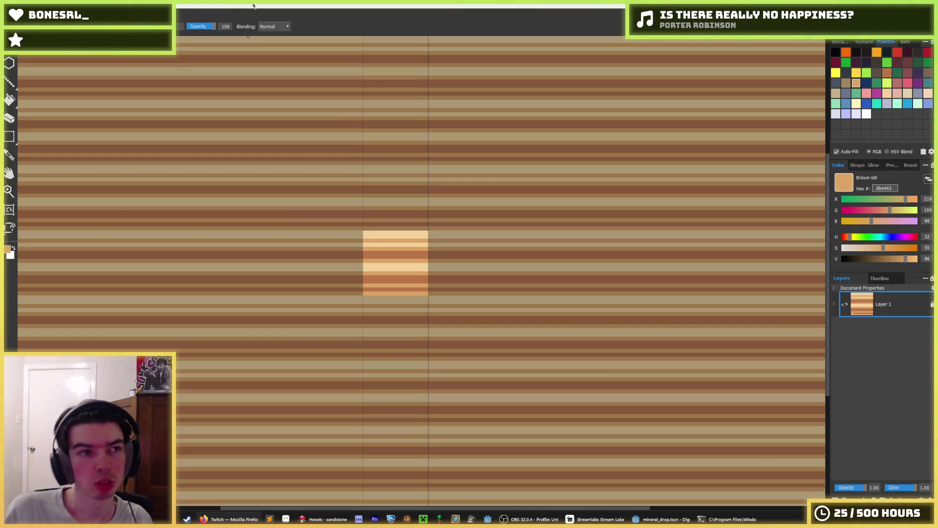
{"action": "key", "text": "alt+f"}
- Dismiss the new-file window and save the texture as a new file named rocky_sand
{"action": "key", "text": "Return"}
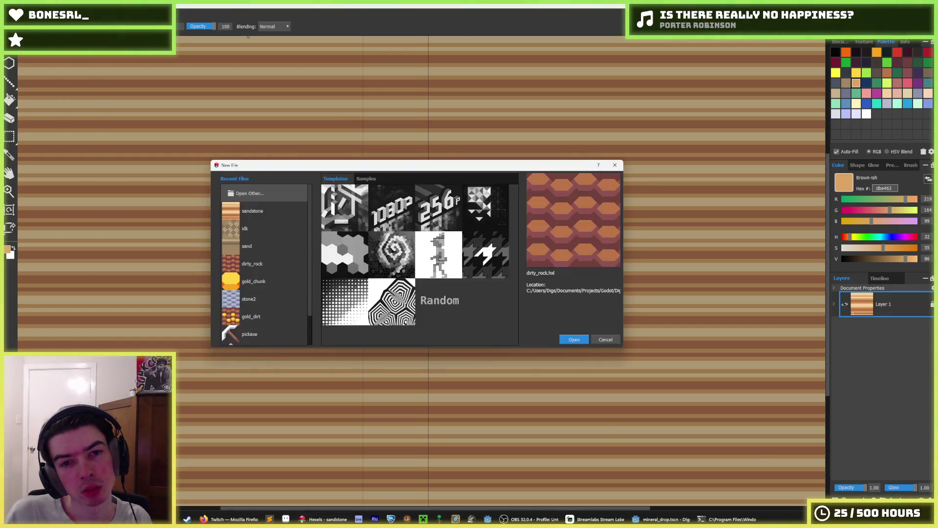
{"action": "left_click", "coordinate": [615, 164]}
{"action": "key", "text": "ctrl+shift+s"}
{"action": "type", "text": "sand"}
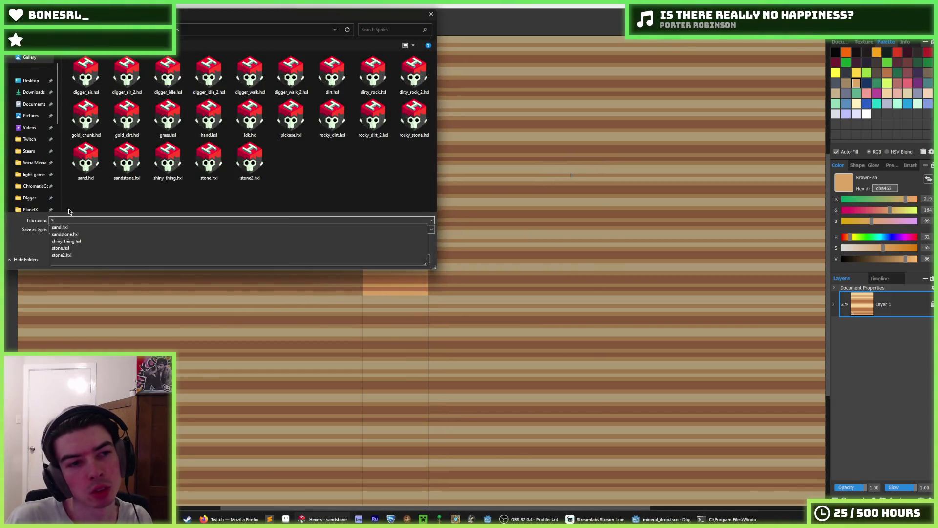
{"action": "key", "text": "BackSpace"}
{"action": "key", "text": "BackSpace"}
{"action": "key", "text": "BackSpace"}
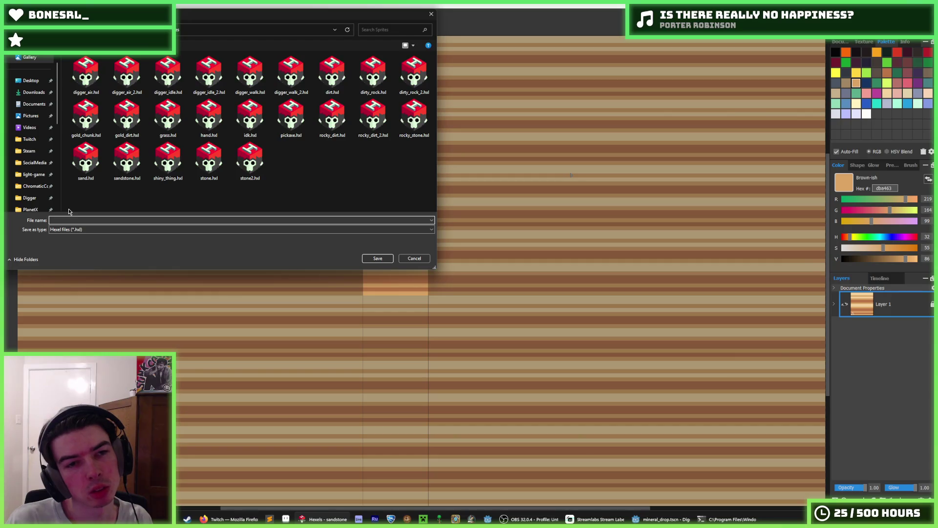
{"action": "type", "text": "rocky_"}
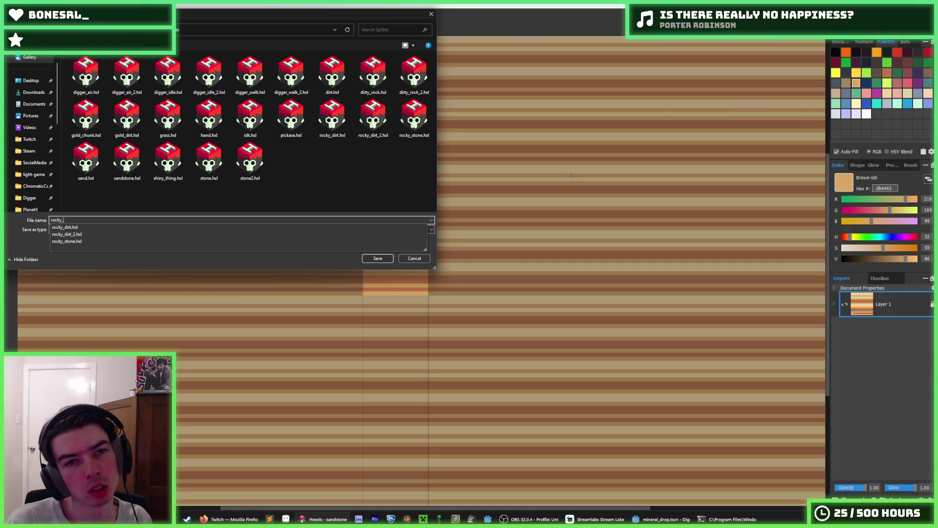
{"action": "type", "text": "sand"}
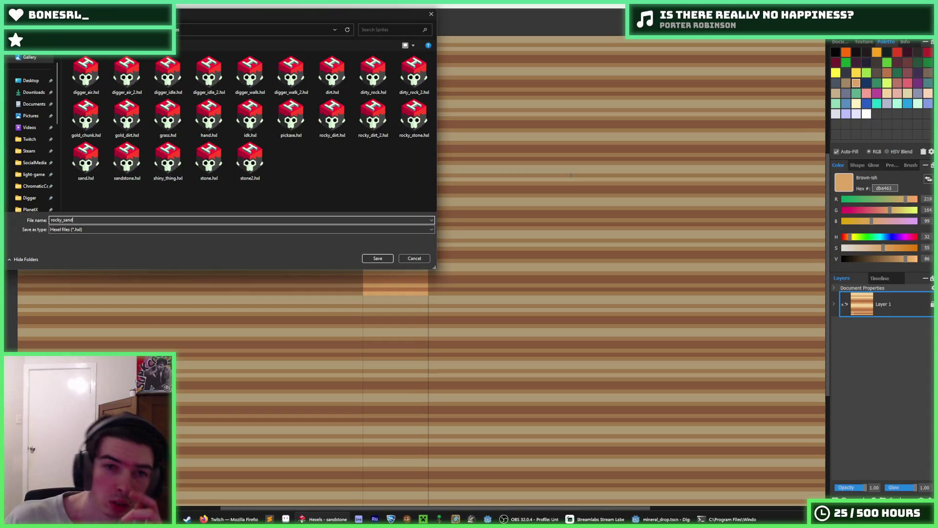
{"action": "key", "text": "Return"}
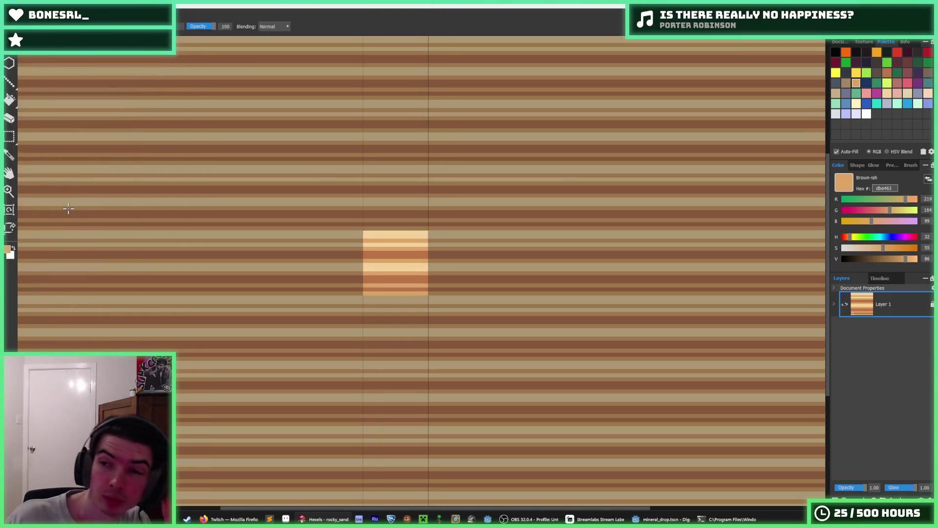
{"action": "scroll", "coordinate": [320, 264], "scroll_direction": "up", "scroll_amount": 3}
- Sample the light cream and bucket-fill every stripe so the tile becomes solid cream
{"action": "left_click", "coordinate": [453, 215]}
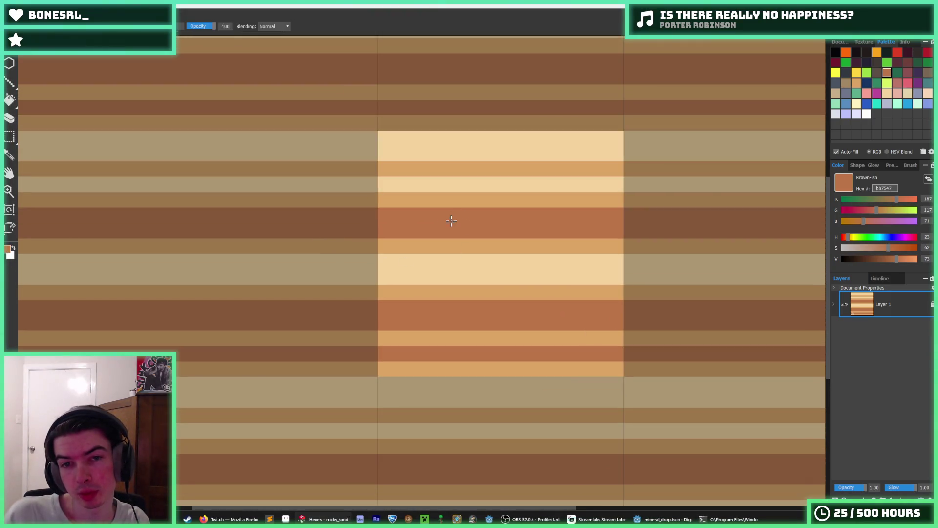
{"action": "left_click", "coordinate": [447, 184]}
{"action": "key", "text": "f"}
{"action": "left_click", "coordinate": [447, 169]}
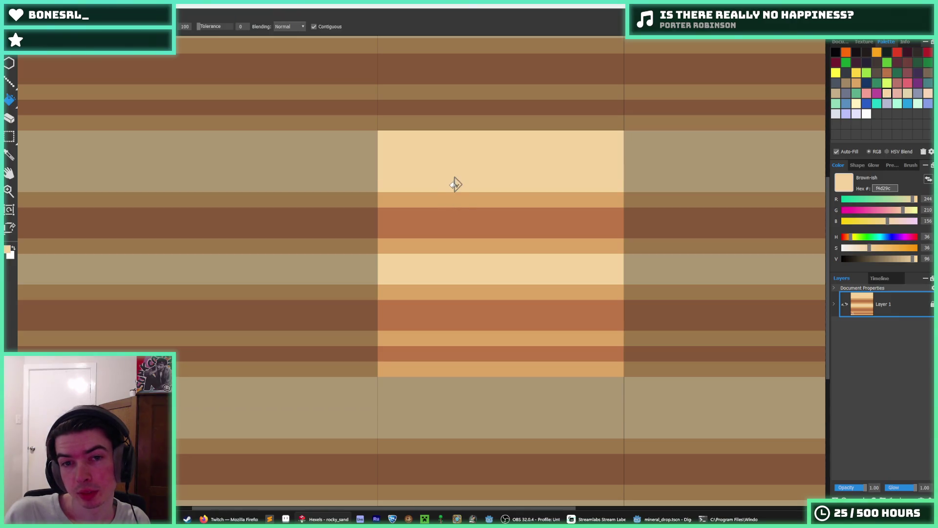
{"action": "left_click", "coordinate": [457, 200]}
{"action": "left_click", "coordinate": [462, 222]}
{"action": "left_click", "coordinate": [465, 247]}
{"action": "left_click", "coordinate": [554, 291]}
{"action": "left_click", "coordinate": [549, 314]}
{"action": "left_click", "coordinate": [550, 337]}
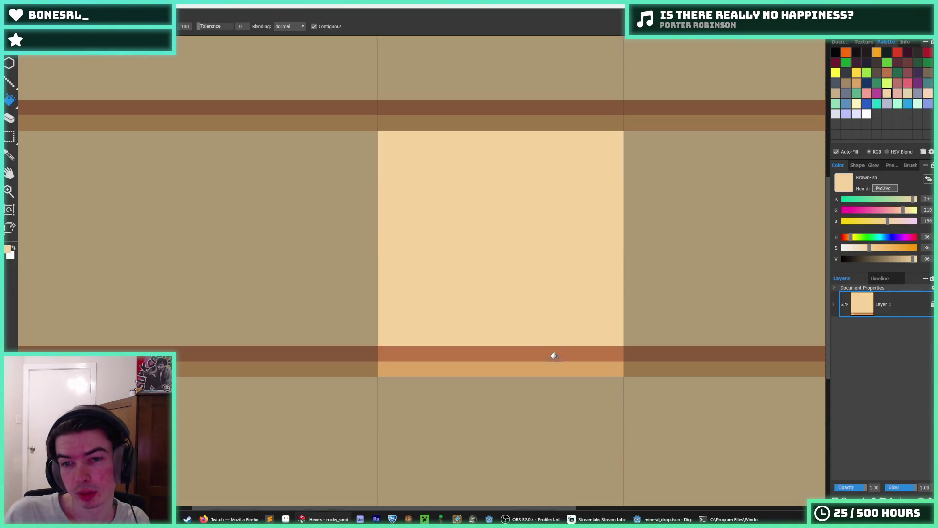
{"action": "left_click", "coordinate": [550, 354]}
{"action": "left_click", "coordinate": [551, 369]}
- Paint a brown dba463 shape with a pointed lower edge on the tile's left side
{"action": "left_click", "coordinate": [856, 82]}
{"action": "key", "text": "b"}
{"action": "mouse_move", "coordinate": [419, 207]}
{"action": "left_mouse_down"}
{"action": "mouse_move", "coordinate": [429, 199]}
{"action": "mouse_move", "coordinate": [433, 231]}
{"action": "mouse_move", "coordinate": [456, 226]}
{"action": "mouse_move", "coordinate": [433, 245]}
{"action": "mouse_move", "coordinate": [427, 230]}
{"action": "mouse_move", "coordinate": [460, 237]}
{"action": "left_mouse_up"}
{"action": "left_click_drag", "start_coordinate": [404, 245], "coordinate": [419, 260]}
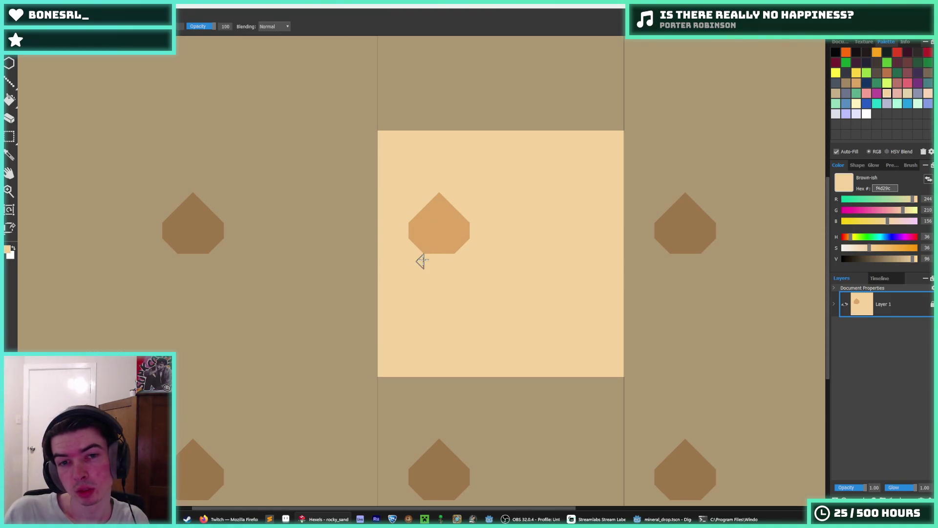
- Finish the brown shape's pointed tip into a diamond, undoing a stray stroke below it
{"action": "mouse_move", "coordinate": [434, 226]}
{"action": "left_mouse_down"}
{"action": "mouse_move", "coordinate": [445, 256]}
{"action": "mouse_move", "coordinate": [404, 231]}
{"action": "mouse_move", "coordinate": [476, 235]}
{"action": "left_mouse_up"}
{"action": "left_click", "coordinate": [497, 230], "text": "alt"}
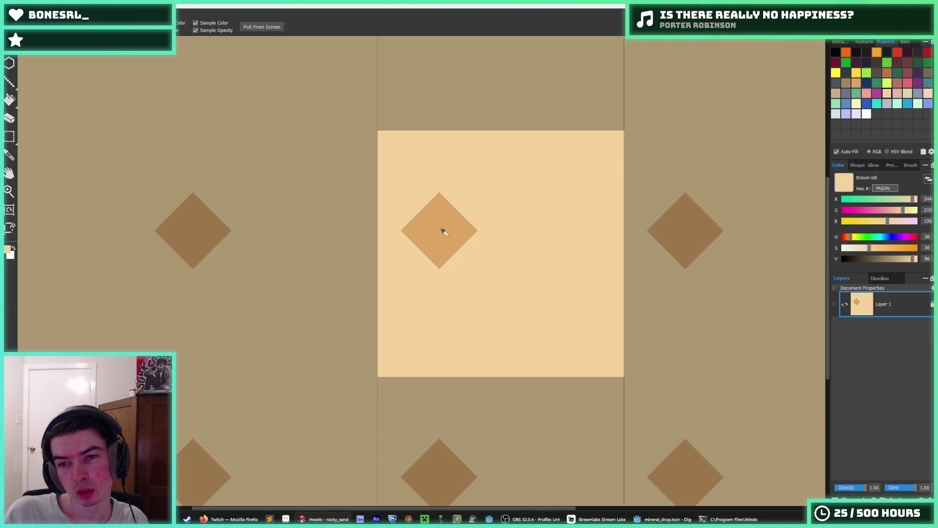
{"action": "left_click", "coordinate": [434, 223], "text": "alt"}
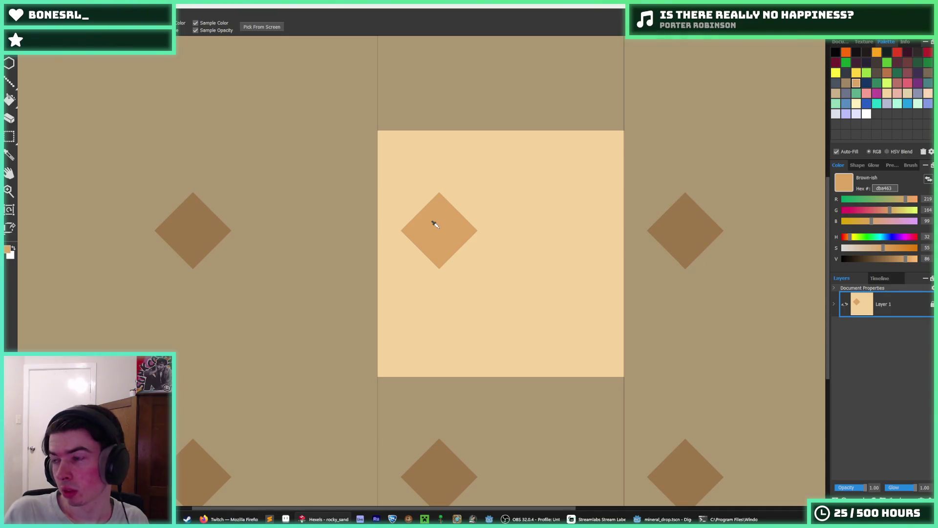
{"action": "key", "text": "alt"}
{"action": "mouse_move", "coordinate": [463, 272]}
{"action": "left_mouse_down"}
{"action": "mouse_move", "coordinate": [402, 335]}
{"action": "mouse_move", "coordinate": [447, 371]}
{"action": "mouse_move", "coordinate": [477, 336]}
{"action": "mouse_move", "coordinate": [439, 289]}
{"action": "mouse_move", "coordinate": [474, 338]}
{"action": "mouse_move", "coordinate": [423, 336]}
{"action": "mouse_move", "coordinate": [440, 326]}
{"action": "left_mouse_up"}
{"action": "key", "text": "ctrl+z"}
- Trim the lower mark with cream and brown into a smaller diamond beneath the first
{"action": "left_click", "coordinate": [508, 372], "text": "alt"}
{"action": "left_click_drag", "start_coordinate": [436, 383], "coordinate": [440, 362]}
{"action": "mouse_move", "coordinate": [440, 291]}
{"action": "left_mouse_down"}
{"action": "mouse_move", "coordinate": [464, 318]}
{"action": "mouse_move", "coordinate": [436, 367]}
{"action": "mouse_move", "coordinate": [426, 291]}
{"action": "mouse_move", "coordinate": [394, 338]}
{"action": "mouse_move", "coordinate": [436, 366]}
{"action": "mouse_move", "coordinate": [428, 327]}
{"action": "mouse_move", "coordinate": [433, 359]}
{"action": "mouse_move", "coordinate": [465, 342]}
{"action": "mouse_move", "coordinate": [447, 369]}
{"action": "left_mouse_up"}
{"action": "left_click", "coordinate": [428, 327], "text": "alt"}
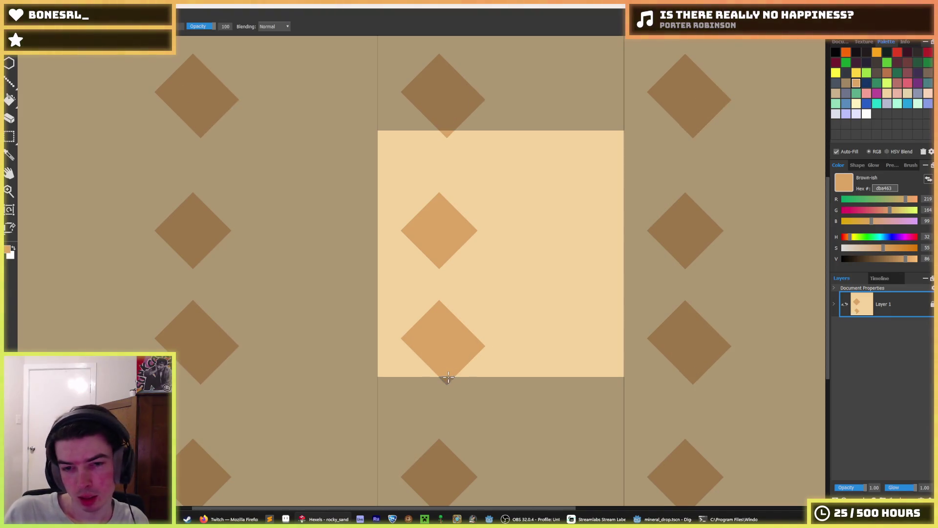
{"action": "left_click", "coordinate": [448, 379], "text": "alt"}
{"action": "mouse_move", "coordinate": [478, 342]}
{"action": "left_mouse_down"}
{"action": "mouse_move", "coordinate": [507, 327]}
{"action": "mouse_move", "coordinate": [478, 331]}
{"action": "left_mouse_up"}
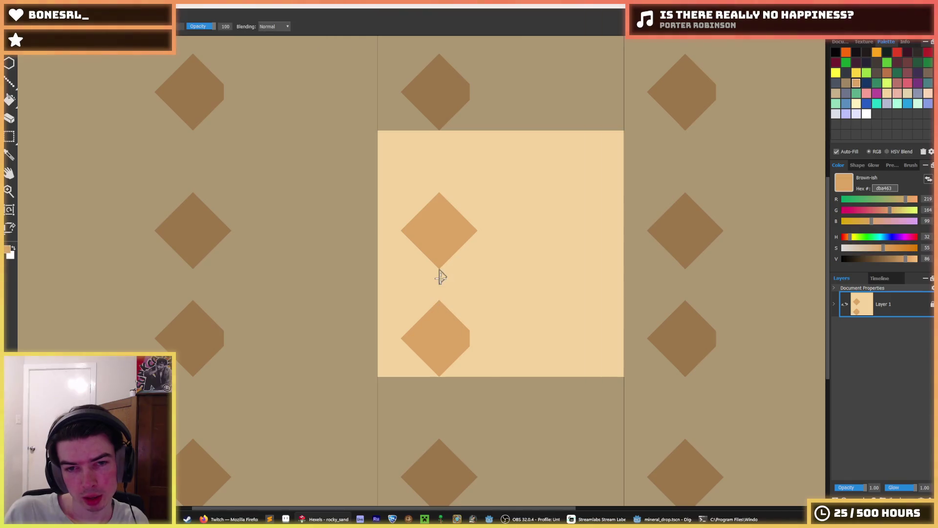
{"action": "mouse_move", "coordinate": [439, 299]}
{"action": "left_mouse_down"}
{"action": "mouse_move", "coordinate": [438, 291]}
{"action": "mouse_move", "coordinate": [405, 325]}
{"action": "mouse_move", "coordinate": [445, 367]}
{"action": "mouse_move", "coordinate": [477, 326]}
{"action": "mouse_move", "coordinate": [465, 322]}
{"action": "left_mouse_up"}
- Try a diamond wrapping across the tile's bottom edge, undoing the notched attempts
{"action": "left_click", "coordinate": [392, 350], "text": "alt"}
{"action": "left_click", "coordinate": [442, 315], "text": "alt"}
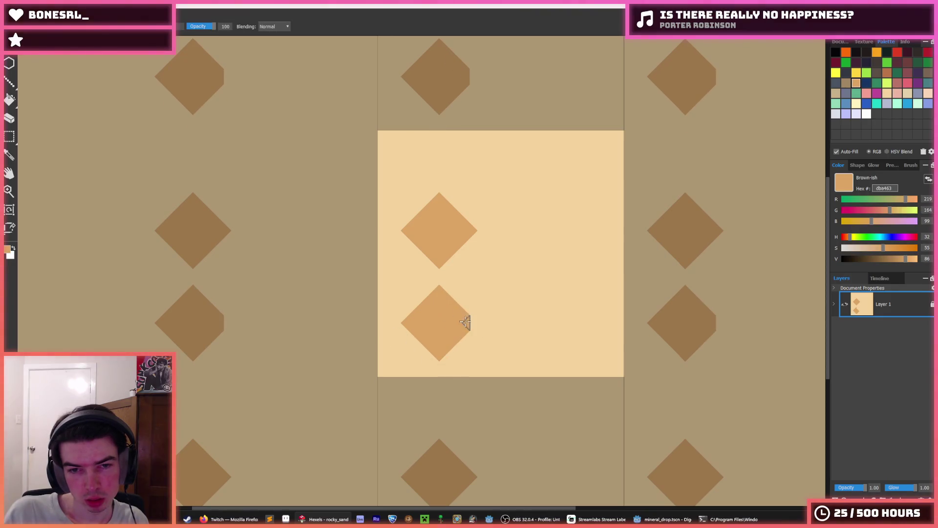
{"action": "mouse_move", "coordinate": [440, 381]}
{"action": "left_mouse_down"}
{"action": "mouse_move", "coordinate": [411, 409]}
{"action": "mouse_move", "coordinate": [440, 436]}
{"action": "mouse_move", "coordinate": [451, 411]}
{"action": "mouse_move", "coordinate": [445, 383]}
{"action": "mouse_move", "coordinate": [433, 419]}
{"action": "mouse_move", "coordinate": [415, 404]}
{"action": "left_mouse_up"}
{"action": "key", "text": "ctrl+z"}
{"action": "left_click", "coordinate": [460, 377], "text": "alt"}
{"action": "key", "text": "alt"}
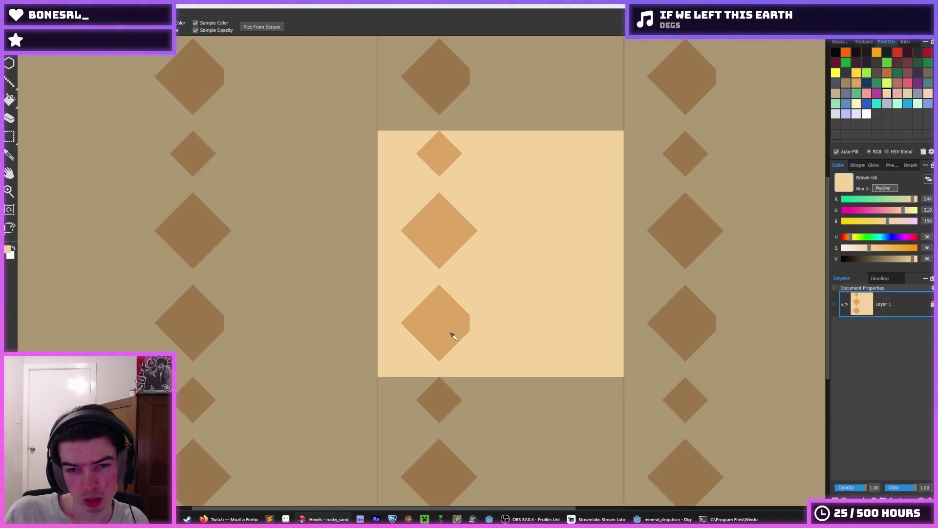
{"action": "key", "text": "ctrl+z"}
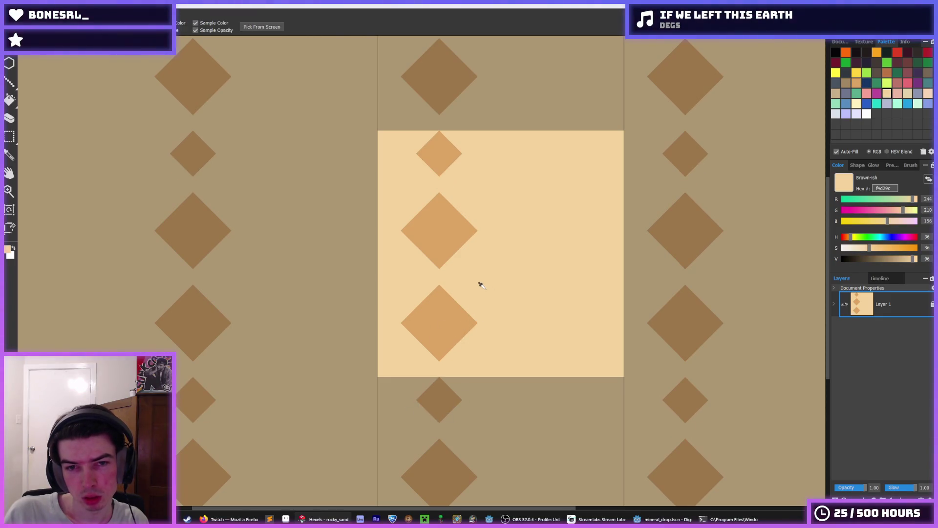
{"action": "key", "text": "alt"}
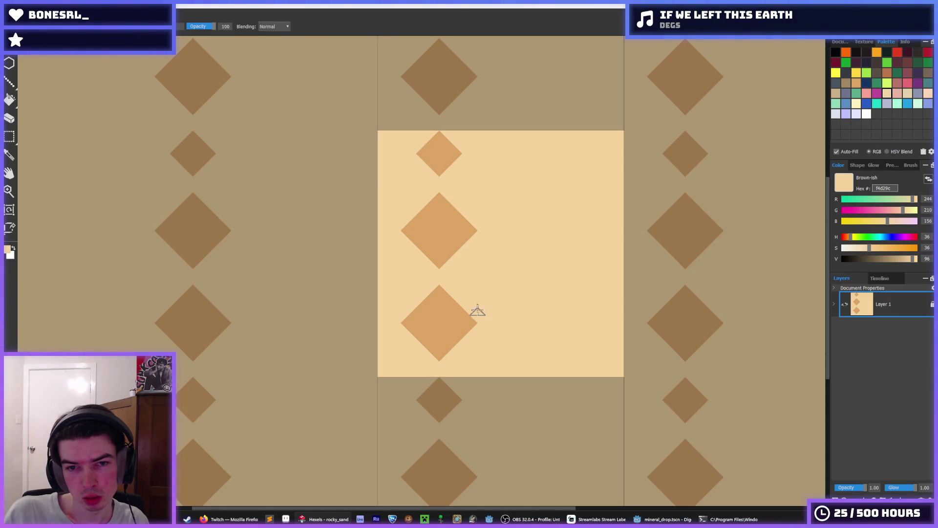
- Shrink the middle diamond and repaint the bottom diamond cleanly across the tile edge
{"action": "mouse_move", "coordinate": [475, 240]}
{"action": "left_mouse_down"}
{"action": "mouse_move", "coordinate": [438, 257]}
{"action": "mouse_move", "coordinate": [400, 218]}
{"action": "mouse_move", "coordinate": [477, 225]}
{"action": "mouse_move", "coordinate": [440, 232]}
{"action": "left_mouse_up"}
{"action": "key", "text": "alt"}
{"action": "left_click", "coordinate": [440, 231], "text": "alt"}
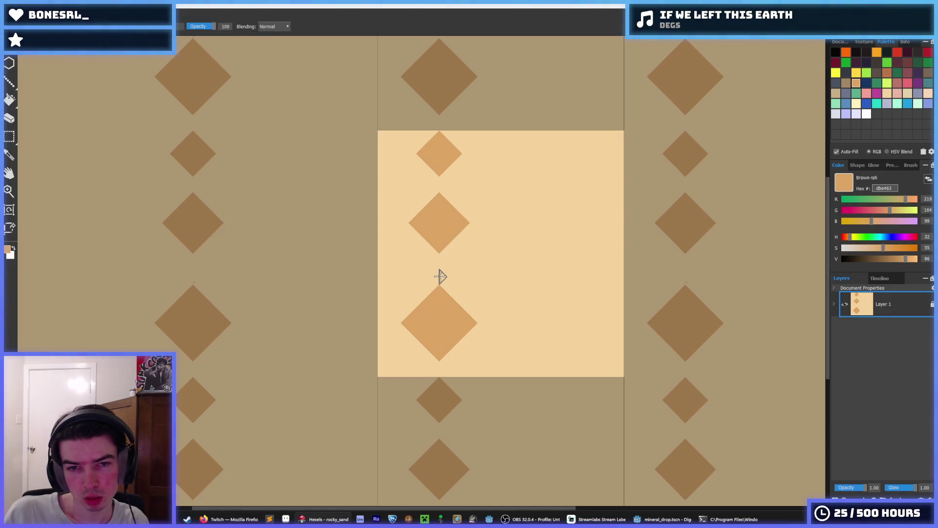
{"action": "left_click_drag", "start_coordinate": [438, 274], "coordinate": [409, 306]}
{"action": "left_click", "coordinate": [394, 301], "text": "alt"}
{"action": "mouse_move", "coordinate": [433, 341]}
{"action": "left_mouse_down"}
{"action": "mouse_move", "coordinate": [409, 320]}
{"action": "mouse_move", "coordinate": [463, 326]}
{"action": "mouse_move", "coordinate": [454, 308]}
{"action": "mouse_move", "coordinate": [450, 314]}
{"action": "left_mouse_up"}
{"action": "left_click", "coordinate": [444, 279], "text": "alt"}
{"action": "mouse_move", "coordinate": [444, 279]}
{"action": "left_mouse_down"}
{"action": "mouse_move", "coordinate": [425, 360]}
{"action": "mouse_move", "coordinate": [444, 370]}
{"action": "mouse_move", "coordinate": [433, 383]}
{"action": "mouse_move", "coordinate": [444, 366]}
{"action": "mouse_move", "coordinate": [473, 385]}
{"action": "mouse_move", "coordinate": [444, 418]}
{"action": "mouse_move", "coordinate": [418, 392]}
{"action": "left_mouse_up"}
{"action": "key", "text": "alt"}
{"action": "key", "text": "alt"}
{"action": "left_click", "coordinate": [474, 385], "text": "alt"}
{"action": "scroll", "coordinate": [466, 310], "scroll_direction": "down", "scroll_amount": 3}
{"action": "scroll", "coordinate": [466, 311], "scroll_direction": "up", "scroll_amount": 3}
{"action": "scroll", "coordinate": [465, 308], "scroll_direction": "down", "scroll_amount": 2}
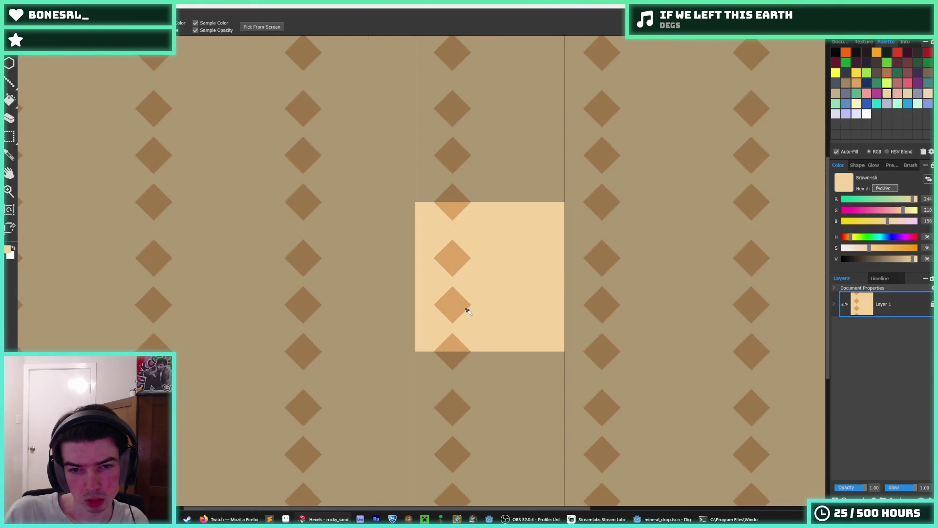
{"action": "scroll", "coordinate": [469, 294], "scroll_direction": "up", "scroll_amount": 2}
- Touch up the central diamond's edge and paint cream over a diamond to shrink it
{"action": "left_click", "coordinate": [444, 202], "text": "alt"}
{"action": "mouse_move", "coordinate": [440, 184]}
{"action": "left_mouse_down"}
{"action": "mouse_move", "coordinate": [414, 216]}
{"action": "mouse_move", "coordinate": [470, 216]}
{"action": "left_mouse_up"}
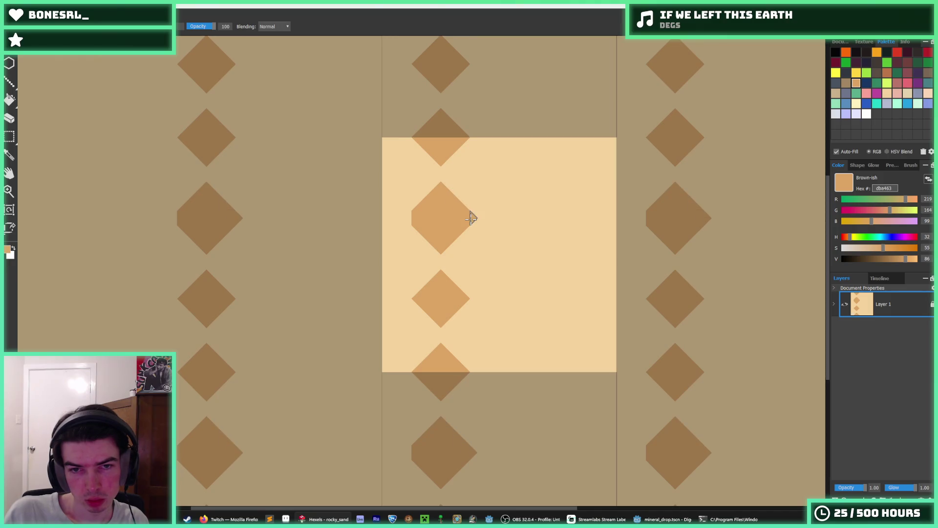
{"action": "key", "text": "ctrl+z"}
{"action": "key", "text": "ctrl+z"}
{"action": "key", "text": "alt"}
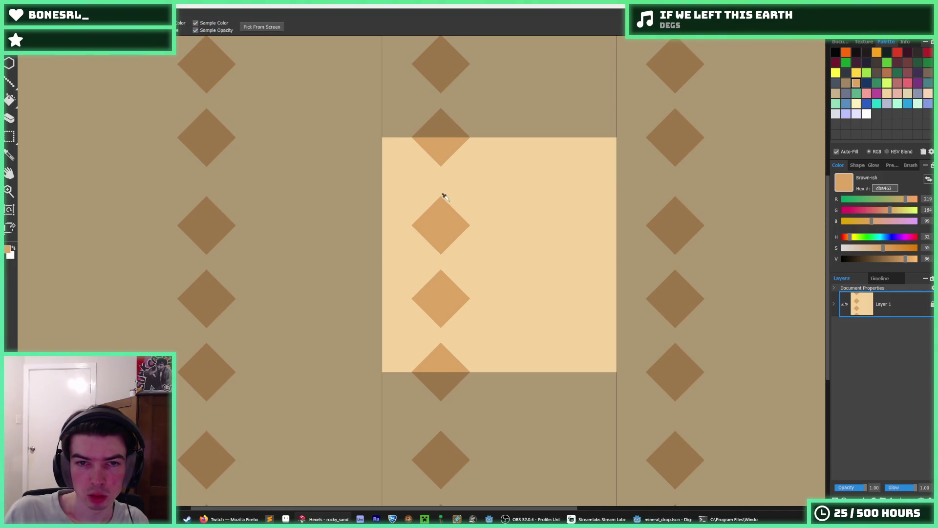
{"action": "scroll", "coordinate": [441, 195], "scroll_direction": "down", "scroll_amount": 3}
{"action": "scroll", "coordinate": [451, 206], "scroll_direction": "down", "scroll_amount": 2}
{"action": "scroll", "coordinate": [451, 206], "scroll_direction": "up", "scroll_amount": 5}
{"action": "scroll", "coordinate": [451, 203], "scroll_direction": "up", "scroll_amount": 1}
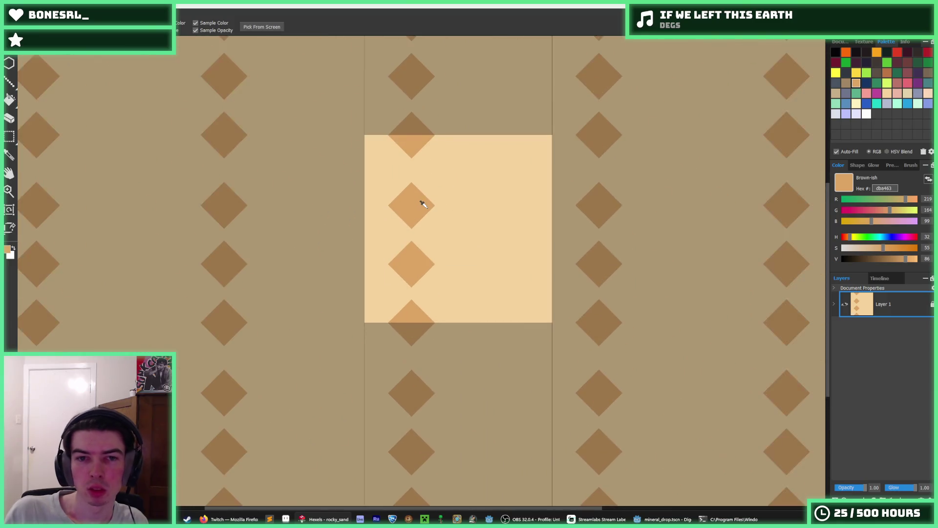
{"action": "scroll", "coordinate": [423, 203], "scroll_direction": "up", "scroll_amount": 1}
{"action": "left_click", "coordinate": [414, 245], "text": "alt"}
{"action": "mouse_move", "coordinate": [396, 256]}
{"action": "left_mouse_down"}
{"action": "mouse_move", "coordinate": [381, 279]}
{"action": "mouse_move", "coordinate": [429, 282]}
{"action": "left_mouse_up"}
- Rework the diamond at the tile's bottom edge so it wraps cleanly to the top
{"action": "left_click", "coordinate": [405, 284], "text": "alt"}
{"action": "mouse_move", "coordinate": [399, 304]}
{"action": "left_mouse_down"}
{"action": "mouse_move", "coordinate": [404, 310]}
{"action": "mouse_move", "coordinate": [429, 289]}
{"action": "left_mouse_up"}
{"action": "left_click", "coordinate": [429, 324], "text": "alt"}
{"action": "mouse_move", "coordinate": [403, 332]}
{"action": "left_mouse_down"}
{"action": "mouse_move", "coordinate": [405, 385]}
{"action": "mouse_move", "coordinate": [434, 360]}
{"action": "mouse_move", "coordinate": [438, 374]}
{"action": "left_mouse_up"}
{"action": "left_click", "coordinate": [402, 352], "text": "alt"}
{"action": "left_click", "coordinate": [403, 341], "text": "alt"}
{"action": "left_click_drag", "start_coordinate": [404, 345], "coordinate": [387, 367]}
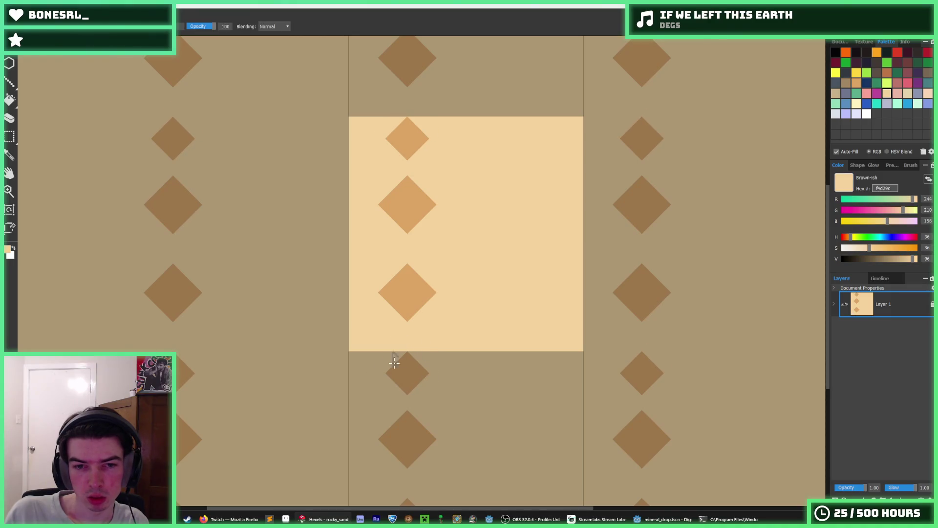
{"action": "left_click_drag", "start_coordinate": [394, 139], "coordinate": [404, 152]}
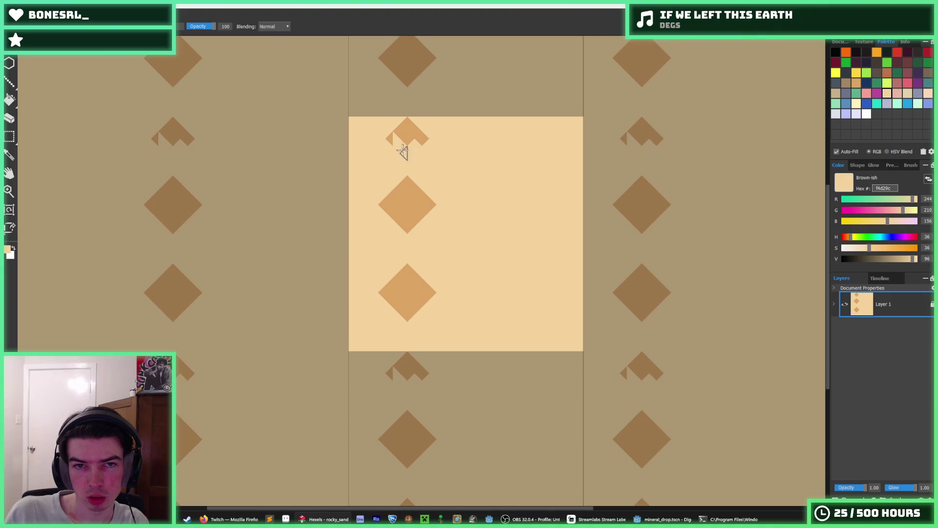
- Build up the middle diamond, erase the small top piece and enlarge the lower centre diamond
{"action": "left_click", "coordinate": [401, 206], "text": "alt"}
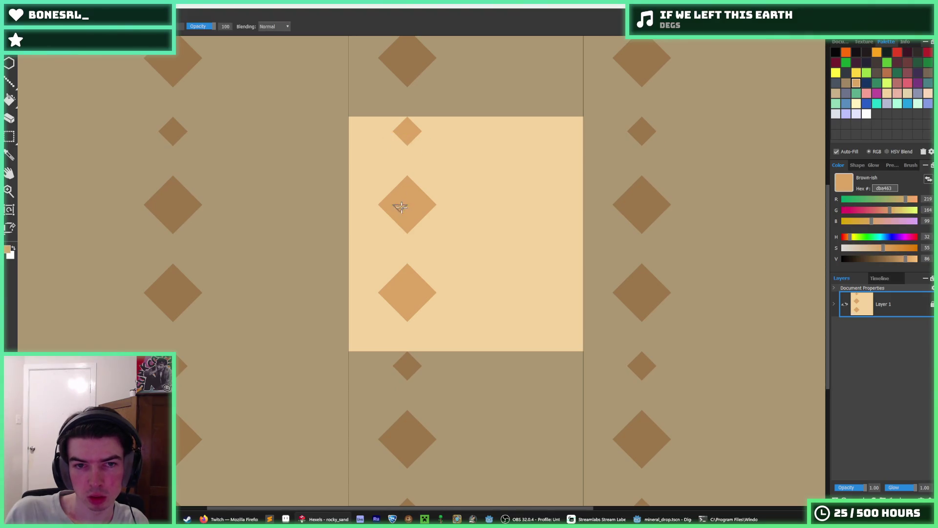
{"action": "mouse_move", "coordinate": [379, 195]}
{"action": "left_mouse_down"}
{"action": "mouse_move", "coordinate": [400, 173]}
{"action": "mouse_move", "coordinate": [434, 197]}
{"action": "left_mouse_up"}
{"action": "left_click", "coordinate": [420, 138], "text": "alt"}
{"action": "left_click_drag", "start_coordinate": [420, 138], "coordinate": [386, 132]}
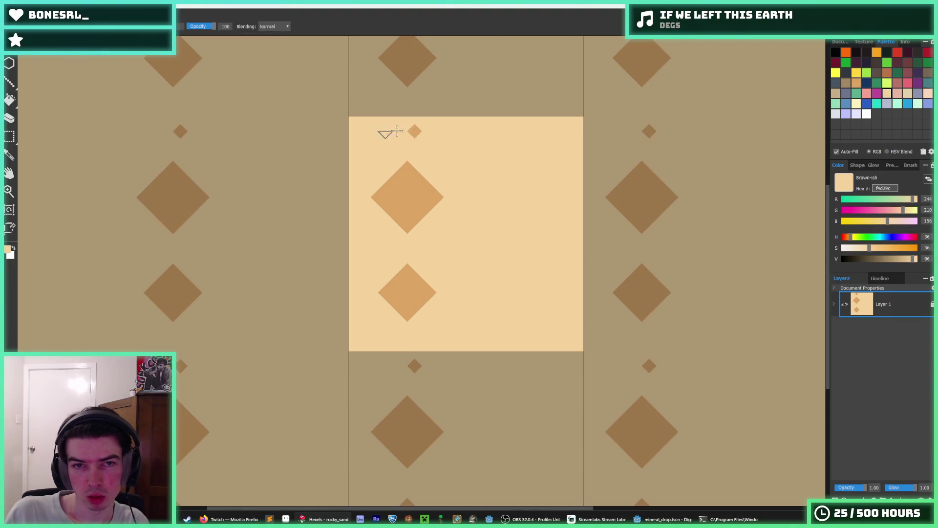
{"action": "left_click", "coordinate": [404, 289], "text": "alt"}
{"action": "mouse_move", "coordinate": [377, 298]}
{"action": "left_mouse_down"}
{"action": "mouse_move", "coordinate": [404, 325]}
{"action": "mouse_move", "coordinate": [434, 300]}
{"action": "mouse_move", "coordinate": [430, 235]}
{"action": "left_mouse_up"}
{"action": "left_click_drag", "start_coordinate": [446, 203], "coordinate": [419, 226]}
- Trial-select the upper diamond and whole tile, nudging with arrow keys and undoing the shift
{"action": "key", "text": "m"}
{"action": "left_click_drag", "start_coordinate": [449, 260], "coordinate": [364, 153]}
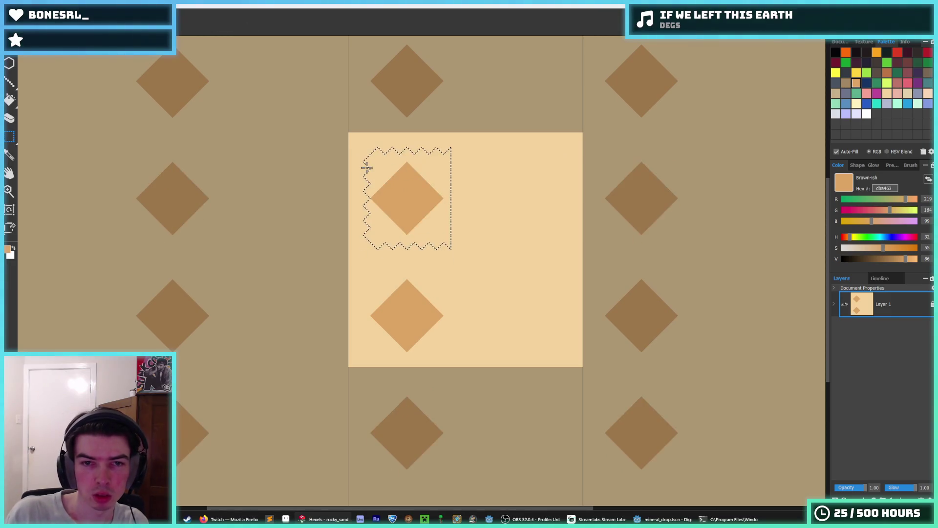
{"action": "key", "text": "i"}
{"action": "key", "text": "b"}
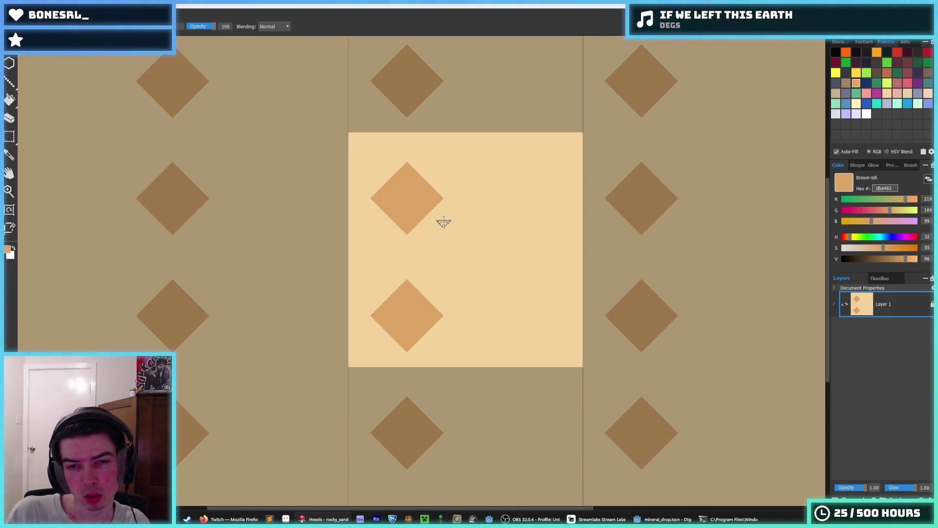
{"action": "key", "text": "ctrl+a"}
{"action": "key", "text": "Right"}
{"action": "key", "text": "Right"}
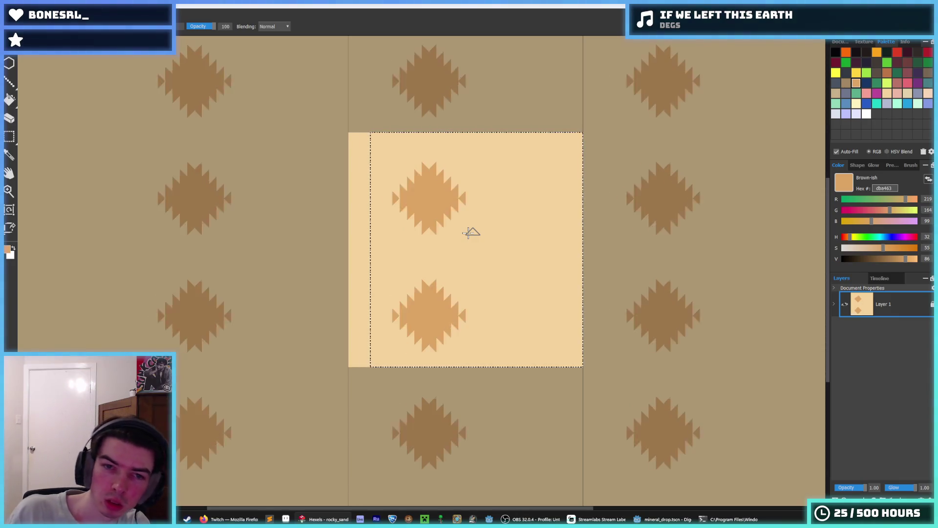
{"action": "key", "text": "Right"}
{"action": "key", "text": "Right"}
{"action": "key", "text": "Right"}
{"action": "key", "text": "Up"}
{"action": "key", "text": "ctrl+z"}
{"action": "key", "text": "ctrl+z"}
{"action": "key", "text": "ctrl+z"}
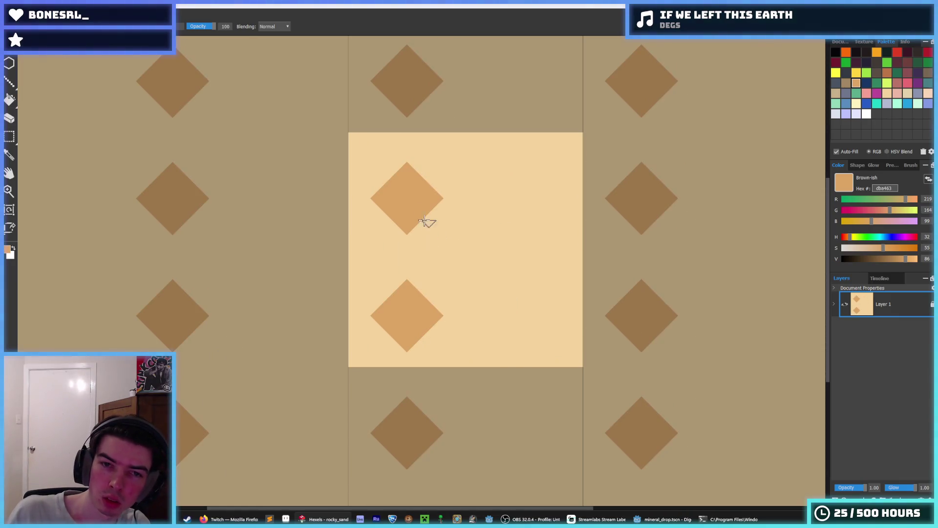
{"action": "key", "text": "m"}
- Select the left diamond column, nudge it right and up until it interlocks, and commit with Ctrl+D
{"action": "left_click_drag", "start_coordinate": [370, 163], "coordinate": [450, 351]}
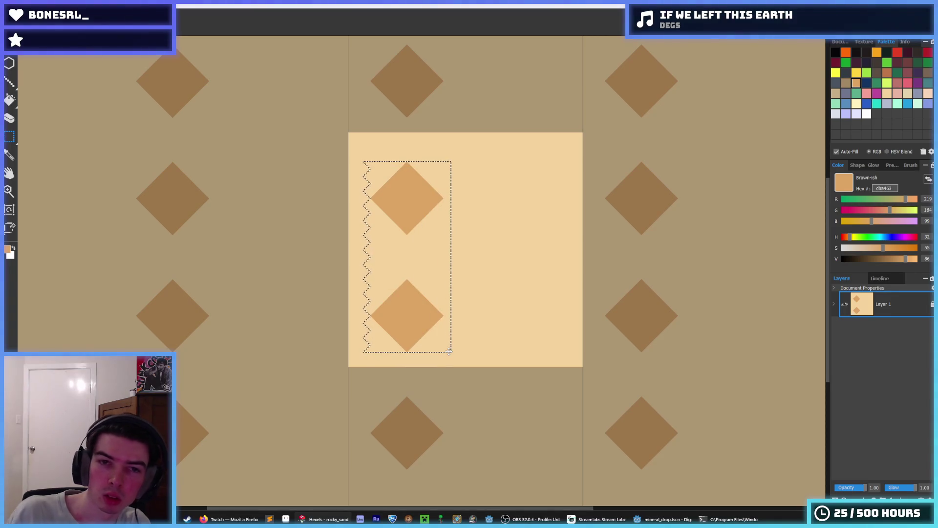
{"action": "key", "text": "Right"}
{"action": "key", "text": "Right"}
{"action": "key", "text": "Right"}
{"action": "key", "text": "Right"}
{"action": "key", "text": "Up"}
{"action": "key", "text": "Up"}
{"action": "key", "text": "Up"}
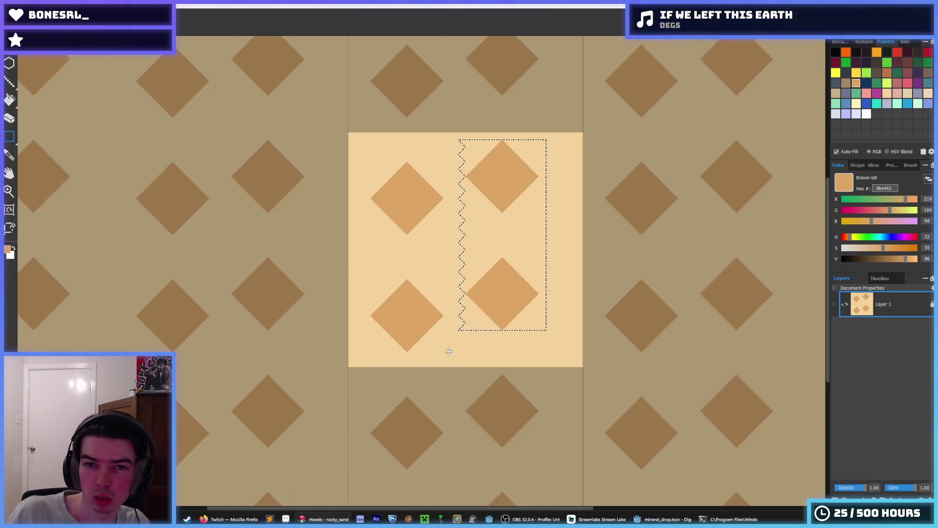
{"action": "key", "text": "Up"}
{"action": "key", "text": "Left"}
{"action": "key", "text": "Up"}
{"action": "key", "text": "Up"}
{"action": "key", "text": "Left"}
{"action": "key", "text": "Up"}
{"action": "key", "text": "Left"}
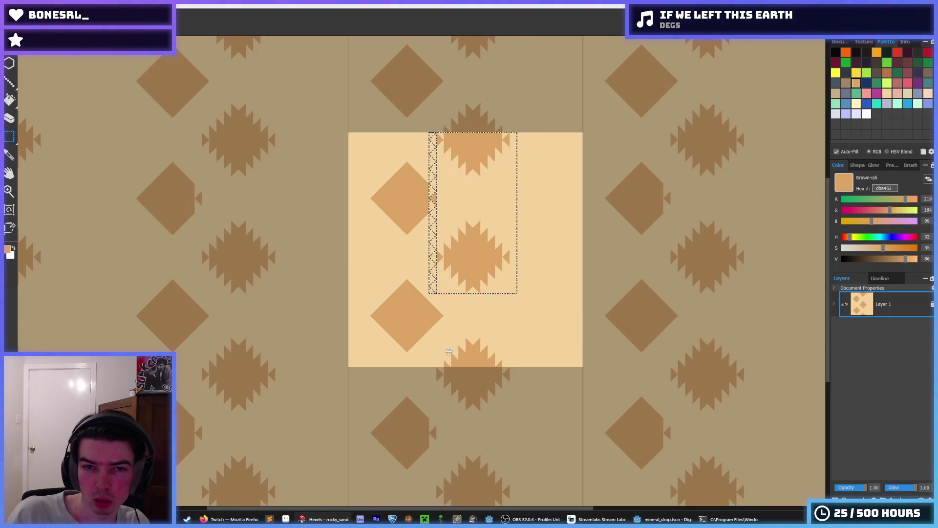
{"action": "key", "text": "Right"}
{"action": "key", "text": "Left"}
{"action": "key", "text": "Right"}
{"action": "key", "text": "ctrl+d"}
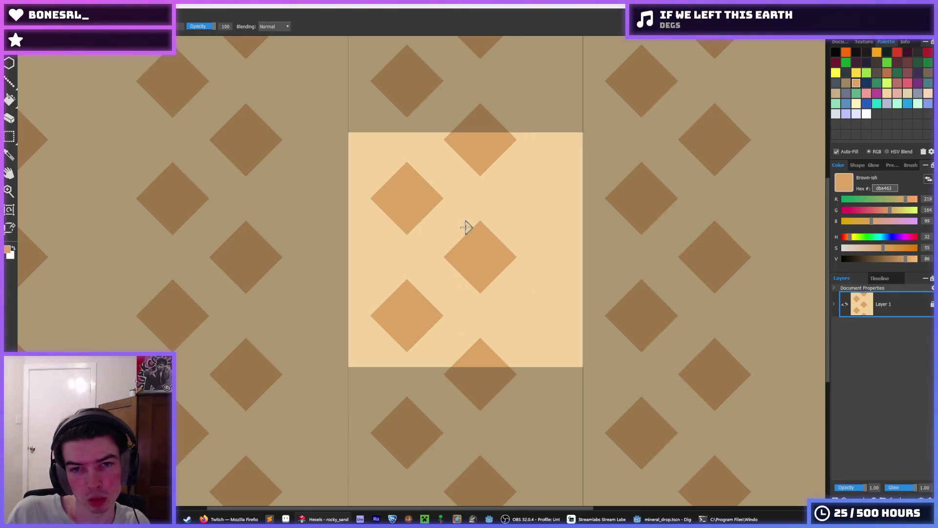
- Fill gaps on the shifted diamonds' edges with sampled orange and cream
{"action": "mouse_move", "coordinate": [467, 227]}
{"action": "left_mouse_down"}
{"action": "mouse_move", "coordinate": [442, 251]}
{"action": "mouse_move", "coordinate": [467, 286]}
{"action": "mouse_move", "coordinate": [505, 256]}
{"action": "mouse_move", "coordinate": [485, 232]}
{"action": "left_mouse_up"}
{"action": "left_click", "coordinate": [505, 283], "text": "alt"}
{"action": "key", "text": "alt"}
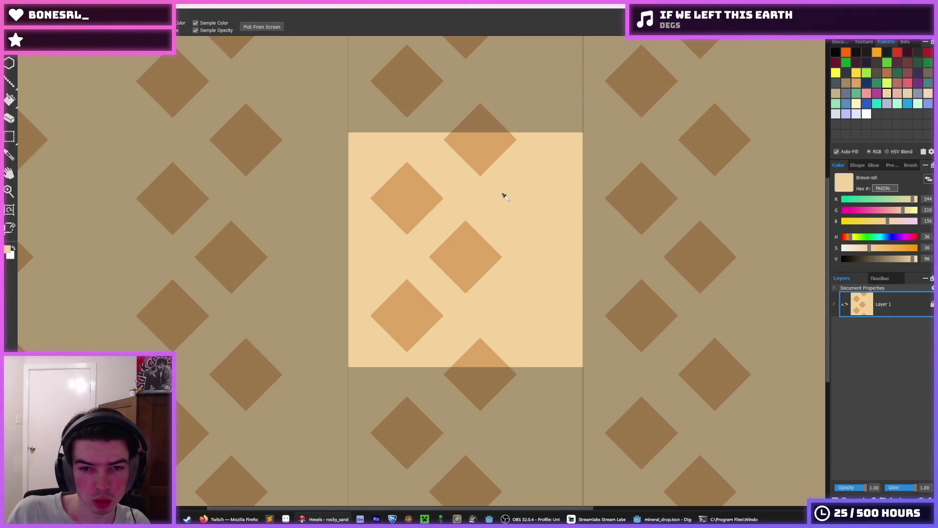
{"action": "left_click", "coordinate": [456, 141], "text": "alt"}
{"action": "left_click_drag", "start_coordinate": [437, 139], "coordinate": [468, 109]}
{"action": "mouse_move", "coordinate": [444, 143]}
{"action": "left_mouse_down"}
{"action": "mouse_move", "coordinate": [474, 172]}
{"action": "mouse_move", "coordinate": [496, 169]}
{"action": "mouse_move", "coordinate": [477, 105]}
{"action": "mouse_move", "coordinate": [513, 160]}
{"action": "left_mouse_up"}
{"action": "left_click", "coordinate": [477, 178], "text": "alt"}
{"action": "scroll", "coordinate": [514, 159], "scroll_direction": "down", "scroll_amount": 5}
{"action": "scroll", "coordinate": [517, 187], "scroll_direction": "up", "scroll_amount": 2}
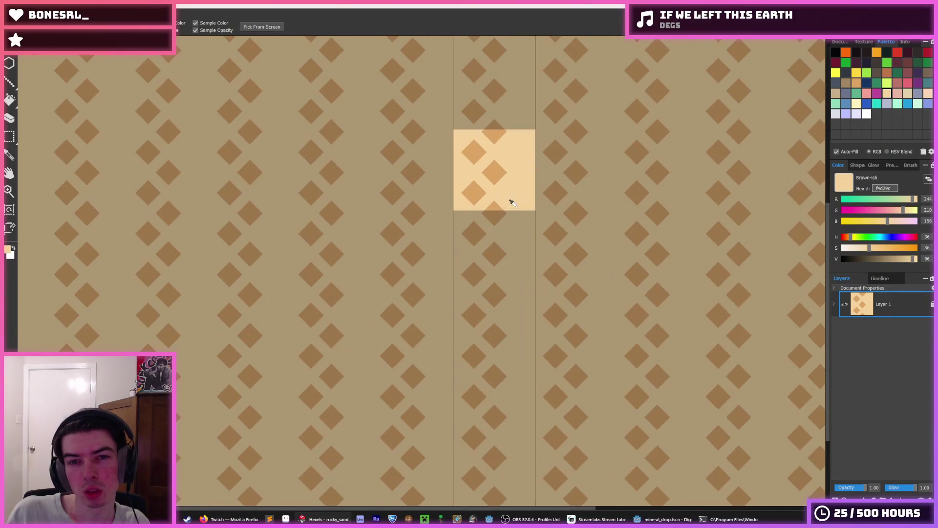
{"action": "scroll", "coordinate": [509, 201], "scroll_direction": "down", "scroll_amount": 3}
{"action": "scroll", "coordinate": [522, 191], "scroll_direction": "up", "scroll_amount": 2}
{"action": "scroll", "coordinate": [532, 183], "scroll_direction": "up", "scroll_amount": 3}
{"action": "scroll", "coordinate": [387, 184], "scroll_direction": "down", "scroll_amount": 2}
- Marquee the tile's left column and shift it right to interlock the diamonds
{"action": "key", "text": "m"}
{"action": "mouse_move", "coordinate": [300, 109]}
{"action": "left_mouse_down"}
{"action": "mouse_move", "coordinate": [340, 228]}
{"action": "mouse_move", "coordinate": [380, 285]}
{"action": "left_mouse_up"}
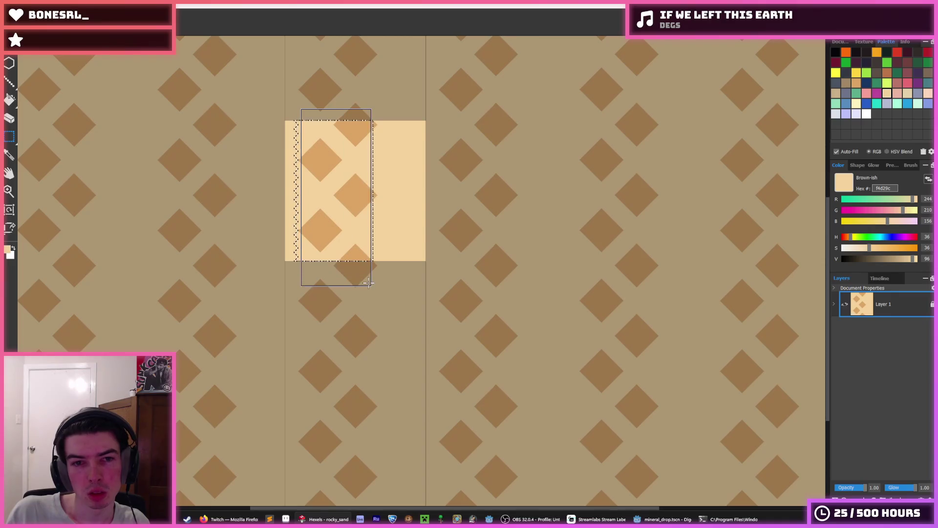
{"action": "key", "text": "Right"}
{"action": "key", "text": "Right"}
{"action": "key", "text": "Right"}
{"action": "key", "text": "Right"}
{"action": "key", "text": "Right"}
{"action": "key", "text": "Right"}
{"action": "key", "text": "Right"}
{"action": "key", "text": "Right"}
{"action": "key", "text": "Right"}
{"action": "key", "text": "Right"}
{"action": "key", "text": "Right"}
{"action": "key", "text": "Right"}
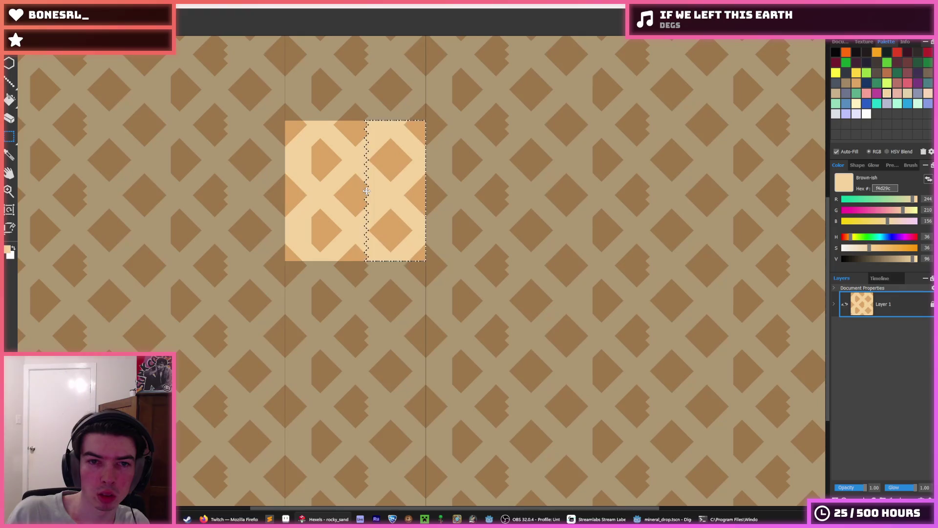
{"action": "scroll", "coordinate": [350, 156], "scroll_direction": "up", "scroll_amount": 1}
- Fill the notched edges of the centre, upper-left, lower-left and bottom diamonds with the darker diamond colour
{"action": "left_click", "coordinate": [434, 171]}
{"action": "key", "text": "b"}
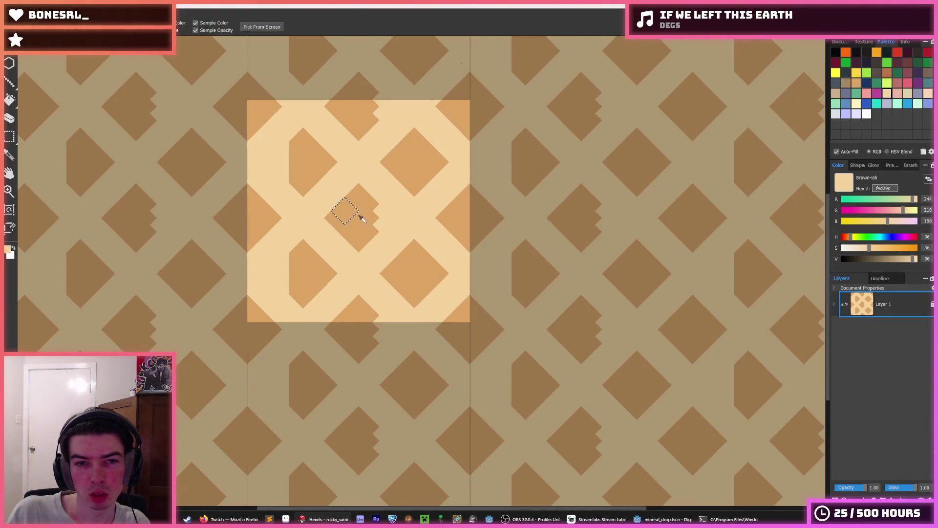
{"action": "left_click", "coordinate": [375, 212], "text": "alt"}
{"action": "left_click_drag", "start_coordinate": [378, 209], "coordinate": [374, 228]}
{"action": "left_click_drag", "start_coordinate": [292, 184], "coordinate": [280, 157]}
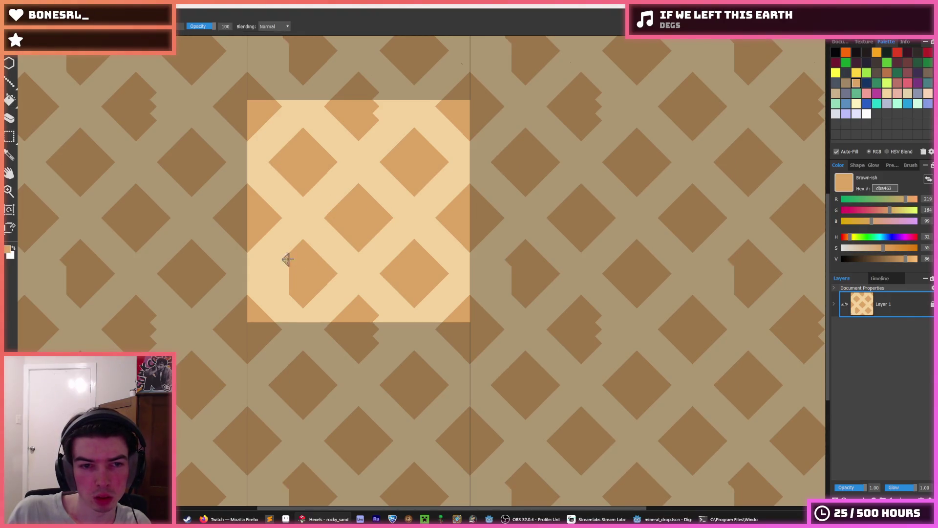
{"action": "left_click_drag", "start_coordinate": [286, 258], "coordinate": [288, 285]}
{"action": "left_click_drag", "start_coordinate": [362, 334], "coordinate": [387, 326]}
{"action": "scroll", "coordinate": [398, 188], "scroll_direction": "down", "scroll_amount": 3}
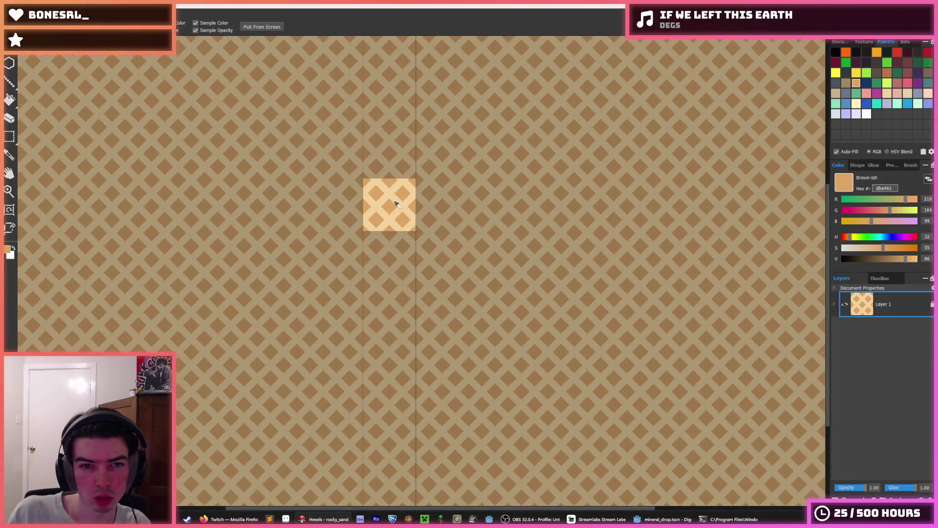
{"action": "scroll", "coordinate": [331, 203], "scroll_direction": "up", "scroll_amount": 3}
- Trim the centre and upper-left diamonds' edges with light tan paint sampled from the background
{"action": "left_click", "coordinate": [330, 199], "text": "alt"}
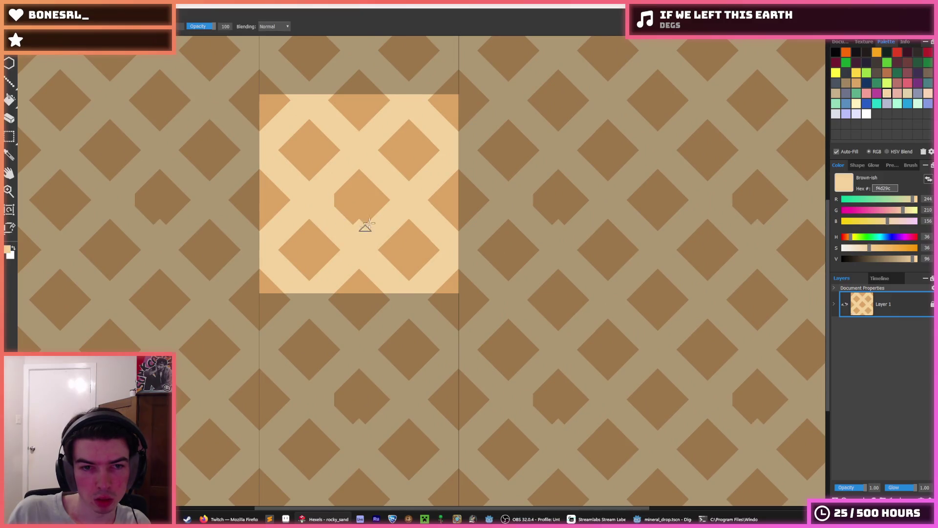
{"action": "left_click", "coordinate": [364, 177], "text": "alt"}
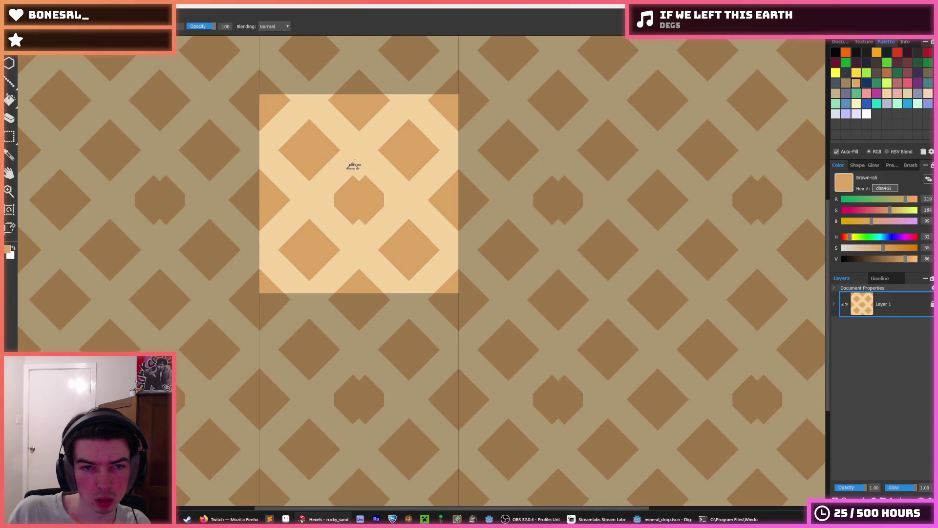
{"action": "left_click", "coordinate": [351, 170], "text": "alt"}
{"action": "mouse_move", "coordinate": [352, 172]}
{"action": "left_mouse_down"}
{"action": "mouse_move", "coordinate": [361, 183]}
{"action": "mouse_move", "coordinate": [332, 199]}
{"action": "left_mouse_up"}
{"action": "left_click", "coordinate": [359, 184], "text": "alt"}
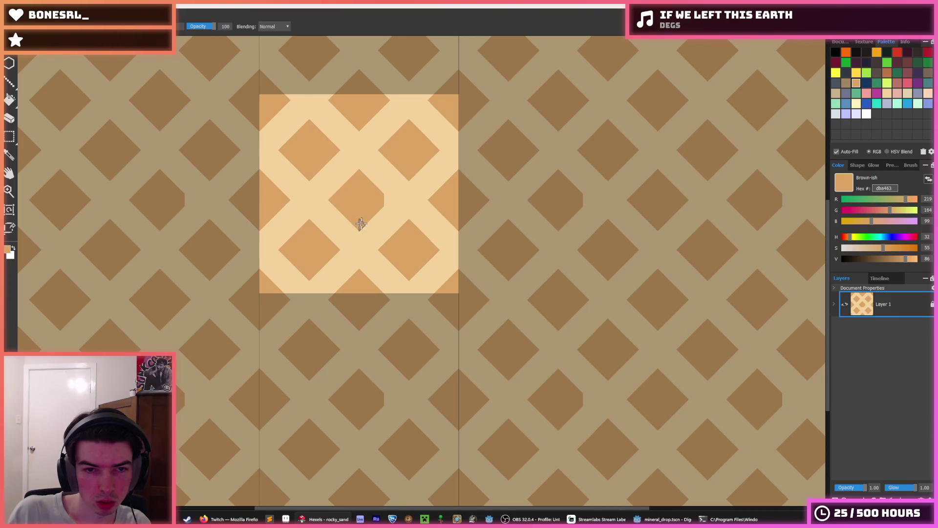
{"action": "left_click", "coordinate": [368, 168], "text": "alt"}
{"action": "left_click_drag", "start_coordinate": [369, 168], "coordinate": [349, 174]}
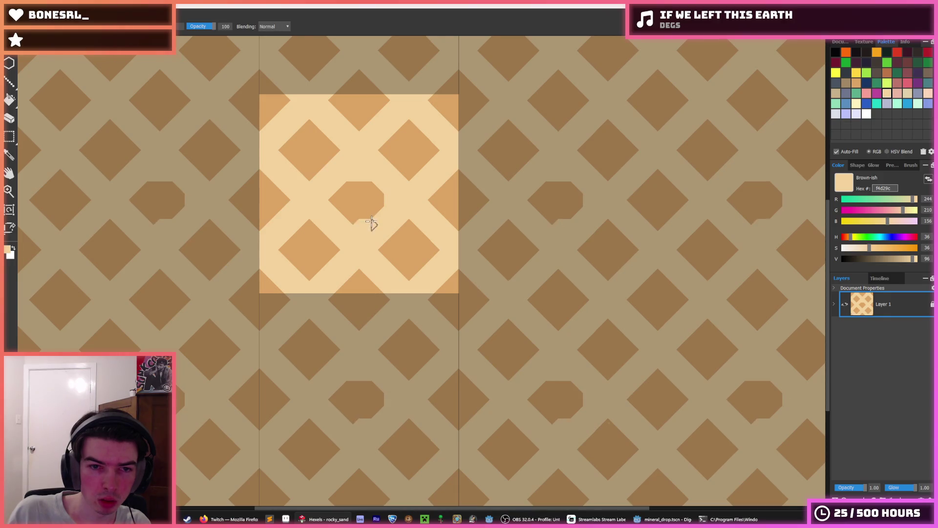
{"action": "mouse_move", "coordinate": [335, 142]}
{"action": "left_mouse_down"}
{"action": "mouse_move", "coordinate": [332, 162]}
{"action": "mouse_move", "coordinate": [334, 154]}
{"action": "left_mouse_up"}
- Cover the upper-left diamonds' light notches in orange and reshape the centre diamond into a rounded rock
{"action": "left_click", "coordinate": [325, 150], "text": "alt"}
{"action": "left_click", "coordinate": [328, 145], "text": "alt"}
{"action": "left_click", "coordinate": [305, 125], "text": "alt"}
{"action": "mouse_move", "coordinate": [277, 141]}
{"action": "left_mouse_down"}
{"action": "mouse_move", "coordinate": [301, 119]}
{"action": "mouse_move", "coordinate": [274, 155]}
{"action": "mouse_move", "coordinate": [299, 175]}
{"action": "mouse_move", "coordinate": [321, 173]}
{"action": "mouse_move", "coordinate": [292, 174]}
{"action": "left_mouse_up"}
{"action": "left_click", "coordinate": [273, 150]}
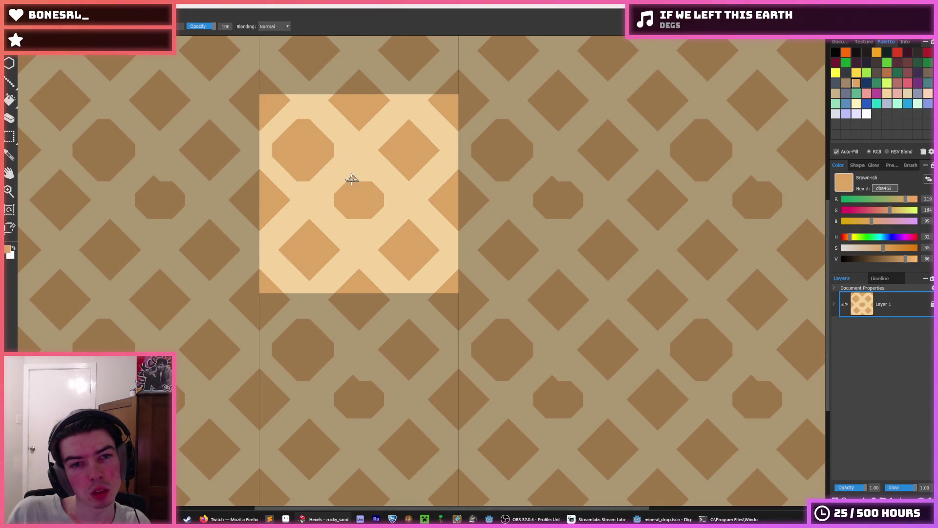
{"action": "left_click_drag", "start_coordinate": [352, 179], "coordinate": [365, 183]}
{"action": "mouse_move", "coordinate": [363, 219]}
{"action": "left_mouse_down"}
{"action": "mouse_move", "coordinate": [350, 220]}
{"action": "mouse_move", "coordinate": [328, 195]}
{"action": "mouse_move", "coordinate": [353, 171]}
{"action": "mouse_move", "coordinate": [326, 203]}
{"action": "left_mouse_up"}
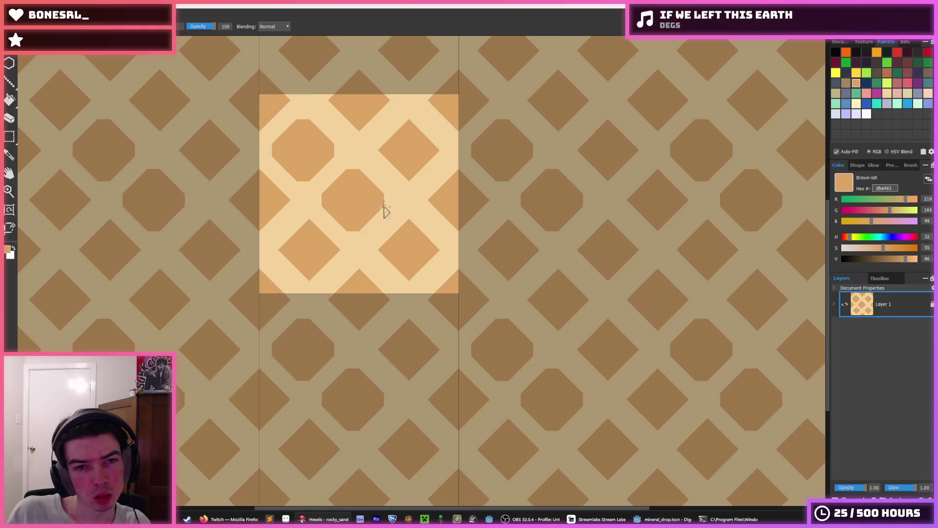
- Enlarge the lower-right diamond, then trim its lower and right edges with light beige
{"action": "mouse_move", "coordinate": [376, 246]}
{"action": "left_mouse_down"}
{"action": "mouse_move", "coordinate": [402, 275]}
{"action": "mouse_move", "coordinate": [439, 250]}
{"action": "mouse_move", "coordinate": [410, 214]}
{"action": "mouse_move", "coordinate": [393, 212]}
{"action": "left_mouse_up"}
{"action": "left_click", "coordinate": [402, 213], "text": "alt"}
{"action": "mouse_move", "coordinate": [372, 250]}
{"action": "left_mouse_down"}
{"action": "mouse_move", "coordinate": [398, 279]}
{"action": "mouse_move", "coordinate": [435, 260]}
{"action": "mouse_move", "coordinate": [437, 242]}
{"action": "mouse_move", "coordinate": [415, 219]}
{"action": "left_mouse_up"}
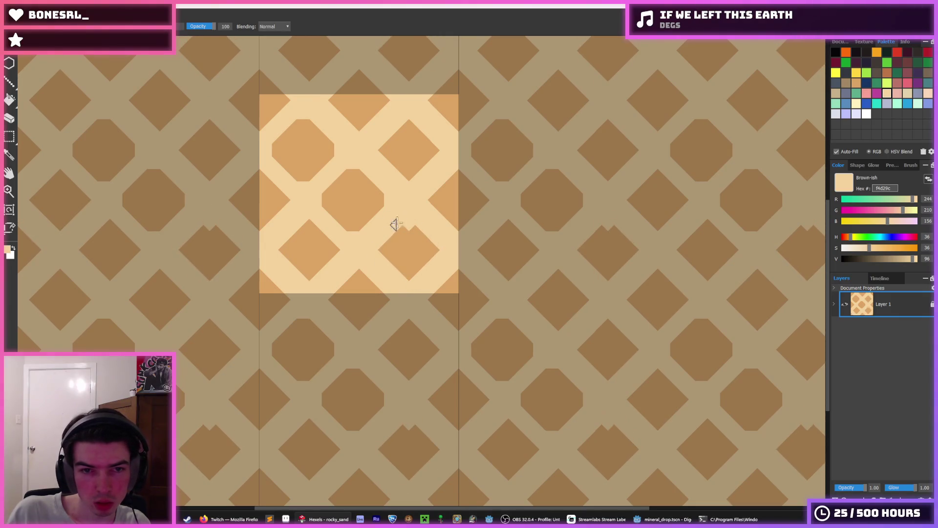
- Reshape the lower-right diamond into an orange octagon, sampling its colour from the canvas
{"action": "left_click", "coordinate": [409, 226], "text": "alt"}
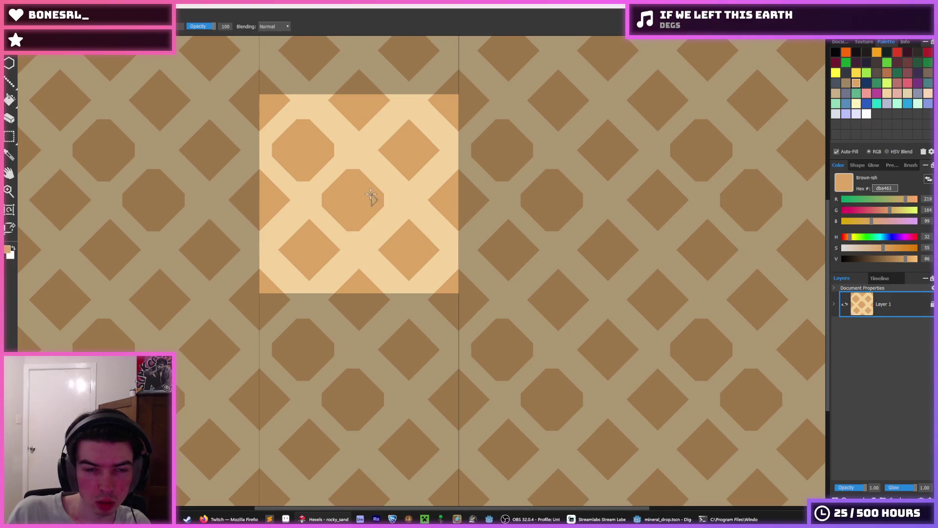
{"action": "key", "text": "i"}
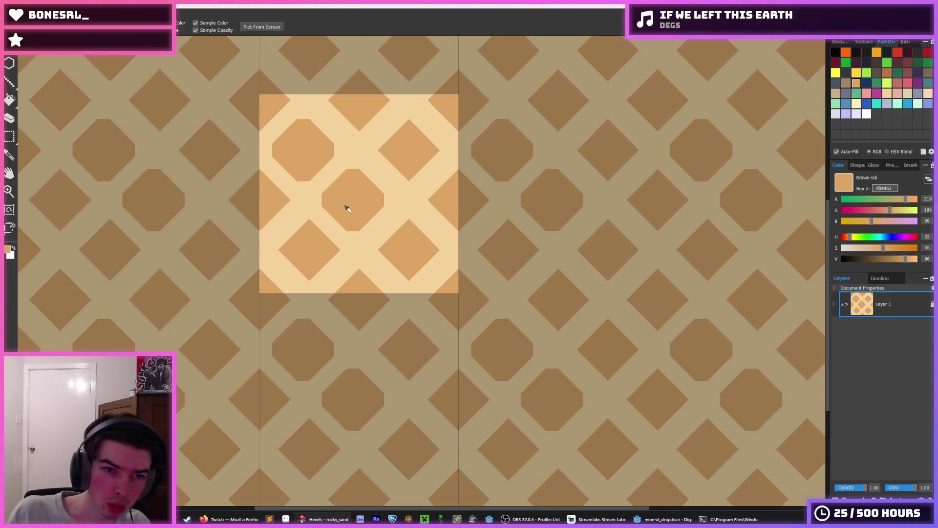
{"action": "key", "text": "b"}
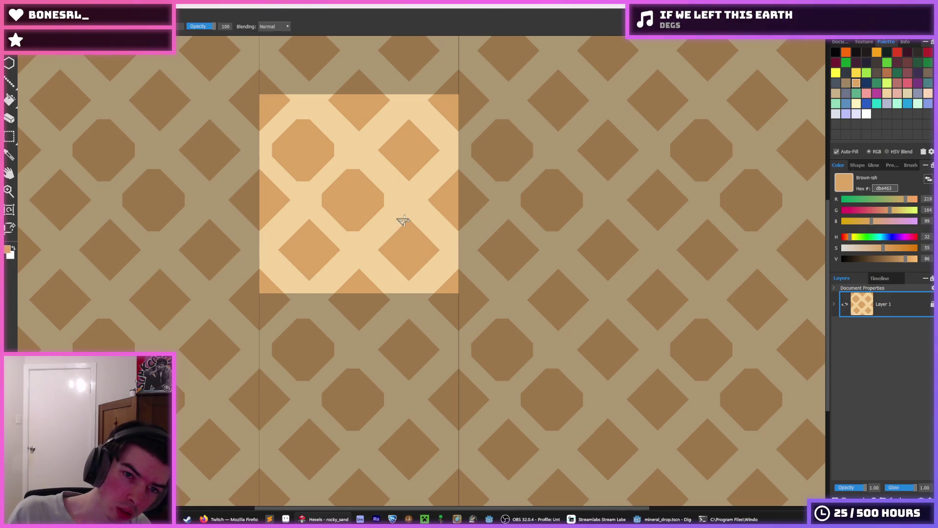
{"action": "mouse_move", "coordinate": [402, 222]}
{"action": "left_mouse_down"}
{"action": "mouse_move", "coordinate": [379, 237]}
{"action": "mouse_move", "coordinate": [382, 262]}
{"action": "mouse_move", "coordinate": [400, 274]}
{"action": "left_mouse_up"}
{"action": "key", "text": "i"}
{"action": "key", "text": "b"}
{"action": "key", "text": "i"}
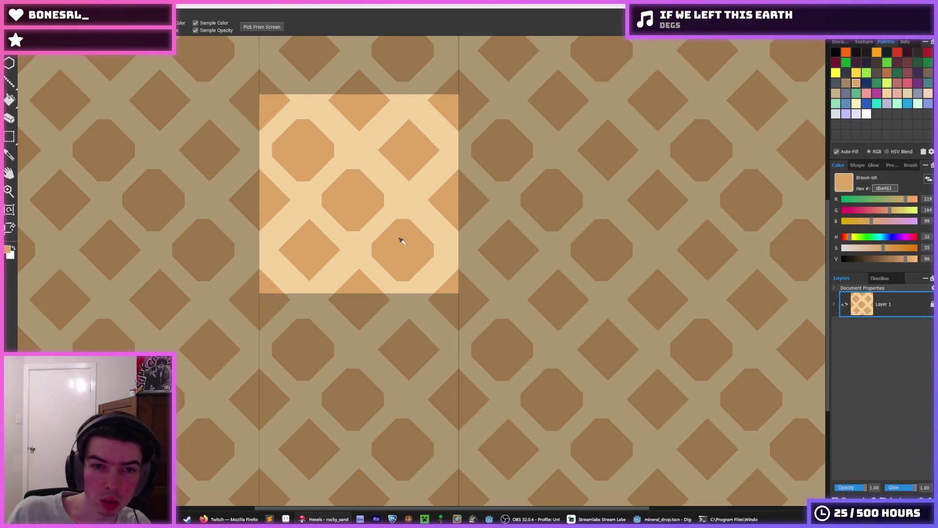
{"action": "key", "text": "b"}
{"action": "key", "text": "i"}
{"action": "key", "text": "b"}
{"action": "key", "text": "i"}
{"action": "key", "text": "b"}
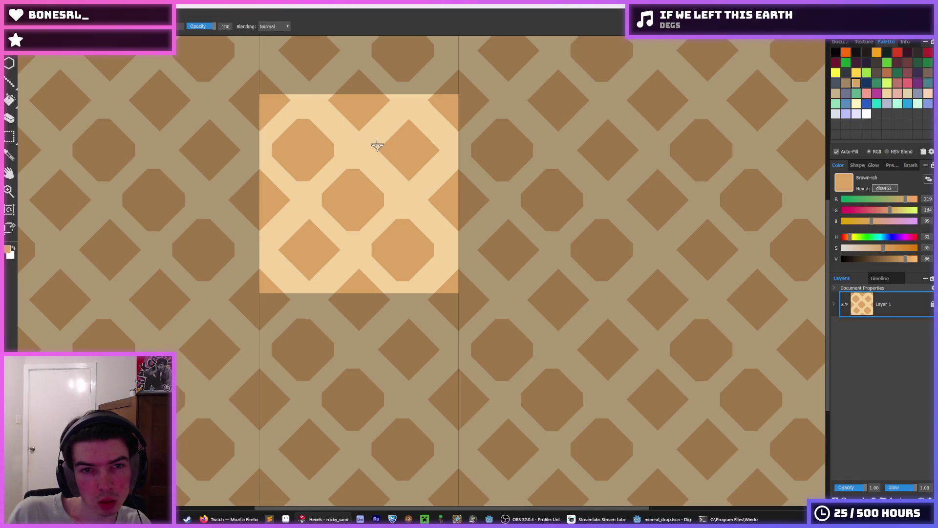
- Widen the top-right, right-edge and top-middle diamonds into octagons and trim the top-right corner tan
{"action": "left_click_drag", "start_coordinate": [404, 116], "coordinate": [440, 152]}
{"action": "key", "text": "i"}
{"action": "key", "text": "b"}
{"action": "key", "text": "i"}
{"action": "key", "text": "b"}
{"action": "mouse_move", "coordinate": [437, 198]}
{"action": "left_mouse_down"}
{"action": "mouse_move", "coordinate": [440, 182]}
{"action": "mouse_move", "coordinate": [440, 214]}
{"action": "mouse_move", "coordinate": [452, 210]}
{"action": "left_mouse_up"}
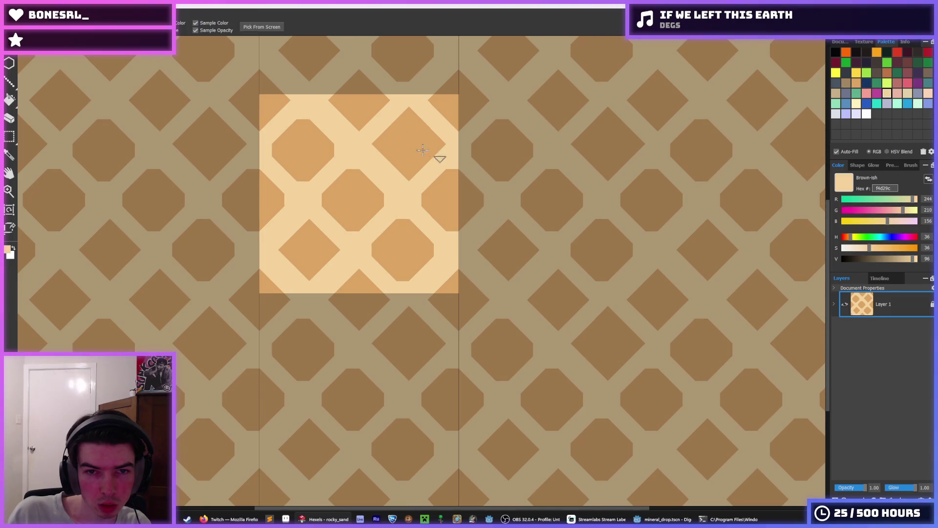
{"action": "left_click", "coordinate": [378, 152]}
{"action": "left_click_drag", "start_coordinate": [378, 152], "coordinate": [403, 176]}
{"action": "left_click", "coordinate": [446, 151], "text": "alt"}
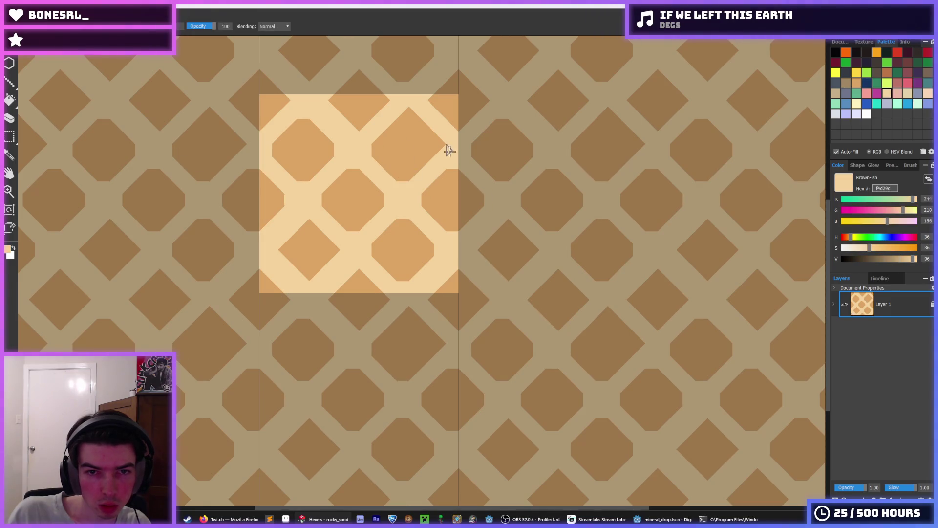
{"action": "left_click_drag", "start_coordinate": [447, 151], "coordinate": [403, 108]}
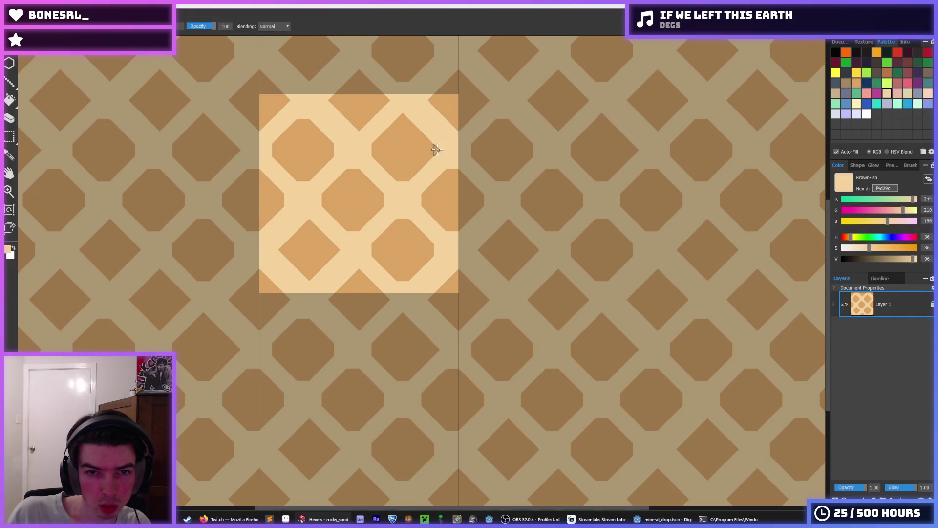
- Enlarge the lower-left diamond into an octagon, swapping between orange and light tan samples
{"action": "left_click_drag", "start_coordinate": [372, 112], "coordinate": [396, 178]}
{"action": "left_click", "coordinate": [396, 178], "text": "alt"}
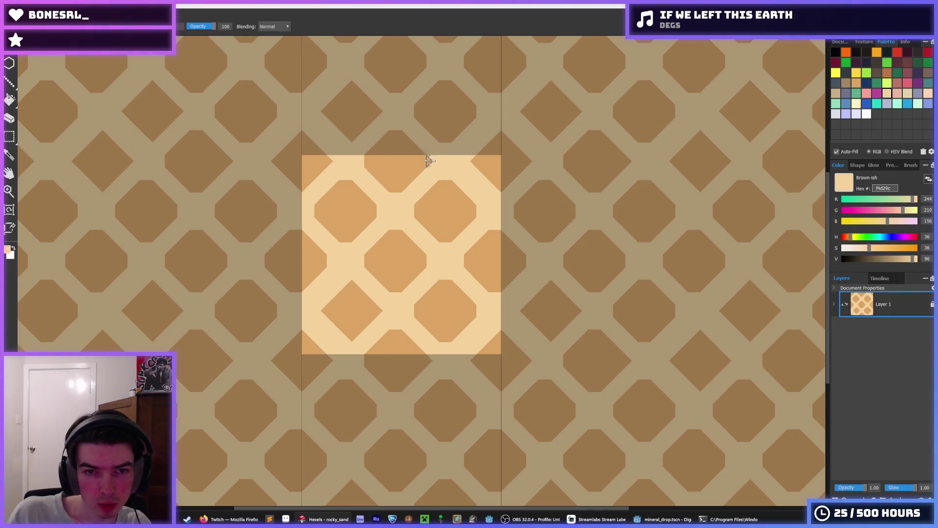
{"action": "left_click_drag", "start_coordinate": [430, 225], "coordinate": [383, 201]}
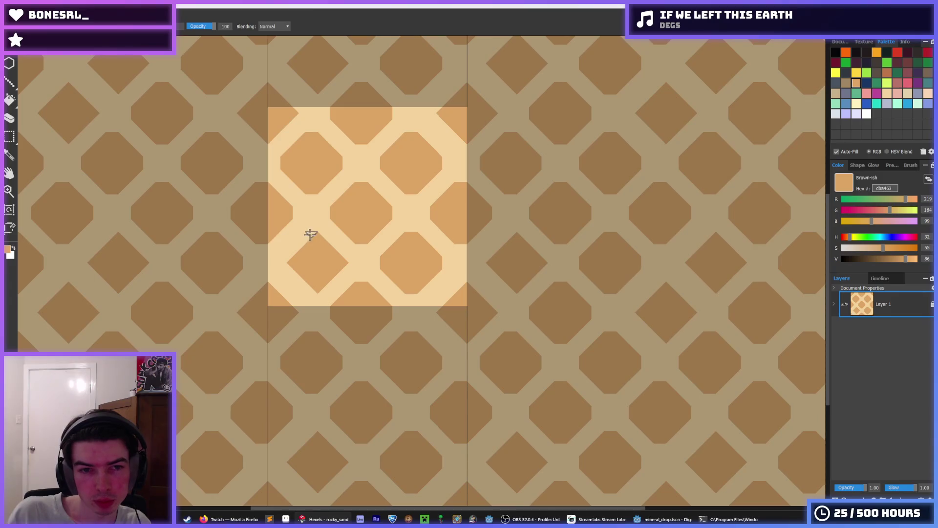
{"action": "left_click_drag", "start_coordinate": [305, 241], "coordinate": [330, 283]}
{"action": "left_click", "coordinate": [330, 284], "text": "alt"}
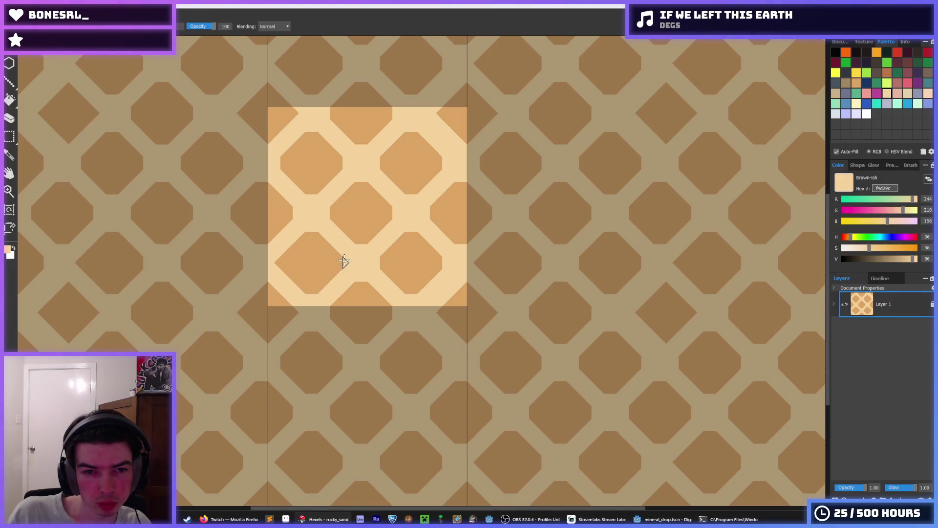
{"action": "left_click", "coordinate": [287, 265], "text": "alt"}
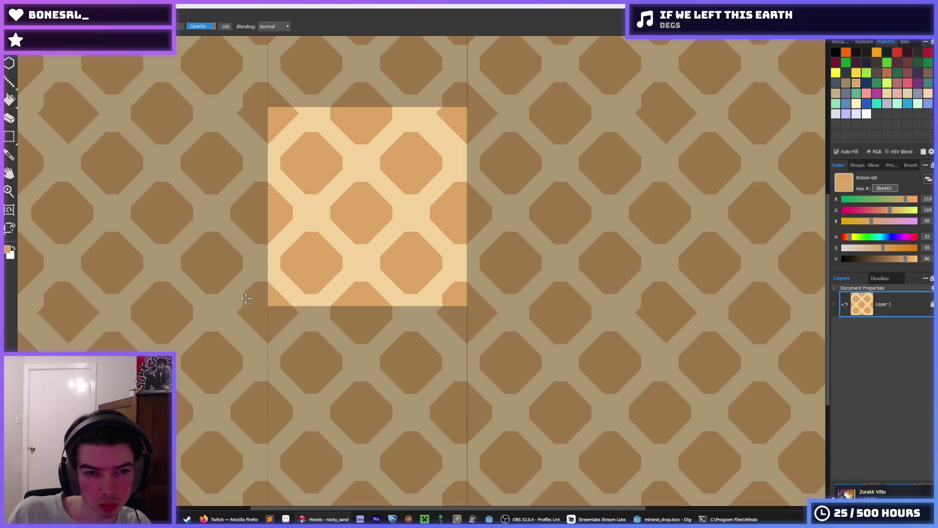
{"action": "left_click", "coordinate": [263, 344], "text": "alt"}
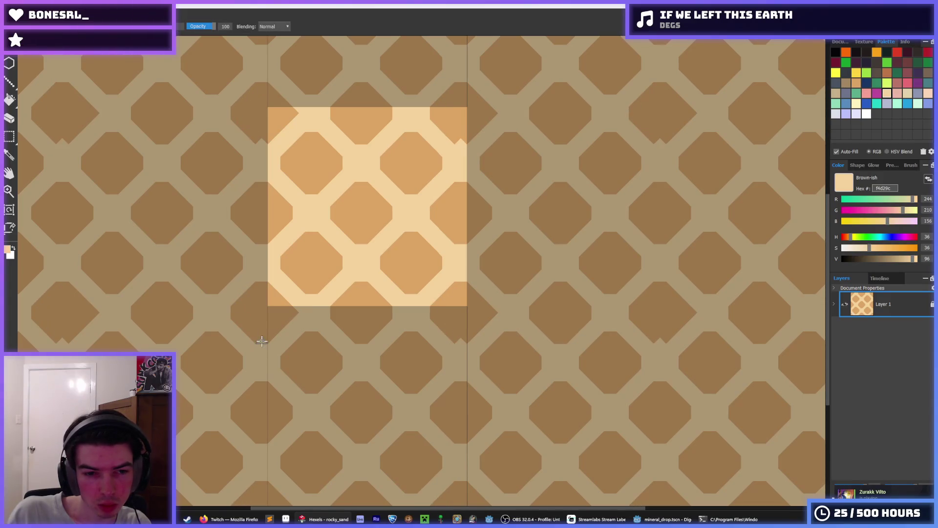
{"action": "left_click", "coordinate": [286, 301], "text": "alt"}
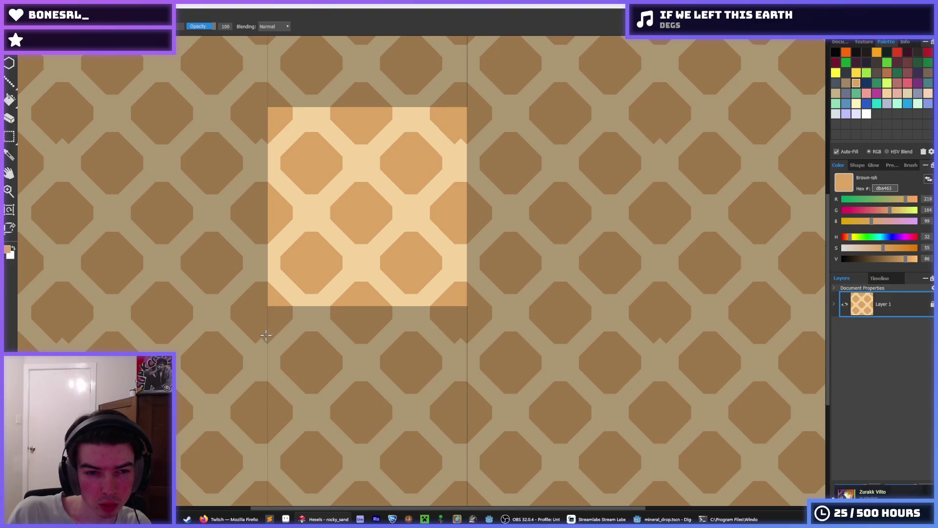
{"action": "scroll", "coordinate": [367, 253], "scroll_direction": "down", "scroll_amount": 3}
{"action": "scroll", "coordinate": [384, 236], "scroll_direction": "down", "scroll_amount": 1}
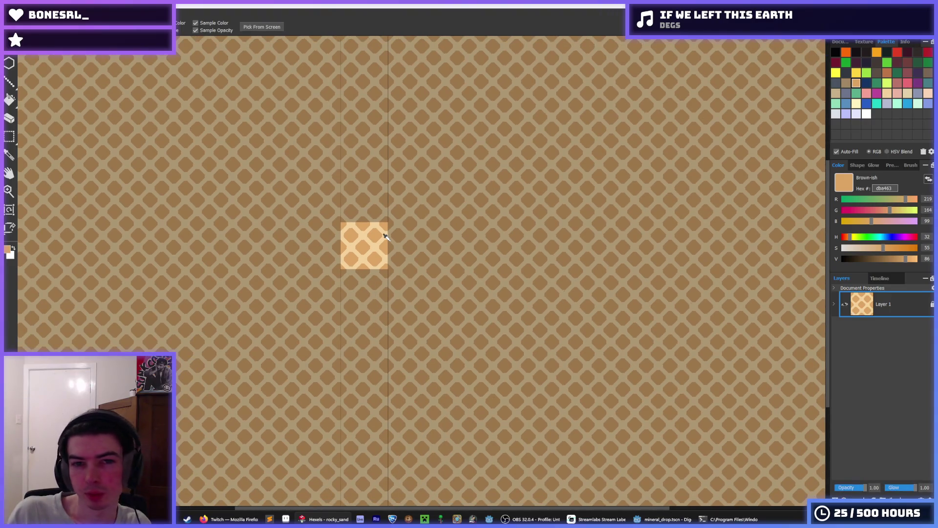
{"action": "scroll", "coordinate": [381, 232], "scroll_direction": "up", "scroll_amount": 1}
{"action": "scroll", "coordinate": [376, 224], "scroll_direction": "up", "scroll_amount": 2}
{"action": "scroll", "coordinate": [367, 229], "scroll_direction": "up", "scroll_amount": 1}
{"action": "scroll", "coordinate": [345, 233], "scroll_direction": "up", "scroll_amount": 1}
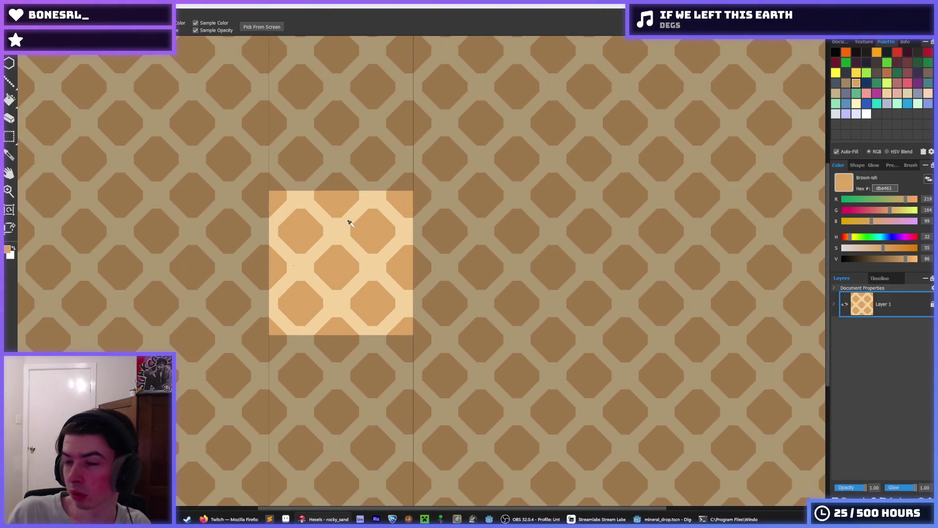
{"action": "scroll", "coordinate": [341, 249], "scroll_direction": "up", "scroll_amount": 1}
- Undo a test light notch at the tile top and fill the left-corner notch with orange
{"action": "left_click", "coordinate": [337, 253], "text": "alt"}
{"action": "left_click_drag", "start_coordinate": [333, 253], "coordinate": [333, 259]}
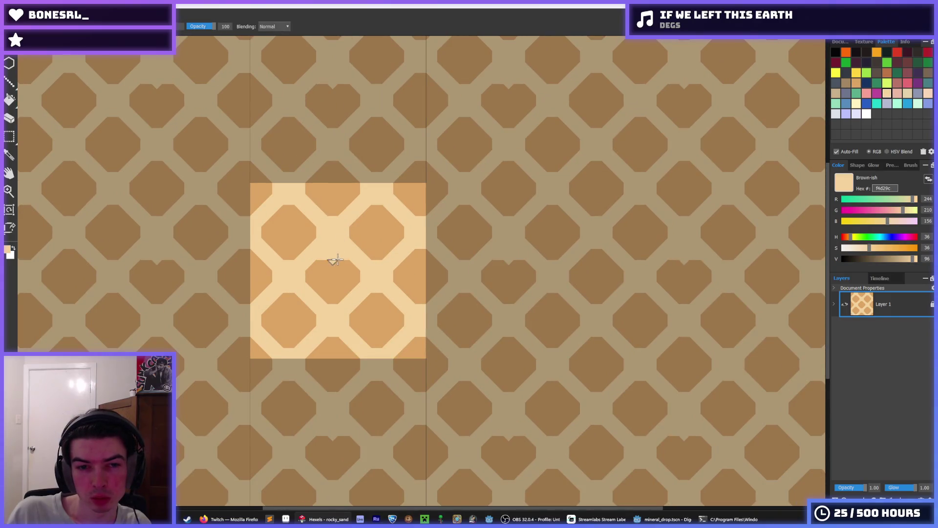
{"action": "key", "text": "ctrl+z"}
{"action": "left_click", "coordinate": [329, 253], "text": "alt"}
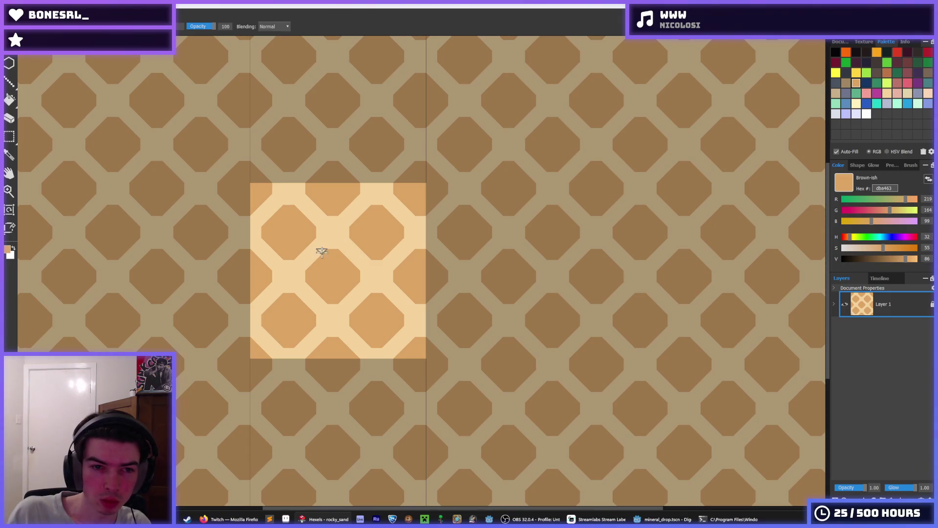
{"action": "mouse_move", "coordinate": [316, 253]}
{"action": "left_mouse_down"}
{"action": "mouse_move", "coordinate": [299, 266]}
{"action": "mouse_move", "coordinate": [321, 299]}
{"action": "left_mouse_up"}
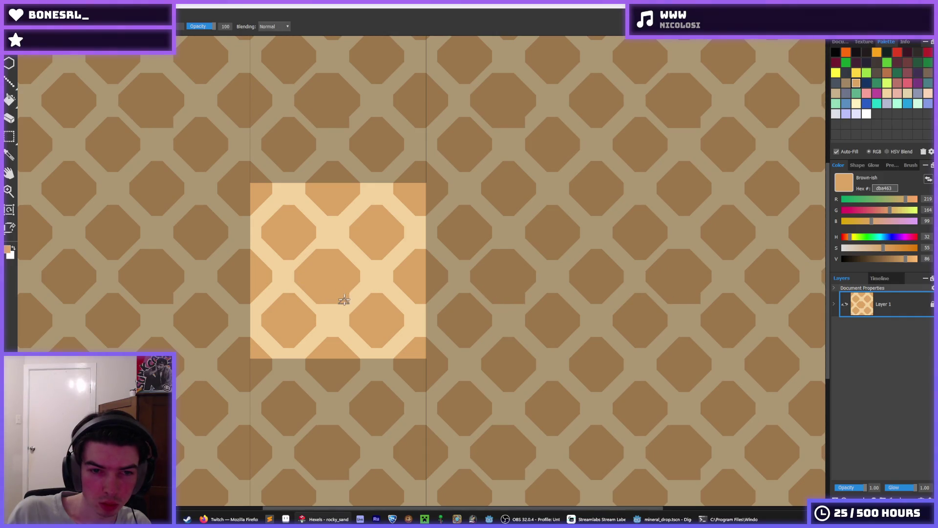
- Fill out the remaining octagons' edges in orange so only narrow light gaps separate them
{"action": "left_click_drag", "start_coordinate": [352, 245], "coordinate": [341, 231]}
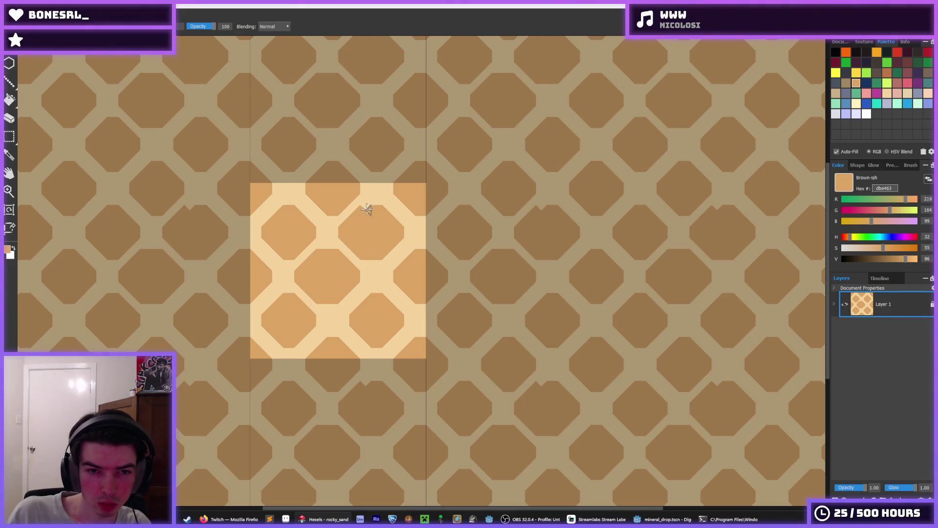
{"action": "mouse_move", "coordinate": [362, 293]}
{"action": "left_mouse_down"}
{"action": "mouse_move", "coordinate": [344, 322]}
{"action": "mouse_move", "coordinate": [365, 344]}
{"action": "left_mouse_up"}
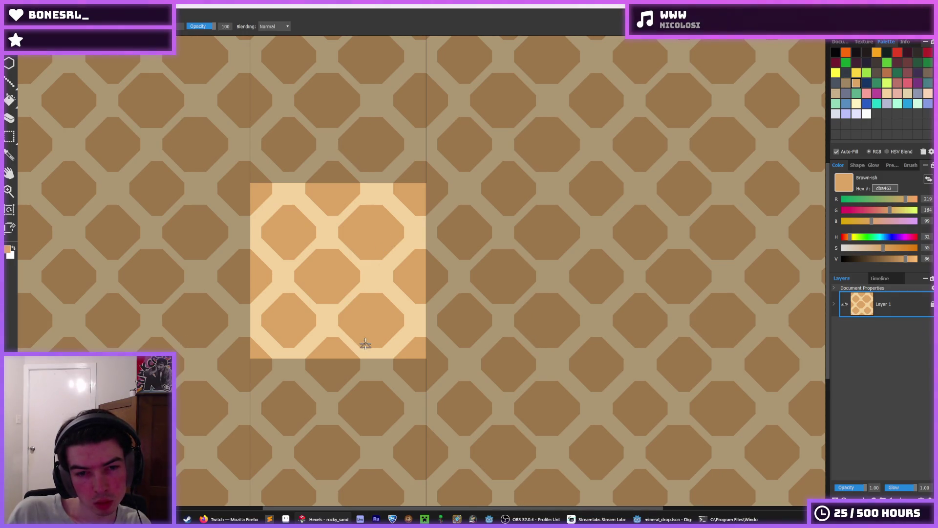
{"action": "left_click_drag", "start_coordinate": [277, 294], "coordinate": [277, 344]}
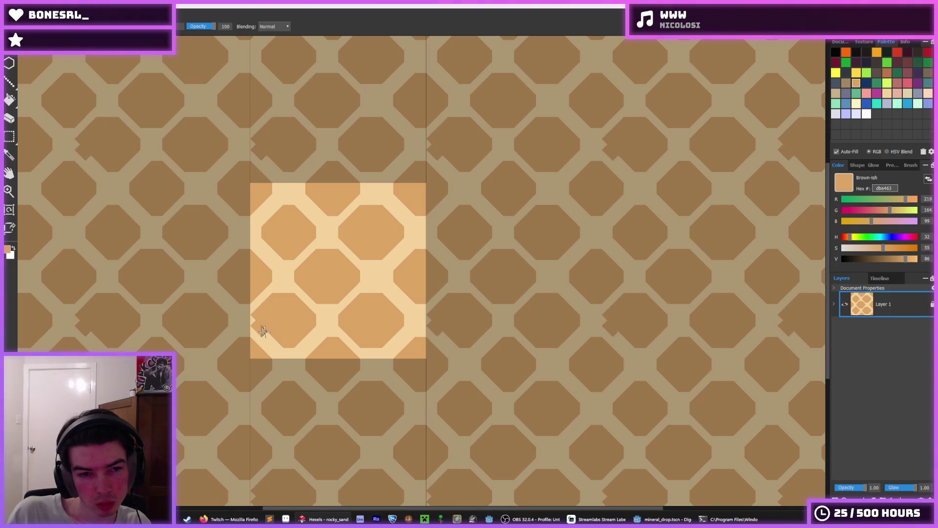
{"action": "mouse_move", "coordinate": [231, 250]}
{"action": "left_mouse_down"}
{"action": "mouse_move", "coordinate": [207, 266]}
{"action": "mouse_move", "coordinate": [220, 262]}
{"action": "mouse_move", "coordinate": [213, 285]}
{"action": "mouse_move", "coordinate": [214, 267]}
{"action": "mouse_move", "coordinate": [232, 301]}
{"action": "left_mouse_up"}
{"action": "mouse_move", "coordinate": [273, 208]}
{"action": "left_mouse_down"}
{"action": "mouse_move", "coordinate": [257, 221]}
{"action": "mouse_move", "coordinate": [272, 251]}
{"action": "mouse_move", "coordinate": [260, 238]}
{"action": "left_mouse_up"}
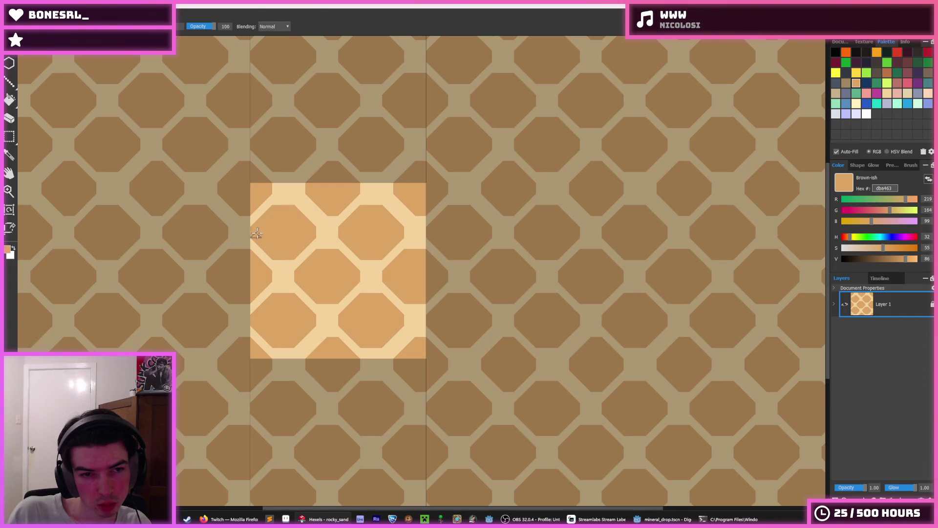
{"action": "left_click_drag", "start_coordinate": [308, 203], "coordinate": [302, 189]}
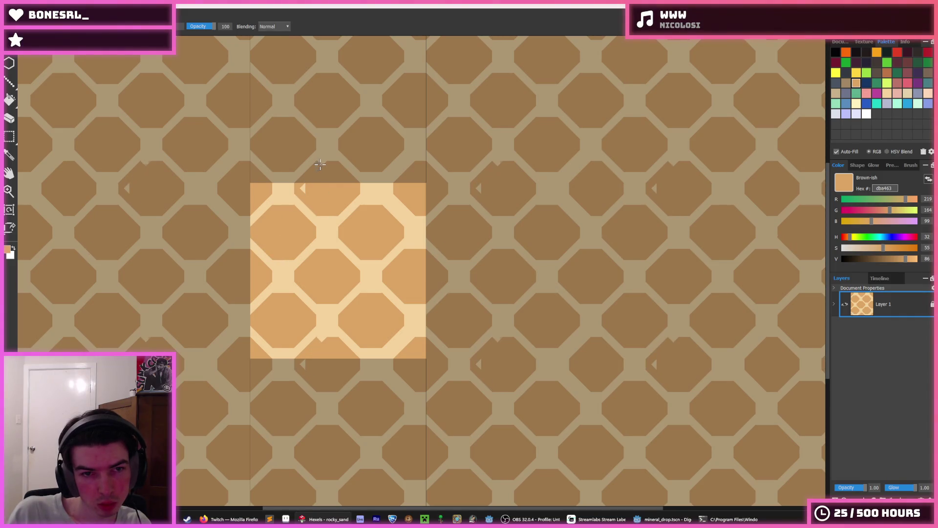
{"action": "mouse_move", "coordinate": [231, 166]}
{"action": "left_mouse_down"}
{"action": "mouse_move", "coordinate": [214, 180]}
{"action": "mouse_move", "coordinate": [233, 213]}
{"action": "left_mouse_up"}
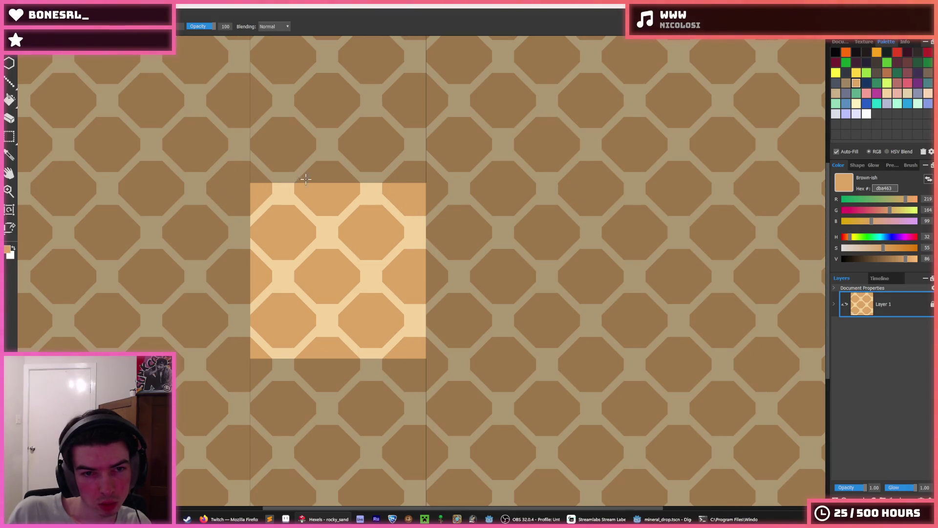
{"action": "scroll", "coordinate": [303, 178], "scroll_direction": "down", "scroll_amount": 3}
{"action": "scroll", "coordinate": [345, 193], "scroll_direction": "down", "scroll_amount": 2}
{"action": "scroll", "coordinate": [348, 193], "scroll_direction": "up", "scroll_amount": 2}
{"action": "scroll", "coordinate": [364, 197], "scroll_direction": "up", "scroll_amount": 2}
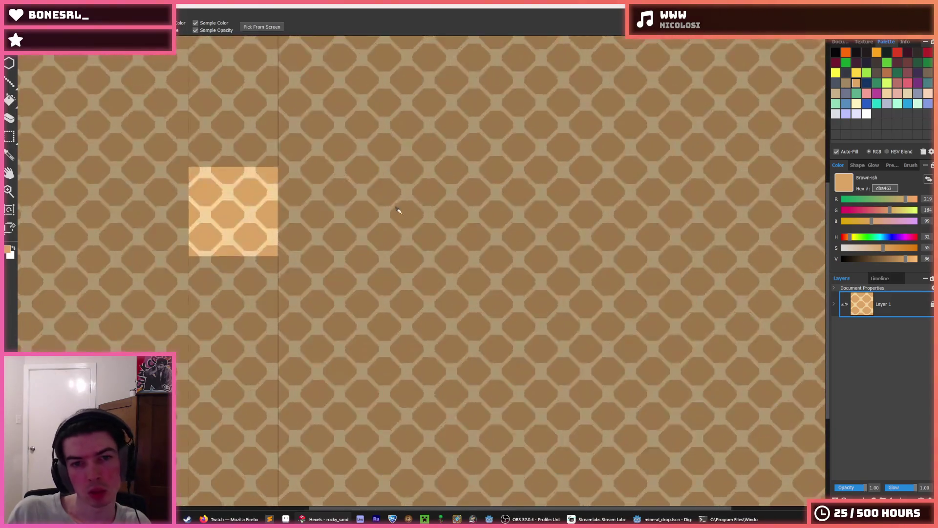
{"action": "scroll", "coordinate": [400, 210], "scroll_direction": "up", "scroll_amount": 3}
{"action": "scroll", "coordinate": [381, 220], "scroll_direction": "down", "scroll_amount": 2}
{"action": "scroll", "coordinate": [396, 242], "scroll_direction": "up", "scroll_amount": 2}
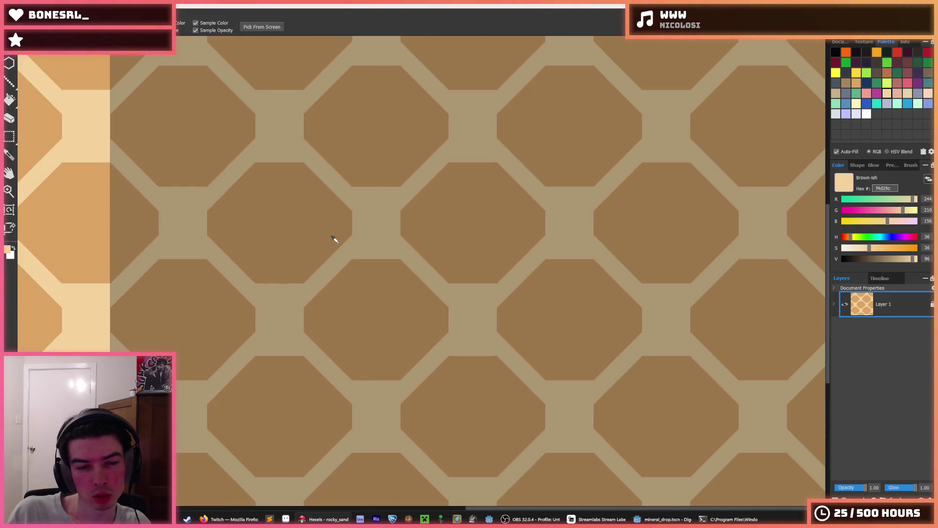
{"action": "scroll", "coordinate": [144, 227], "scroll_direction": "down", "scroll_amount": 3}
{"action": "scroll", "coordinate": [384, 257], "scroll_direction": "up", "scroll_amount": 2}
{"action": "scroll", "coordinate": [444, 247], "scroll_direction": "up", "scroll_amount": 2}
{"action": "key", "text": "b"}
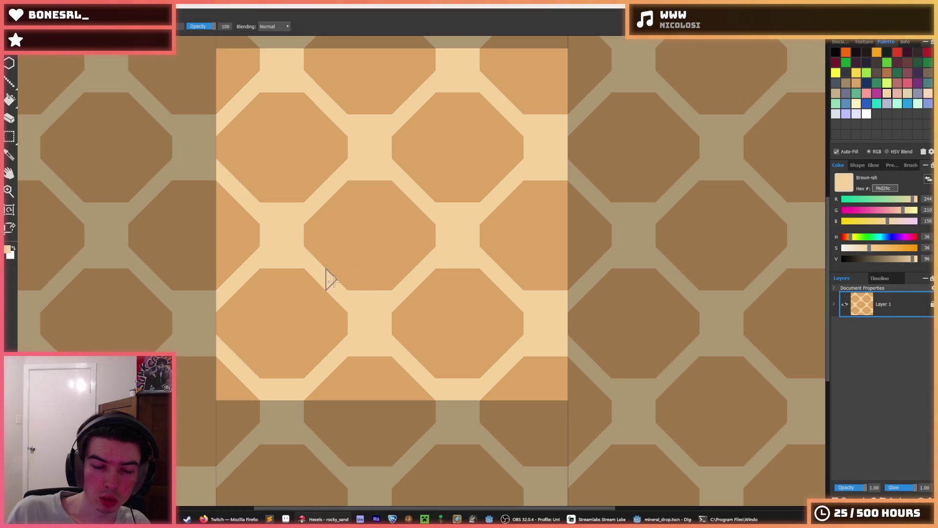
{"action": "left_click_drag", "start_coordinate": [330, 273], "coordinate": [403, 276]}
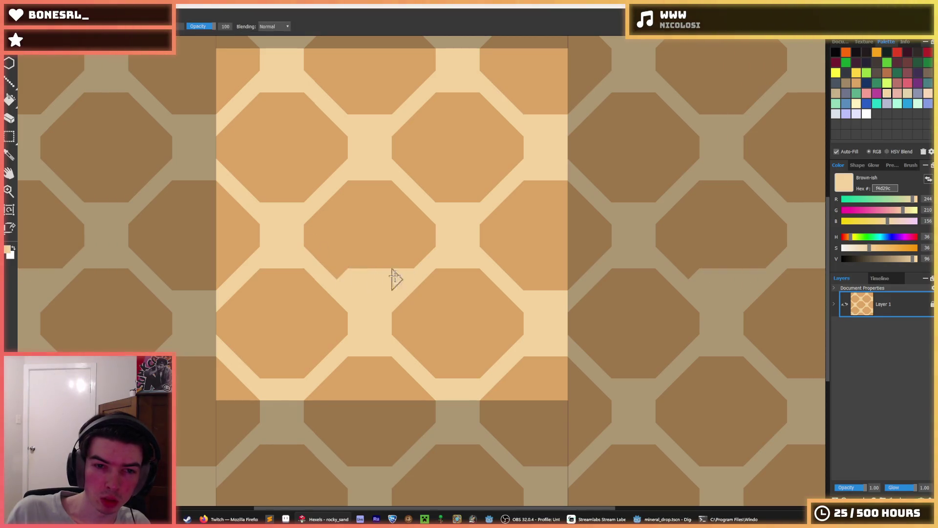
{"action": "key", "text": "ctrl+z"}
{"action": "left_click", "coordinate": [367, 279], "text": "alt"}
{"action": "mouse_move", "coordinate": [365, 301]}
{"action": "left_mouse_down"}
{"action": "mouse_move", "coordinate": [356, 291]}
{"action": "mouse_move", "coordinate": [379, 263]}
{"action": "left_mouse_up"}
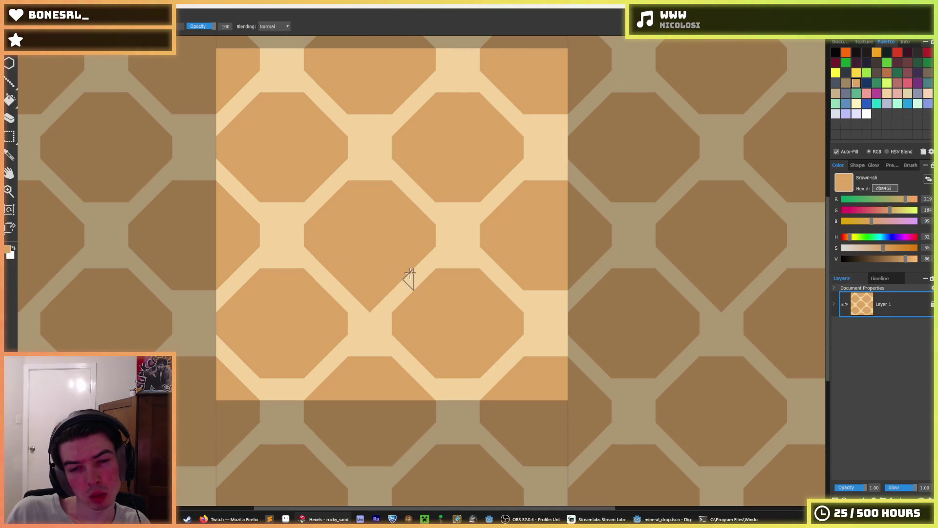
{"action": "key", "text": "ctrl+z"}
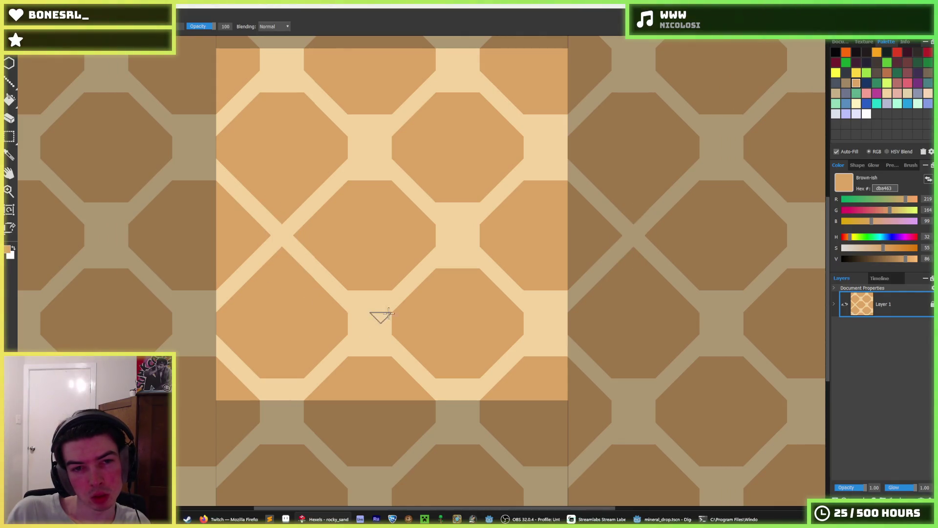
{"action": "key", "text": "i"}
{"action": "scroll", "coordinate": [376, 197], "scroll_direction": "down", "scroll_amount": 1}
{"action": "scroll", "coordinate": [379, 199], "scroll_direction": "down", "scroll_amount": 1}
{"action": "scroll", "coordinate": [374, 188], "scroll_direction": "down", "scroll_amount": 2}
{"action": "scroll", "coordinate": [383, 201], "scroll_direction": "up", "scroll_amount": 2}
{"action": "scroll", "coordinate": [440, 195], "scroll_direction": "up", "scroll_amount": 2}
{"action": "key", "text": "b"}
{"action": "left_click_drag", "start_coordinate": [448, 195], "coordinate": [469, 195]}
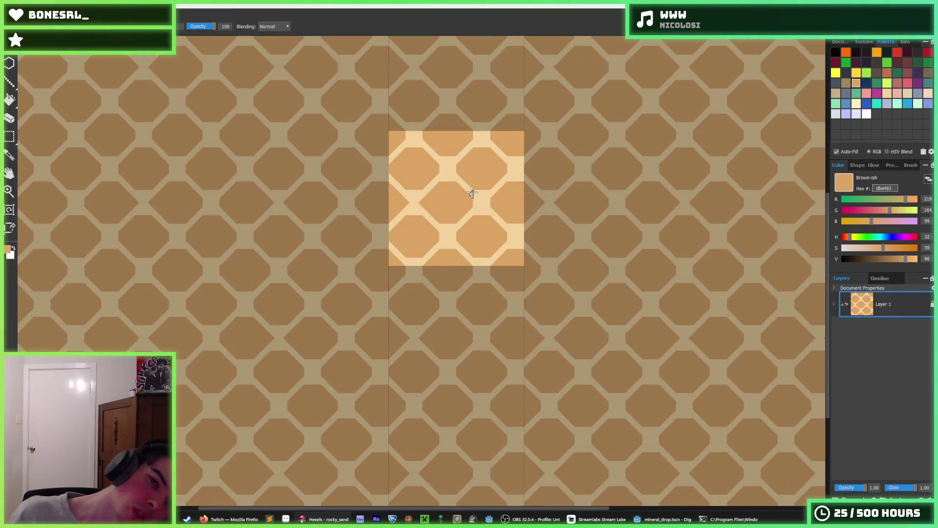
{"action": "scroll", "coordinate": [471, 193], "scroll_direction": "up", "scroll_amount": 2}
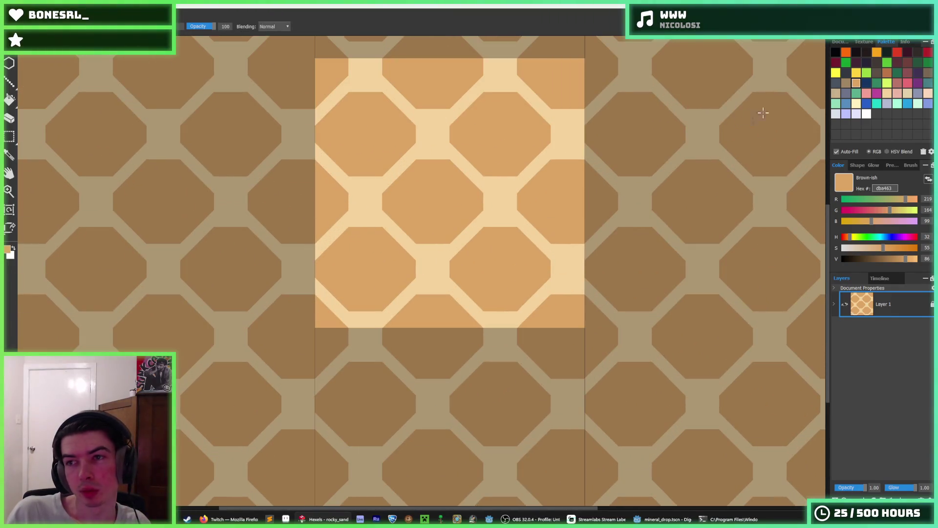
{"action": "left_click", "coordinate": [854, 86]}
{"action": "left_click_drag", "start_coordinate": [383, 202], "coordinate": [385, 200]}
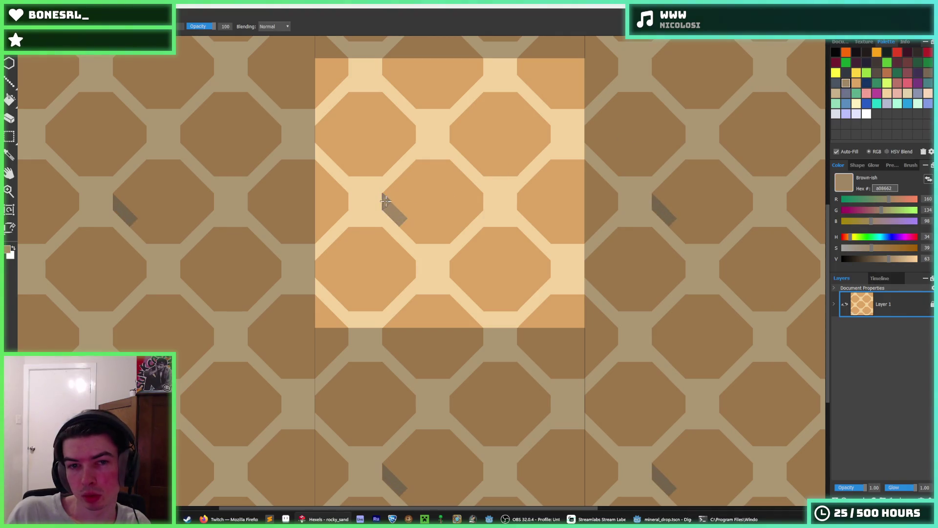
{"action": "key", "text": "ctrl+z"}
{"action": "left_click", "coordinate": [536, 168], "text": "alt"}
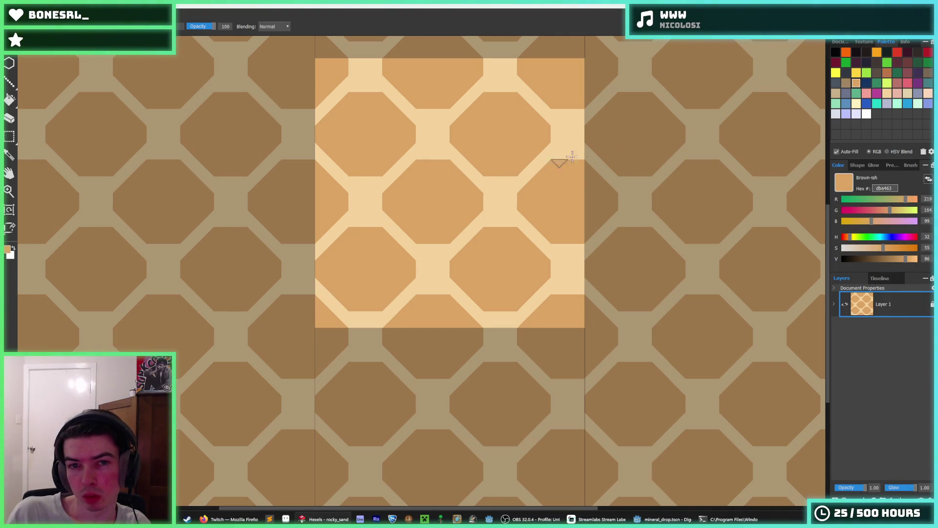
- Shade the first hexagon's lower-left and bottom edge with the darker brown swatch, undoing a misplaced stroke
{"action": "left_click", "coordinate": [885, 71]}
{"action": "mouse_move", "coordinate": [413, 232]}
{"action": "left_mouse_down"}
{"action": "mouse_move", "coordinate": [399, 209]}
{"action": "mouse_move", "coordinate": [423, 235]}
{"action": "mouse_move", "coordinate": [462, 224]}
{"action": "mouse_move", "coordinate": [482, 197]}
{"action": "left_mouse_up"}
{"action": "key", "text": "ctrl+z"}
{"action": "key", "text": "alt"}
{"action": "scroll", "coordinate": [473, 221], "scroll_direction": "down", "scroll_amount": 1}
{"action": "scroll", "coordinate": [462, 212], "scroll_direction": "up", "scroll_amount": 3}
{"action": "scroll", "coordinate": [457, 203], "scroll_direction": "down", "scroll_amount": 2}
{"action": "scroll", "coordinate": [435, 235], "scroll_direction": "down", "scroll_amount": 1}
{"action": "scroll", "coordinate": [437, 235], "scroll_direction": "down", "scroll_amount": 2}
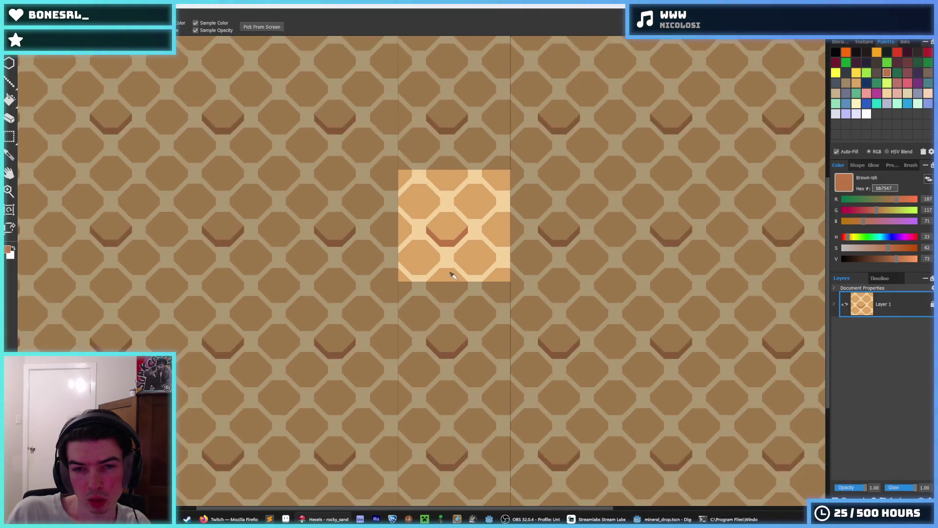
{"action": "scroll", "coordinate": [450, 268], "scroll_direction": "up", "scroll_amount": 3}
{"action": "scroll", "coordinate": [397, 245], "scroll_direction": "up", "scroll_amount": 1}
{"action": "mouse_move", "coordinate": [316, 220]}
{"action": "left_mouse_down"}
{"action": "mouse_move", "coordinate": [320, 246]}
{"action": "mouse_move", "coordinate": [367, 276]}
{"action": "mouse_move", "coordinate": [410, 271]}
{"action": "mouse_move", "coordinate": [430, 221]}
{"action": "left_mouse_up"}
{"action": "left_click", "coordinate": [417, 220], "text": "alt"}
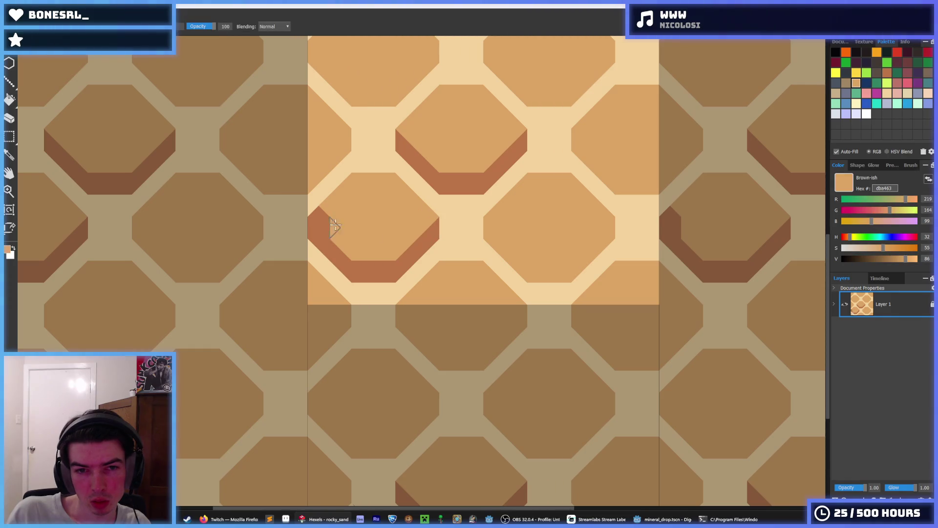
- Shade the next hexagon's lower-left edge brown, patch the stray notch tan and fill its notched corner
{"action": "left_click", "coordinate": [426, 228], "text": "alt"}
{"action": "left_click", "coordinate": [488, 221]}
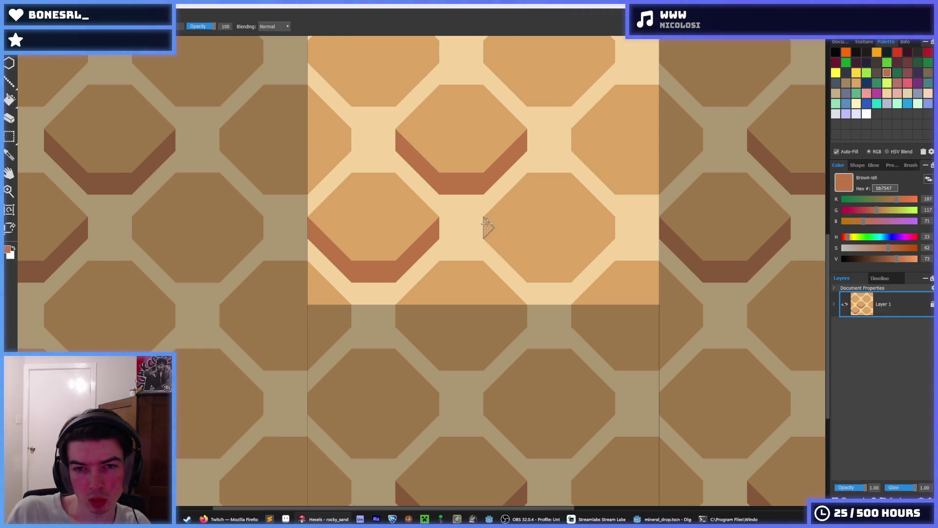
{"action": "mouse_move", "coordinate": [491, 220]}
{"action": "left_mouse_down"}
{"action": "mouse_move", "coordinate": [502, 212]}
{"action": "mouse_move", "coordinate": [508, 251]}
{"action": "mouse_move", "coordinate": [555, 275]}
{"action": "mouse_move", "coordinate": [614, 218]}
{"action": "left_mouse_up"}
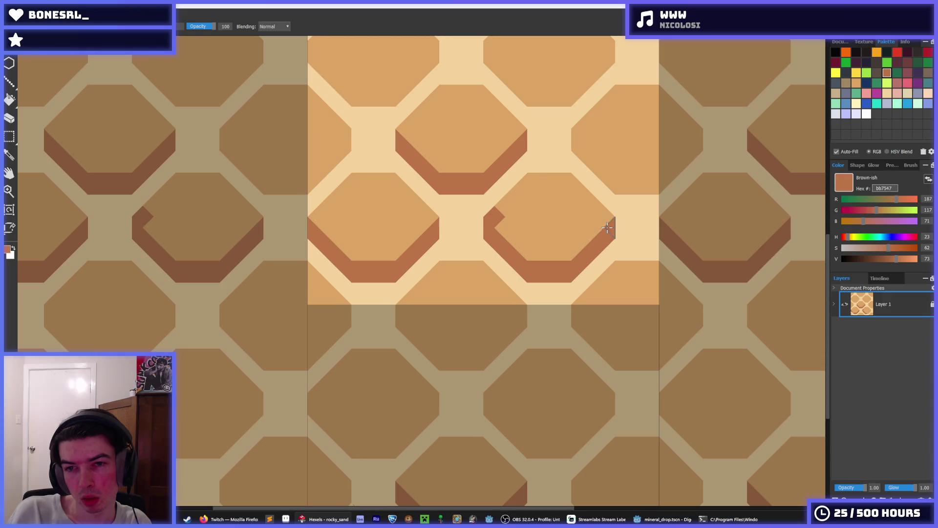
{"action": "left_click", "coordinate": [568, 225], "text": "alt"}
{"action": "left_click_drag", "start_coordinate": [490, 221], "coordinate": [502, 213]}
{"action": "left_click", "coordinate": [490, 233], "text": "alt"}
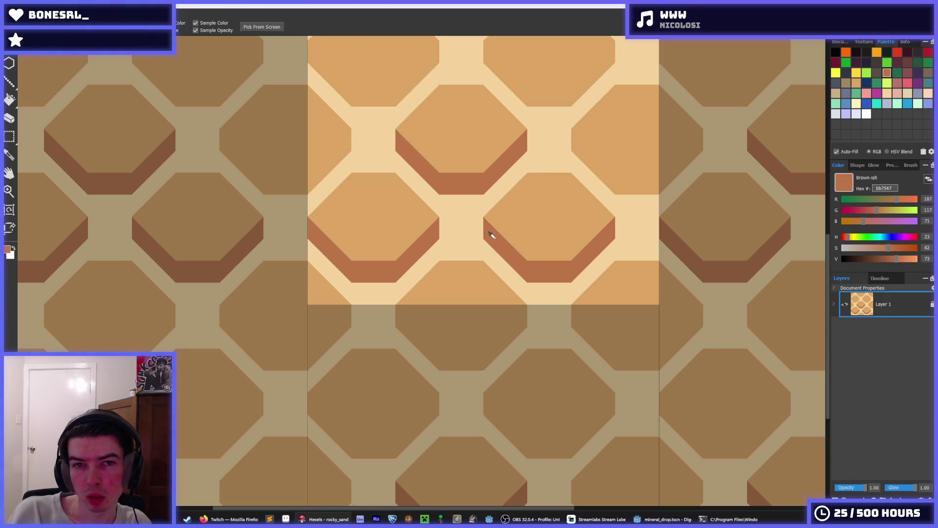
{"action": "left_click_drag", "start_coordinate": [497, 231], "coordinate": [496, 202]}
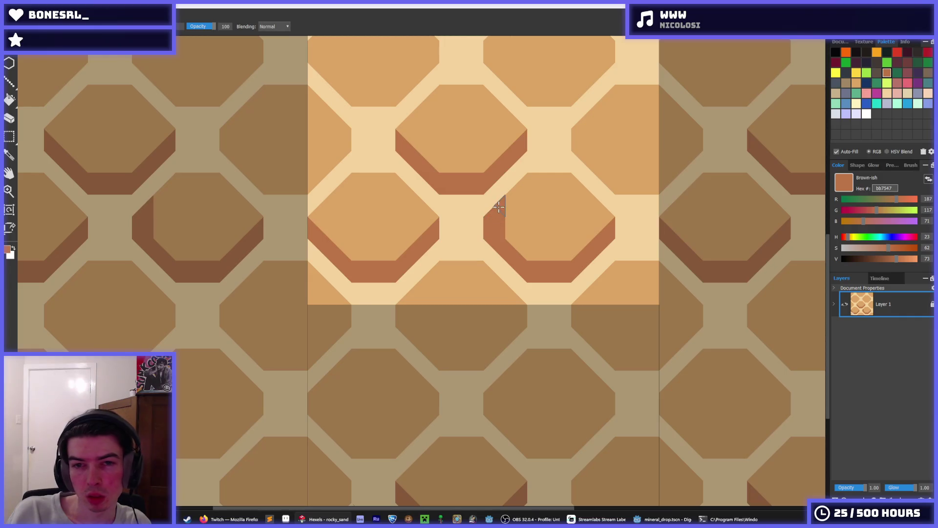
{"action": "scroll", "coordinate": [544, 205], "scroll_direction": "down", "scroll_amount": 5}
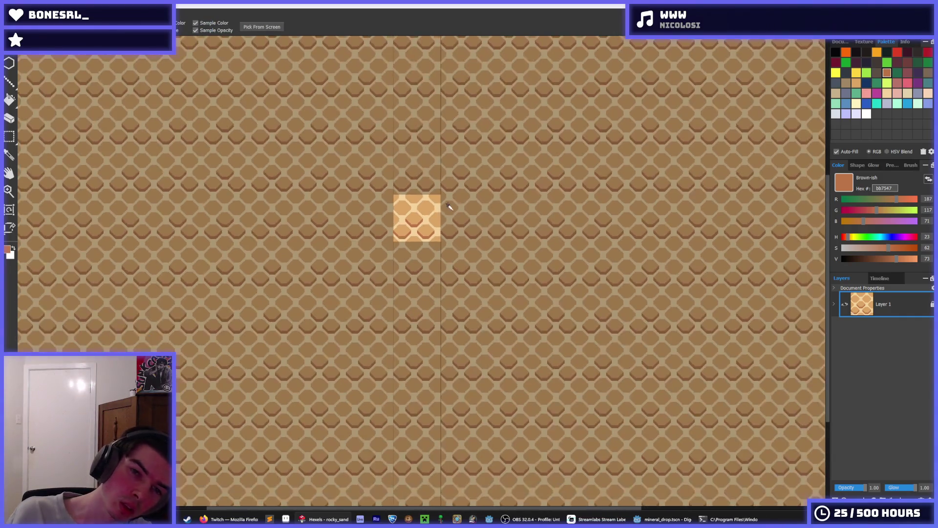
{"action": "scroll", "coordinate": [450, 205], "scroll_direction": "up", "scroll_amount": 3}
{"action": "scroll", "coordinate": [440, 219], "scroll_direction": "up", "scroll_amount": 2}
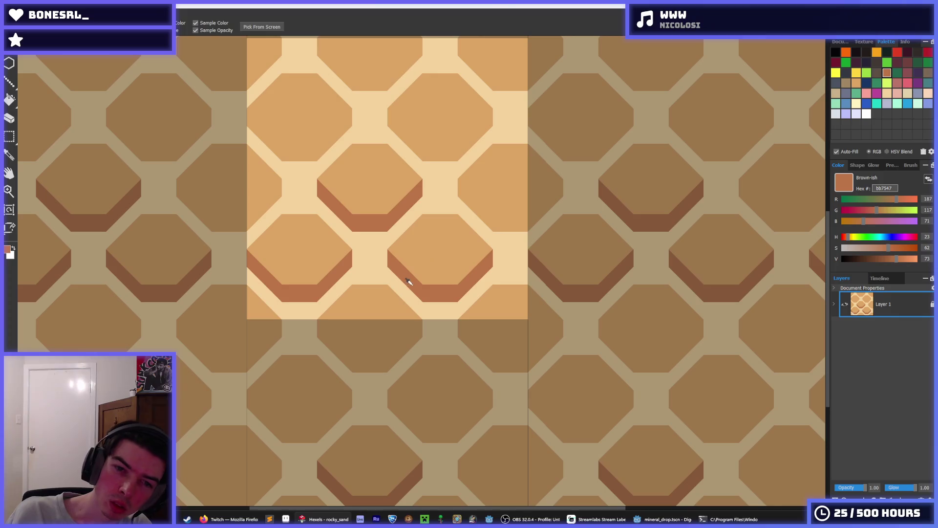
- Shade the wrapped hexagons at the tile's bottom and left edges brown, undoing one overlong stroke
{"action": "mouse_move", "coordinate": [318, 323]}
{"action": "left_mouse_down"}
{"action": "mouse_move", "coordinate": [354, 363]}
{"action": "mouse_move", "coordinate": [423, 321]}
{"action": "left_mouse_up"}
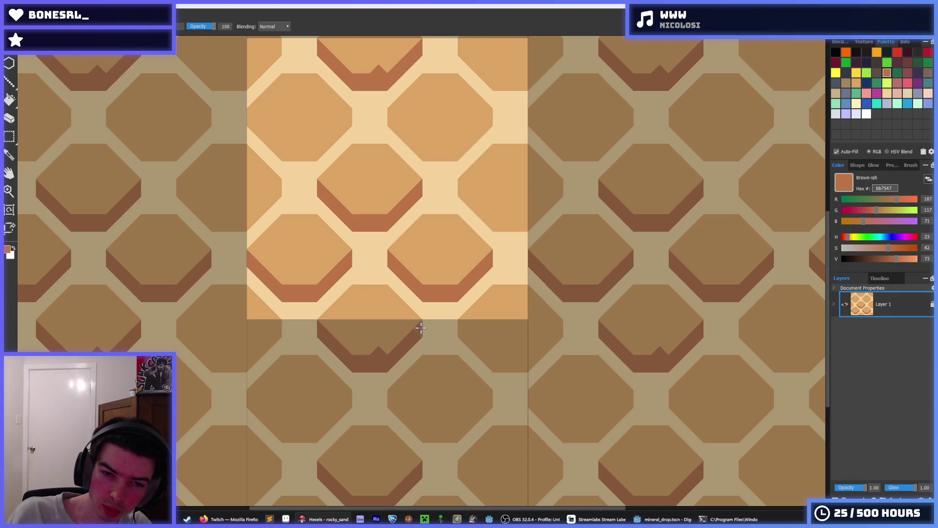
{"action": "left_click", "coordinate": [383, 349], "text": "alt"}
{"action": "left_click_drag", "start_coordinate": [329, 185], "coordinate": [392, 256]}
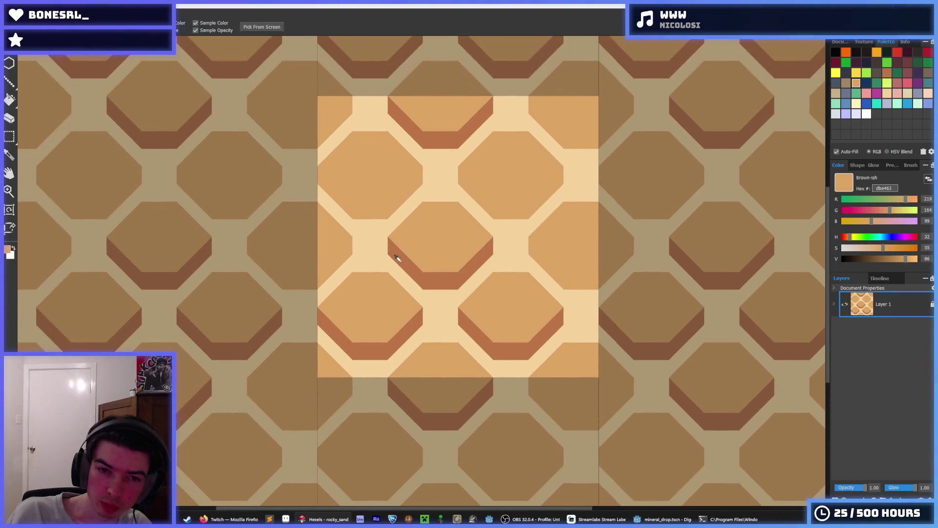
{"action": "left_click", "coordinate": [361, 208], "text": "alt"}
{"action": "mouse_move", "coordinate": [320, 174]}
{"action": "left_mouse_down"}
{"action": "mouse_move", "coordinate": [384, 202]}
{"action": "mouse_move", "coordinate": [422, 175]}
{"action": "mouse_move", "coordinate": [502, 211]}
{"action": "mouse_move", "coordinate": [549, 190]}
{"action": "left_mouse_up"}
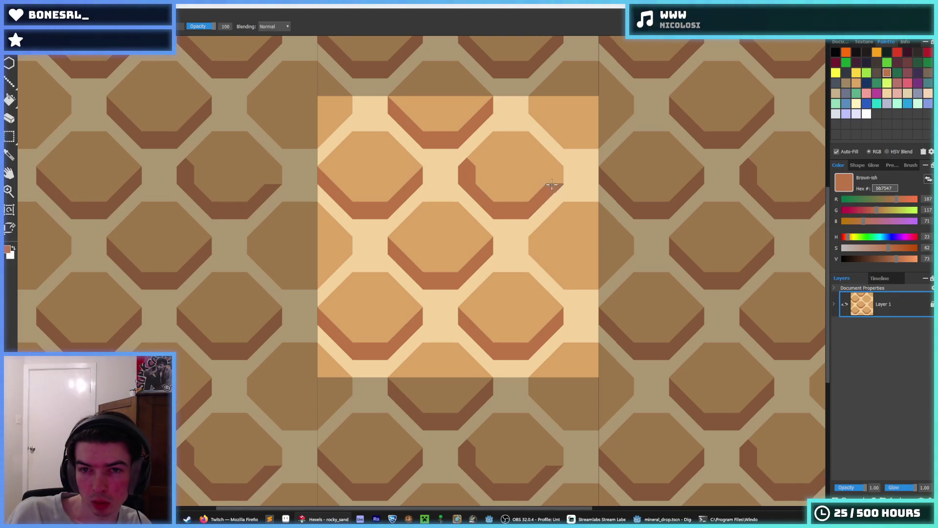
{"action": "key", "text": "ctrl+z"}
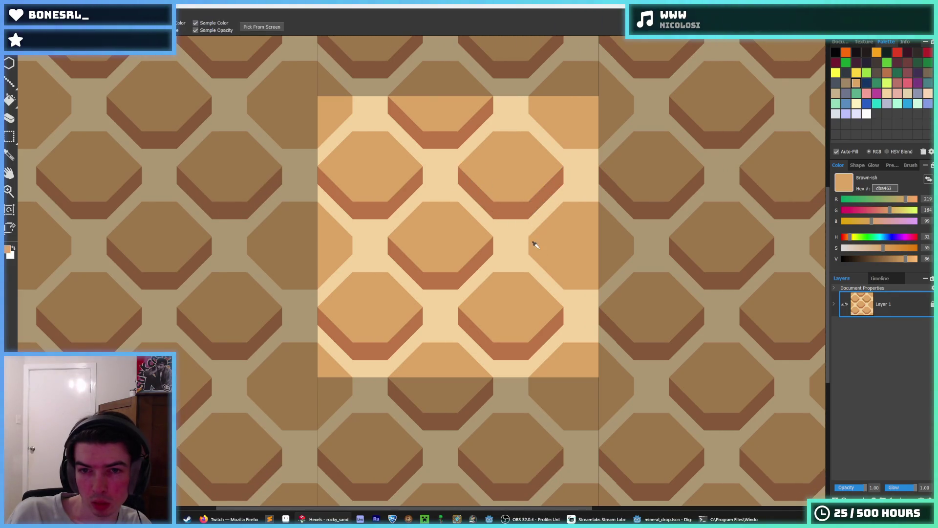
- Repaint brown shading on the right-edge hexagons, touch up with tan and undo the extra strokes
{"action": "left_click_drag", "start_coordinate": [536, 249], "coordinate": [537, 233]}
{"action": "mouse_move", "coordinate": [547, 265]}
{"action": "left_mouse_down"}
{"action": "mouse_move", "coordinate": [574, 283]}
{"action": "mouse_move", "coordinate": [623, 244]}
{"action": "left_mouse_up"}
{"action": "left_click", "coordinate": [563, 241], "text": "alt"}
{"action": "left_click_drag", "start_coordinate": [534, 234], "coordinate": [557, 239]}
{"action": "scroll", "coordinate": [574, 248], "scroll_direction": "down", "scroll_amount": 5}
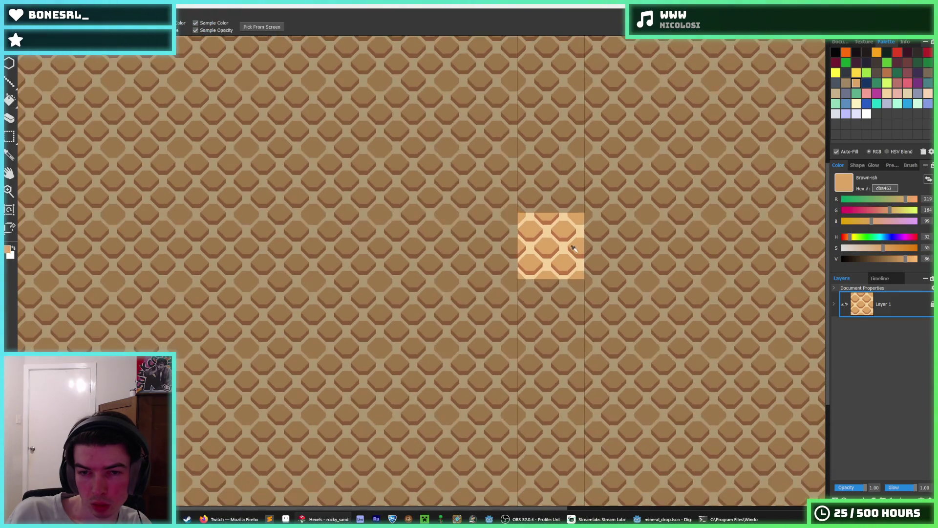
{"action": "scroll", "coordinate": [554, 272], "scroll_direction": "up", "scroll_amount": 5}
{"action": "left_click", "coordinate": [565, 256], "text": "alt"}
{"action": "mouse_move", "coordinate": [588, 286]}
{"action": "left_mouse_down"}
{"action": "mouse_move", "coordinate": [635, 320]}
{"action": "mouse_move", "coordinate": [671, 290]}
{"action": "left_mouse_up"}
{"action": "key", "text": "ctrl+z"}
{"action": "left_click", "coordinate": [600, 282], "text": "alt"}
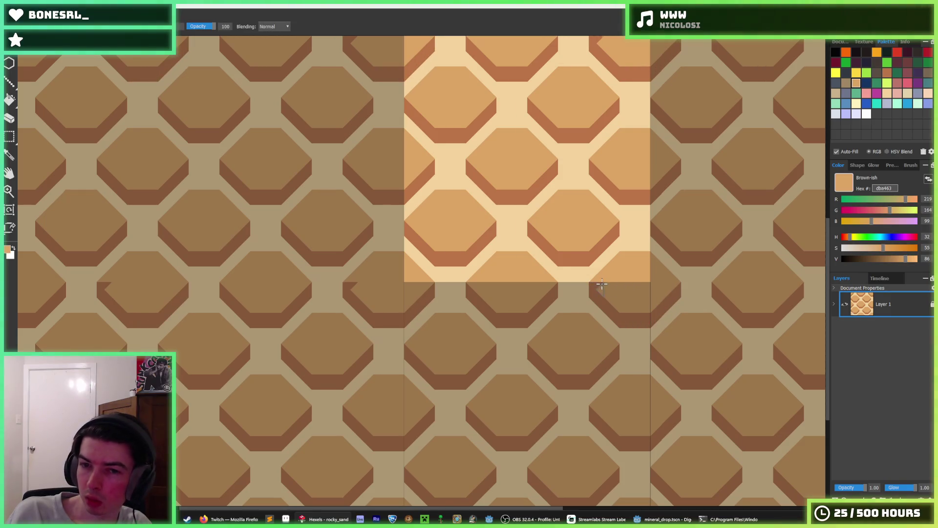
{"action": "scroll", "coordinate": [602, 281], "scroll_direction": "down", "scroll_amount": 2}
{"action": "scroll", "coordinate": [616, 277], "scroll_direction": "down", "scroll_amount": 2}
{"action": "scroll", "coordinate": [638, 275], "scroll_direction": "down", "scroll_amount": 2}
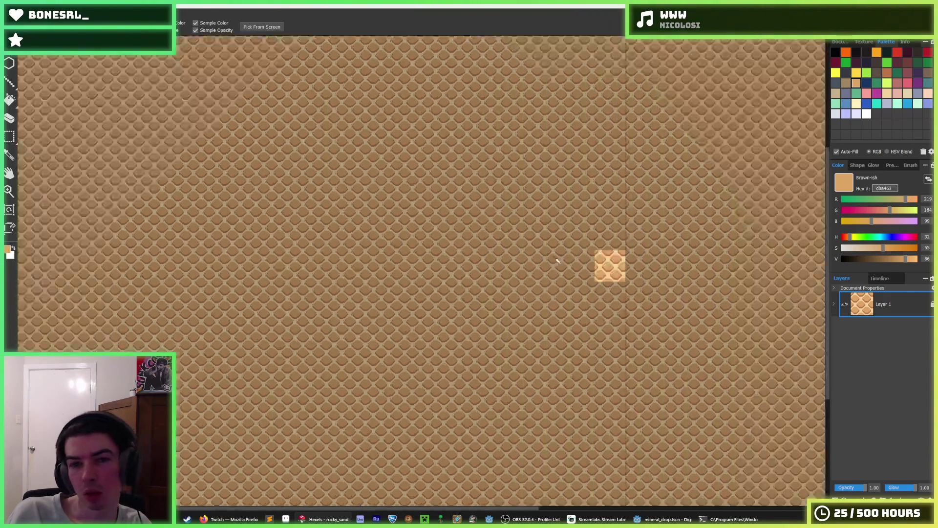
{"action": "scroll", "coordinate": [647, 273], "scroll_direction": "up", "scroll_amount": 3}
{"action": "scroll", "coordinate": [698, 269], "scroll_direction": "up", "scroll_amount": 2}
{"action": "scroll", "coordinate": [444, 268], "scroll_direction": "up", "scroll_amount": 1}
{"action": "key", "text": "alt"}
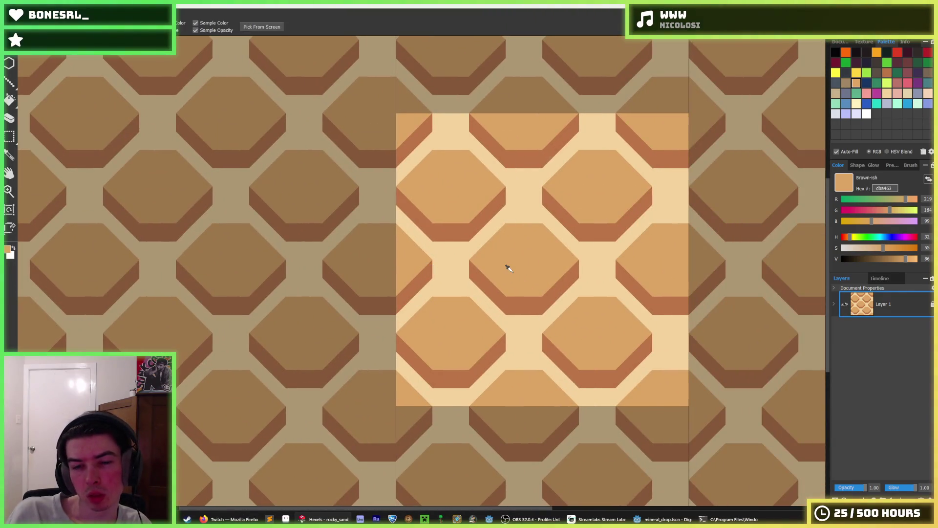
{"action": "scroll", "coordinate": [485, 274], "scroll_direction": "up", "scroll_amount": 1}
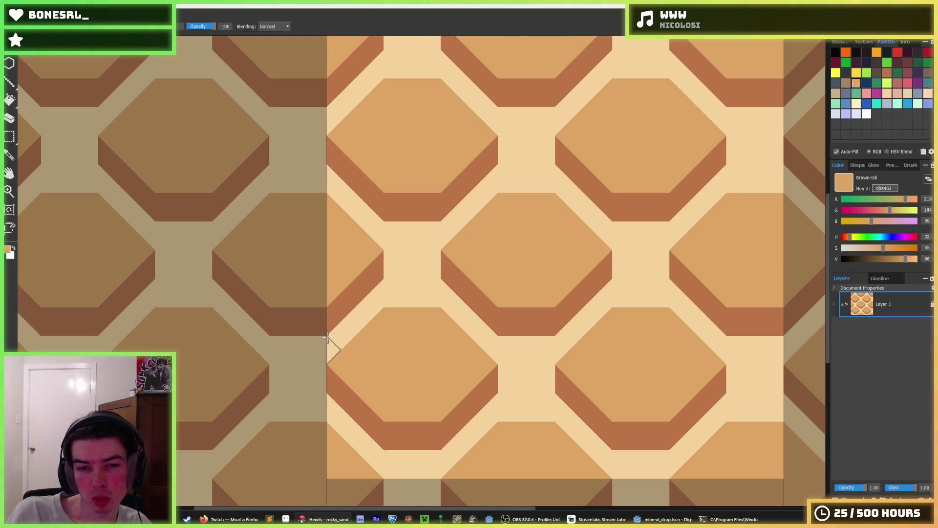
- Test darker strokes and a flood fill of the cream gaps, undoing both and returning to the brush
{"action": "left_click_drag", "start_coordinate": [312, 345], "coordinate": [395, 282]}
{"action": "key", "text": "ctrl+z"}
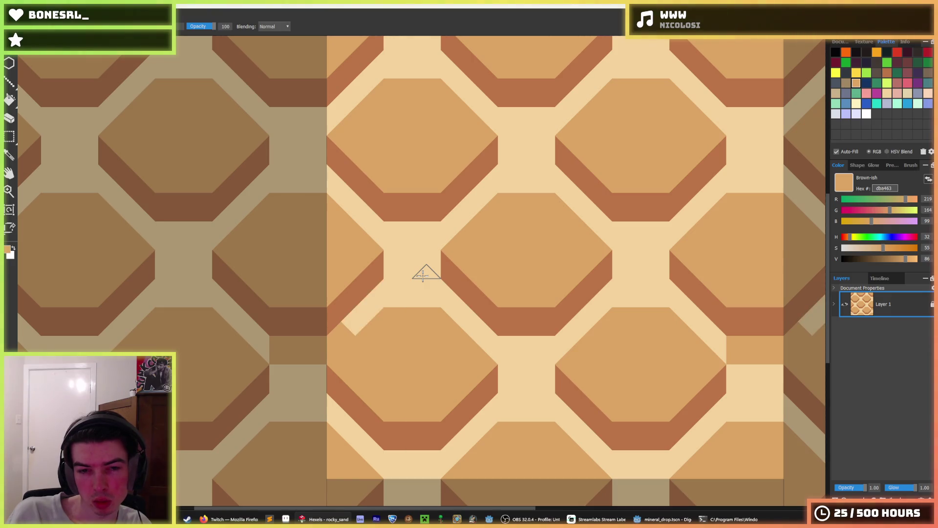
{"action": "key", "text": "ctrl+z"}
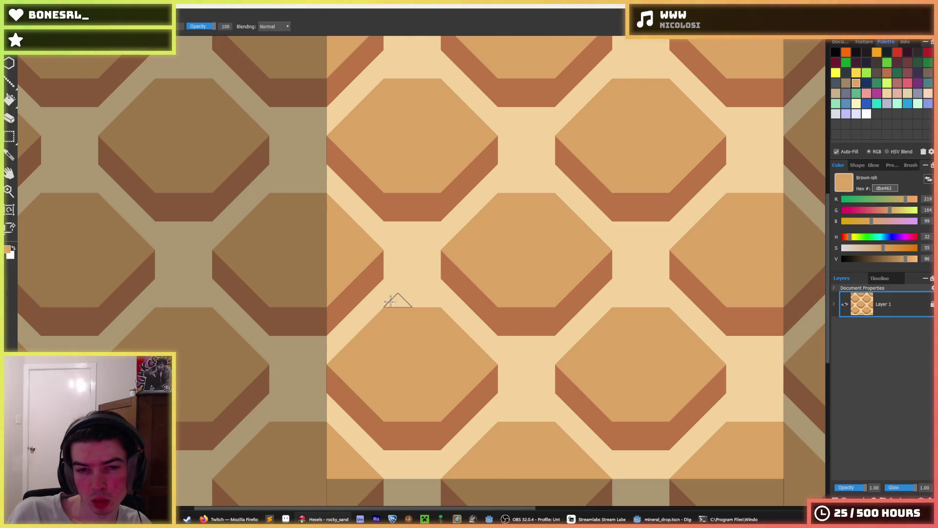
{"action": "key", "text": "f"}
{"action": "left_click", "coordinate": [396, 286]}
{"action": "scroll", "coordinate": [469, 271], "scroll_direction": "down", "scroll_amount": 3}
{"action": "scroll", "coordinate": [470, 271], "scroll_direction": "down", "scroll_amount": 2}
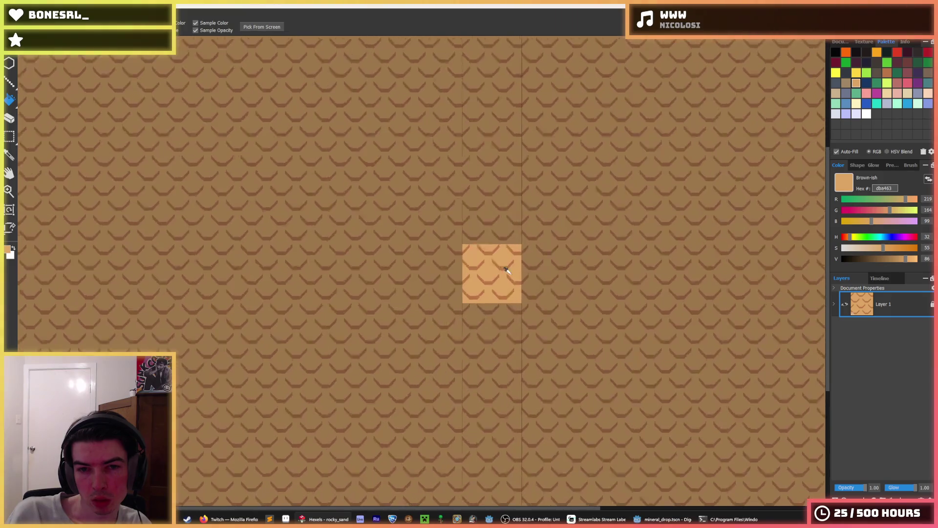
{"action": "scroll", "coordinate": [469, 271], "scroll_direction": "up", "scroll_amount": 2}
{"action": "key", "text": "i"}
{"action": "key", "text": "ctrl+z"}
{"action": "scroll", "coordinate": [461, 271], "scroll_direction": "up", "scroll_amount": 3}
{"action": "scroll", "coordinate": [460, 271], "scroll_direction": "up", "scroll_amount": 2}
{"action": "key", "text": "b"}
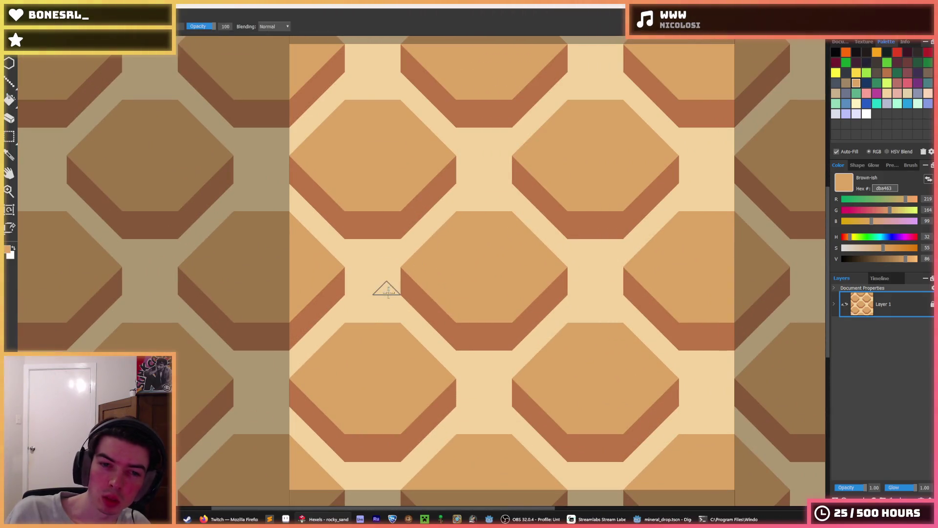
- Paint the square cream gap cells between the hexagons tan, quarter by quarter
{"action": "left_click", "coordinate": [371, 283]}
{"action": "left_click", "coordinate": [356, 249]}
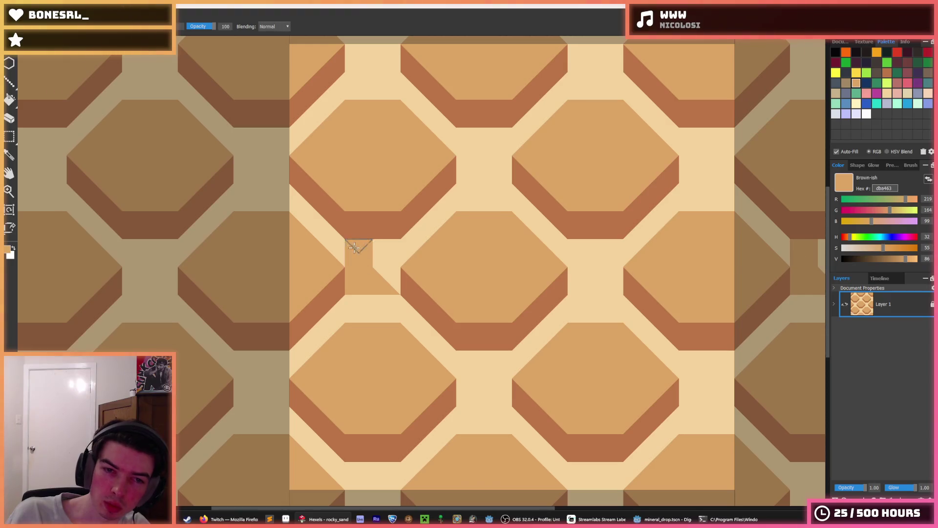
{"action": "left_click", "coordinate": [386, 272]}
{"action": "left_click_drag", "start_coordinate": [385, 293], "coordinate": [484, 220]}
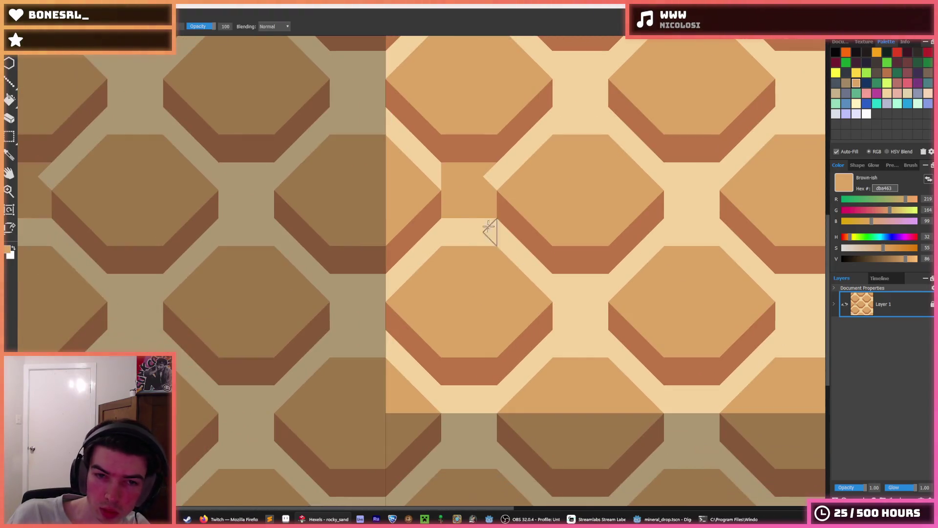
{"action": "left_click", "coordinate": [339, 276]}
{"action": "left_click", "coordinate": [341, 316]}
{"action": "left_click", "coordinate": [376, 283]}
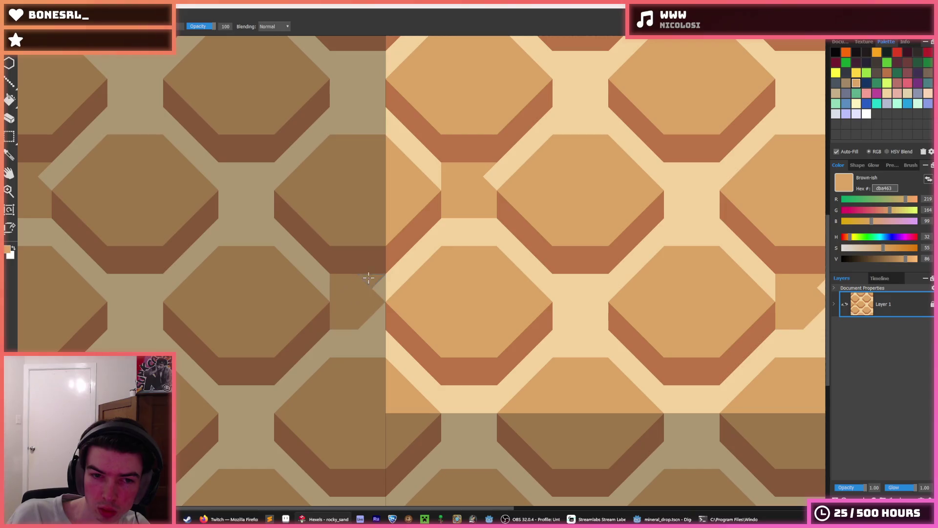
{"action": "left_click", "coordinate": [373, 315]}
{"action": "left_click", "coordinate": [557, 287]}
{"action": "left_click", "coordinate": [565, 310]}
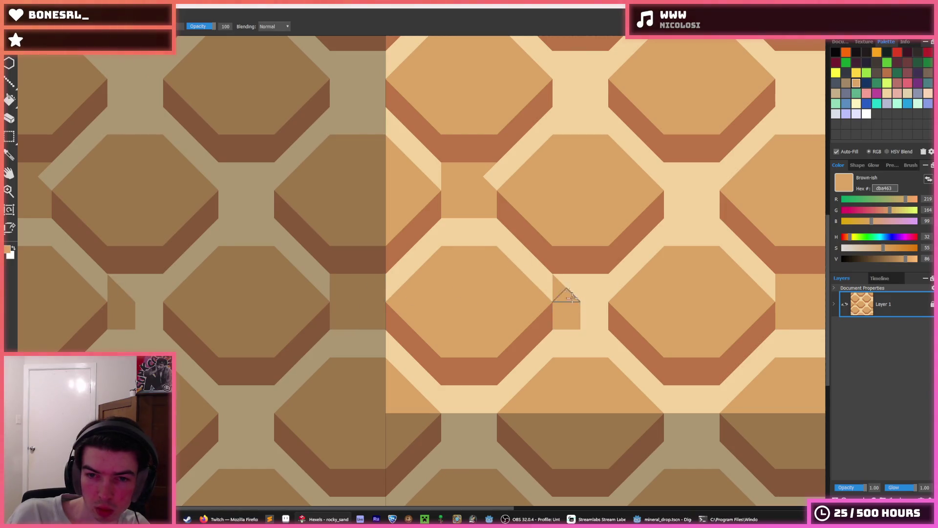
{"action": "left_click", "coordinate": [585, 312]}
{"action": "left_click", "coordinate": [587, 280]}
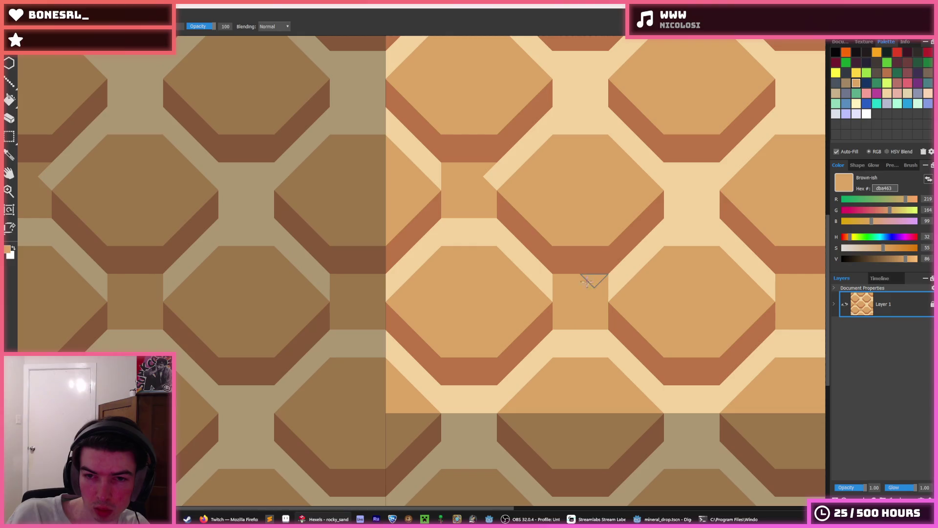
- Fill the remaining gap cells tan across the tile, then sample the cream colour
{"action": "left_click_drag", "start_coordinate": [584, 119], "coordinate": [552, 195]}
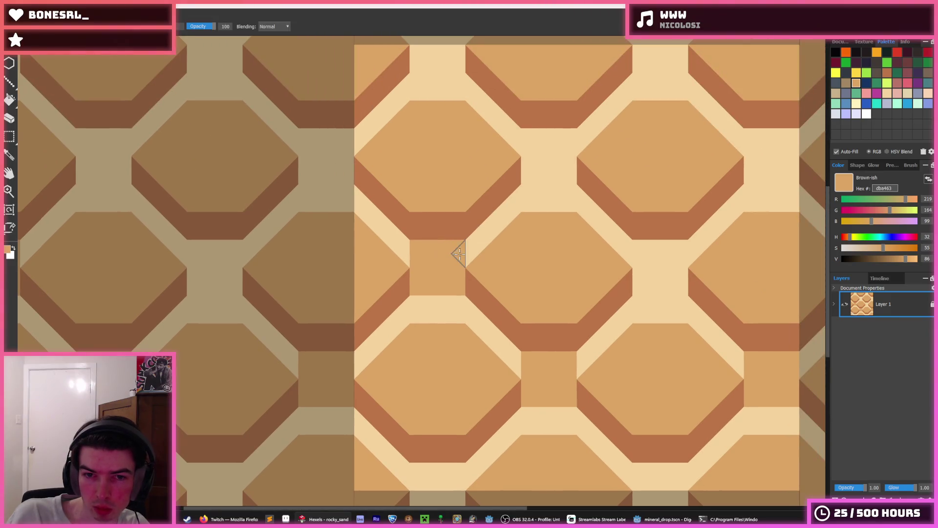
{"action": "left_click", "coordinate": [542, 142]}
{"action": "left_click", "coordinate": [556, 150]}
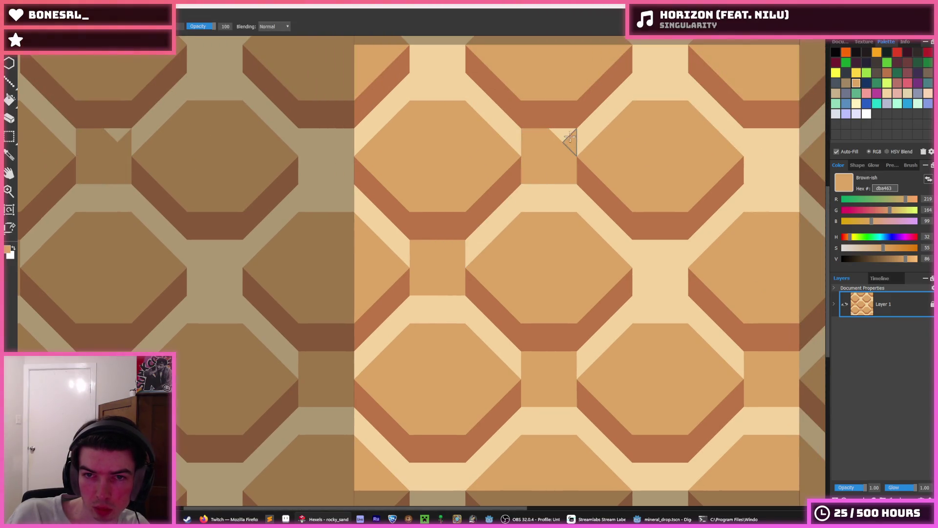
{"action": "mouse_move", "coordinate": [646, 249]}
{"action": "left_mouse_down"}
{"action": "mouse_move", "coordinate": [676, 252]}
{"action": "mouse_move", "coordinate": [672, 287]}
{"action": "mouse_move", "coordinate": [554, 295]}
{"action": "left_mouse_up"}
{"action": "mouse_move", "coordinate": [653, 209]}
{"action": "left_mouse_down"}
{"action": "mouse_move", "coordinate": [667, 184]}
{"action": "mouse_move", "coordinate": [697, 179]}
{"action": "mouse_move", "coordinate": [698, 205]}
{"action": "left_mouse_up"}
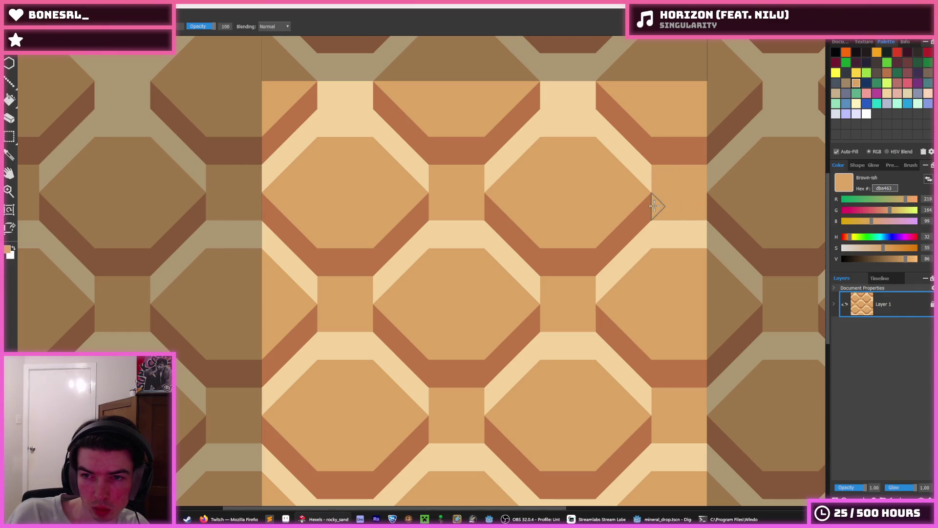
{"action": "scroll", "coordinate": [595, 215], "scroll_direction": "up", "scroll_amount": 3}
{"action": "mouse_move", "coordinate": [559, 187]}
{"action": "left_mouse_down"}
{"action": "mouse_move", "coordinate": [568, 165]}
{"action": "mouse_move", "coordinate": [554, 188]}
{"action": "mouse_move", "coordinate": [579, 188]}
{"action": "mouse_move", "coordinate": [579, 152]}
{"action": "left_mouse_up"}
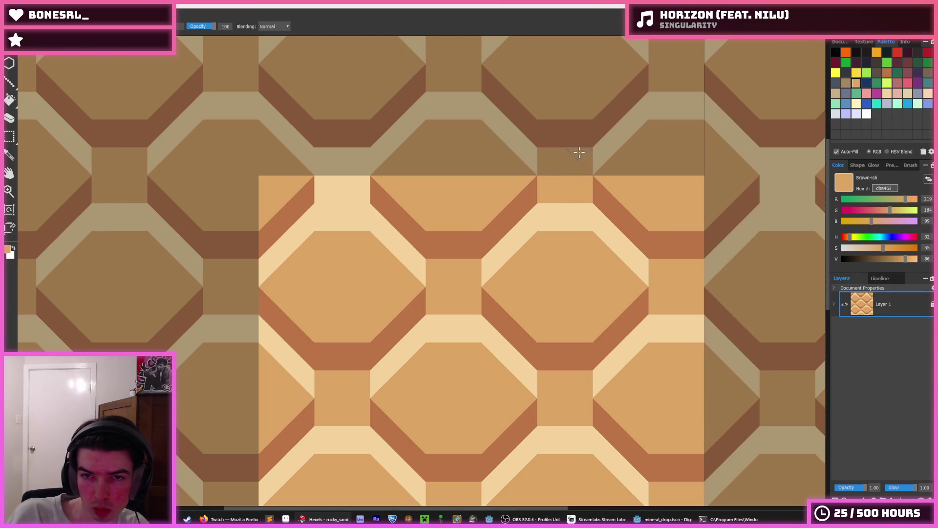
{"action": "mouse_move", "coordinate": [356, 194]}
{"action": "left_mouse_down"}
{"action": "mouse_move", "coordinate": [355, 157]}
{"action": "mouse_move", "coordinate": [328, 176]}
{"action": "mouse_move", "coordinate": [328, 192]}
{"action": "mouse_move", "coordinate": [352, 192]}
{"action": "left_mouse_up"}
{"action": "key", "text": "alt"}
{"action": "scroll", "coordinate": [443, 290], "scroll_direction": "down", "scroll_amount": 5}
{"action": "scroll", "coordinate": [457, 308], "scroll_direction": "down", "scroll_amount": 3}
{"action": "scroll", "coordinate": [457, 308], "scroll_direction": "down", "scroll_amount": 1}
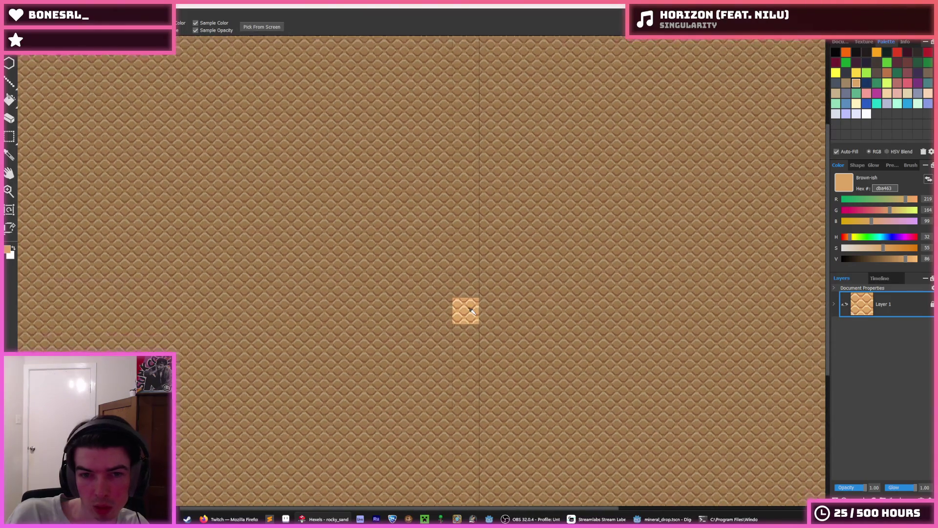
{"action": "scroll", "coordinate": [457, 308], "scroll_direction": "up", "scroll_amount": 5}
{"action": "scroll", "coordinate": [456, 308], "scroll_direction": "up", "scroll_amount": 2}
{"action": "left_click", "coordinate": [391, 358], "text": "alt"}
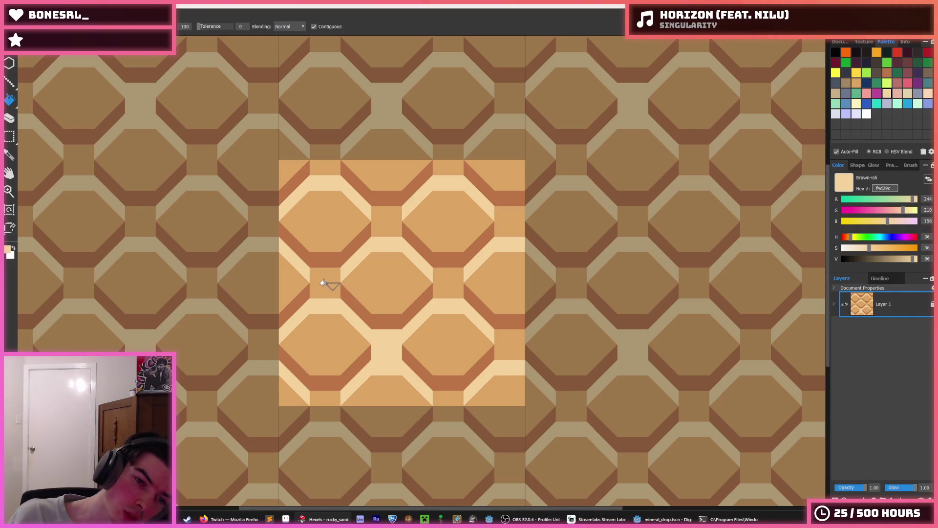
- Fill the edge square and the five gap squares between octagons with cream
{"action": "left_click", "coordinate": [326, 396]}
{"action": "left_click", "coordinate": [342, 280]}
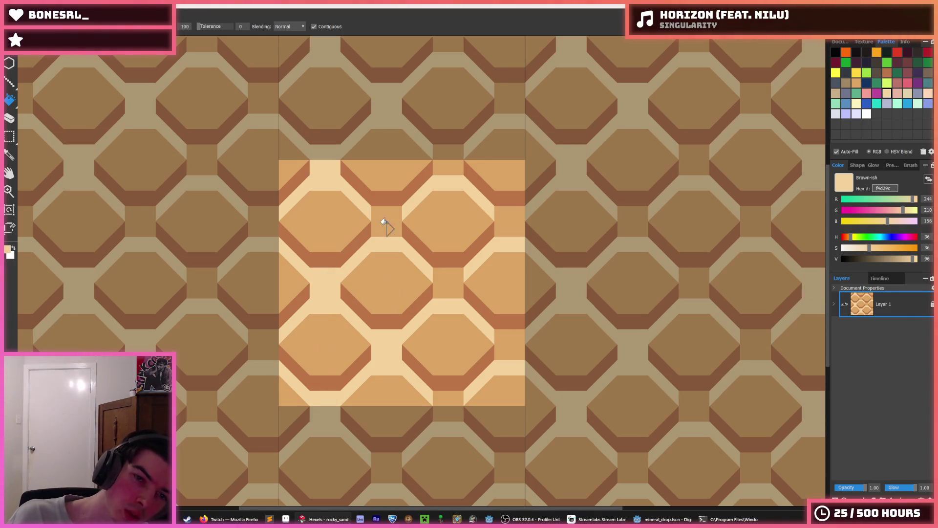
{"action": "left_click", "coordinate": [386, 222]}
{"action": "left_click", "coordinate": [441, 280]}
{"action": "left_click", "coordinate": [500, 342]}
{"action": "left_click", "coordinate": [450, 392]}
{"action": "scroll", "coordinate": [449, 365], "scroll_direction": "down", "scroll_amount": 4}
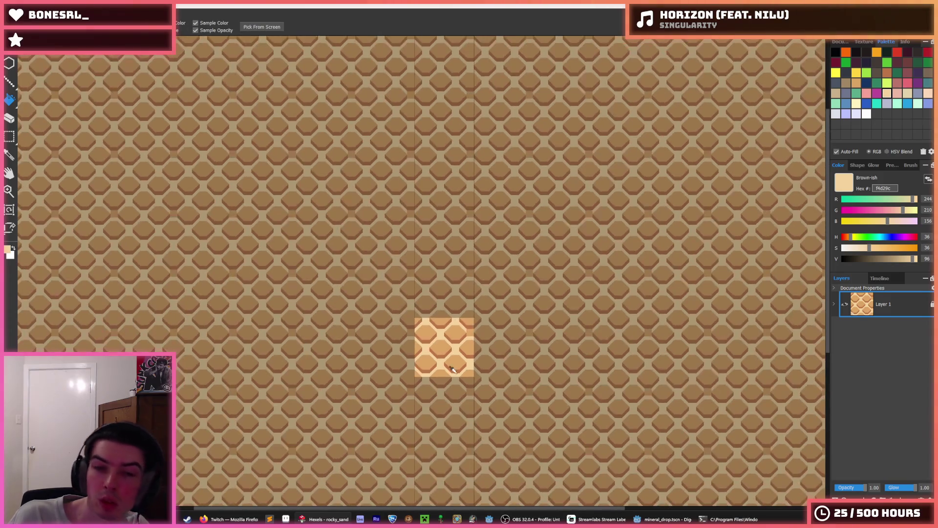
{"action": "scroll", "coordinate": [453, 369], "scroll_direction": "up", "scroll_amount": 3}
{"action": "scroll", "coordinate": [392, 334], "scroll_direction": "down", "scroll_amount": 2}
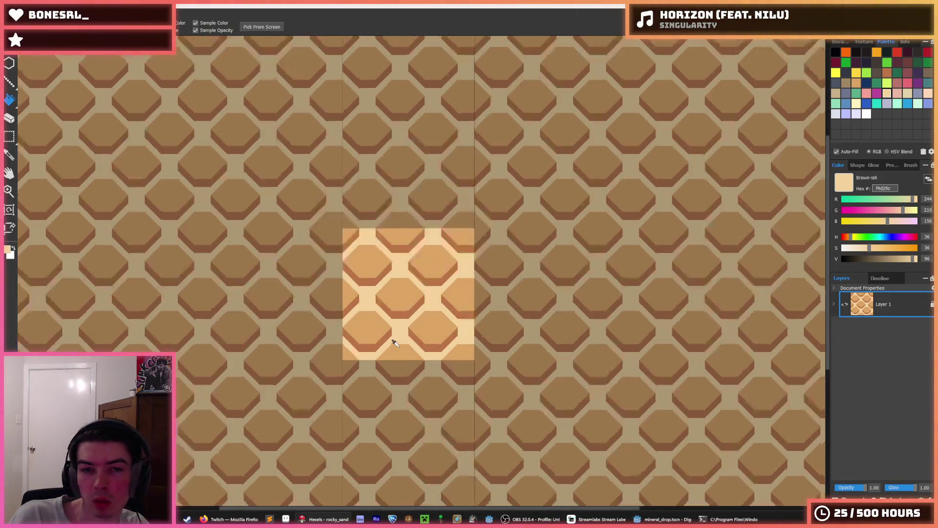
{"action": "scroll", "coordinate": [417, 318], "scroll_direction": "down", "scroll_amount": 3}
{"action": "scroll", "coordinate": [411, 317], "scroll_direction": "up", "scroll_amount": 2}
{"action": "scroll", "coordinate": [389, 313], "scroll_direction": "down", "scroll_amount": 2}
{"action": "scroll", "coordinate": [376, 310], "scroll_direction": "down", "scroll_amount": 1}
{"action": "scroll", "coordinate": [373, 309], "scroll_direction": "down", "scroll_amount": 2}
{"action": "scroll", "coordinate": [376, 311], "scroll_direction": "up", "scroll_amount": 1}
{"action": "scroll", "coordinate": [377, 314], "scroll_direction": "up", "scroll_amount": 2}
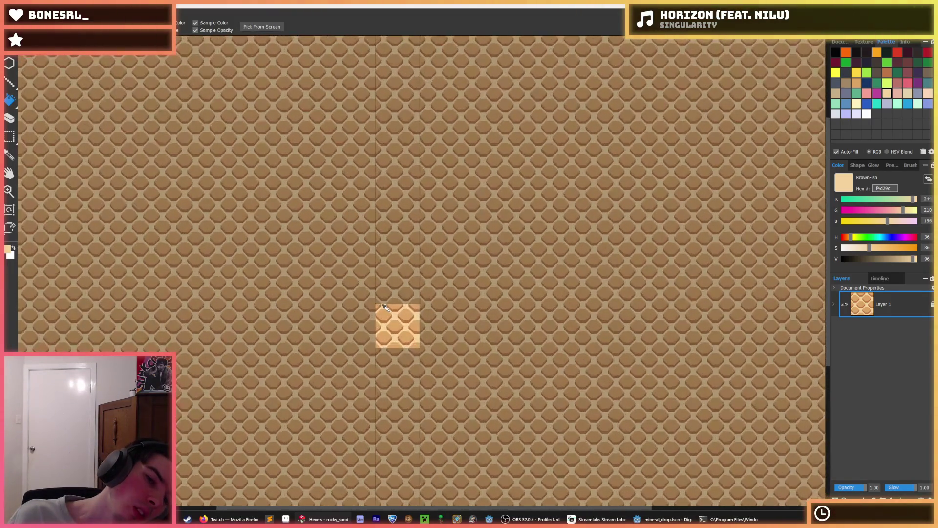
{"action": "scroll", "coordinate": [388, 322], "scroll_direction": "up", "scroll_amount": 4}
- Try lavender swatches, then fill the gaps between hexagons medium brown and then maroon
{"action": "left_click", "coordinate": [856, 114]}
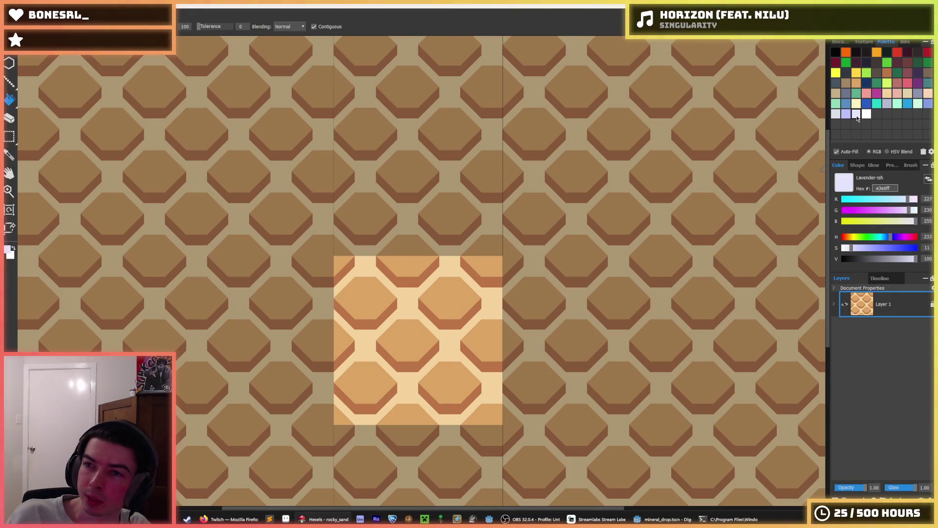
{"action": "left_click", "coordinate": [846, 115]}
{"action": "key", "text": "b"}
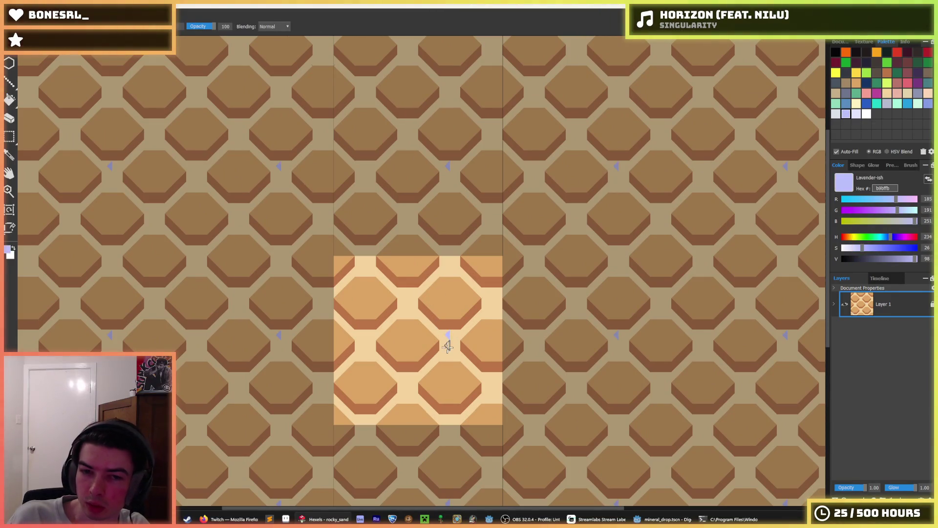
{"action": "key", "text": "f"}
{"action": "left_click", "coordinate": [847, 83]}
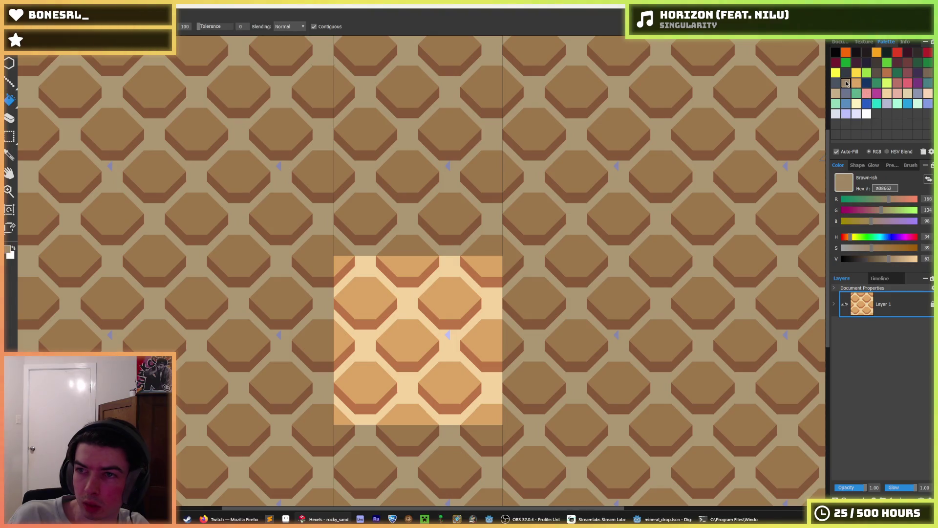
{"action": "left_click", "coordinate": [447, 337]}
{"action": "left_click", "coordinate": [887, 74]}
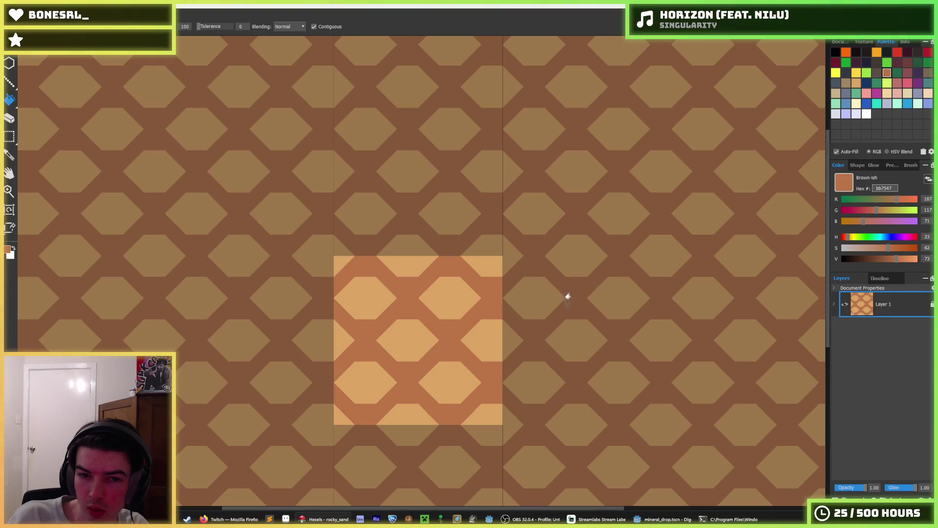
{"action": "left_click", "coordinate": [907, 72]}
{"action": "left_click", "coordinate": [450, 341]}
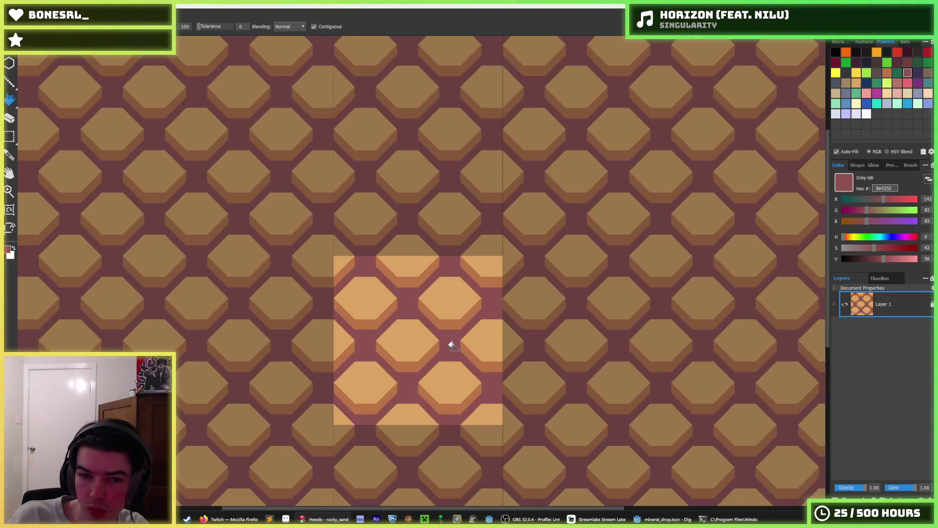
{"action": "scroll", "coordinate": [455, 325], "scroll_direction": "down", "scroll_amount": 3}
{"action": "scroll", "coordinate": [445, 362], "scroll_direction": "up", "scroll_amount": 2}
{"action": "scroll", "coordinate": [445, 363], "scroll_direction": "up", "scroll_amount": 1}
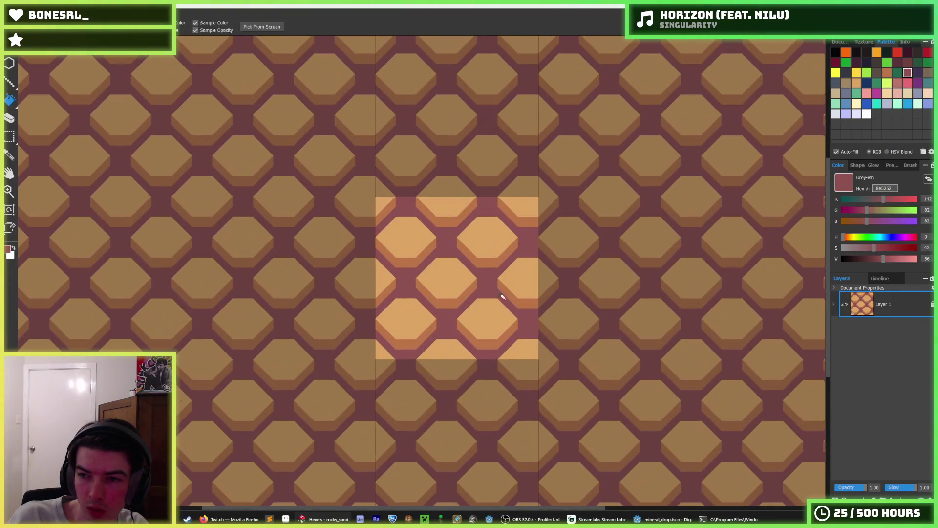
- Try darker brown and reddish brown in the gaps, undo, and return them to maroon
{"action": "left_click", "coordinate": [898, 69]}
{"action": "left_click", "coordinate": [482, 281]}
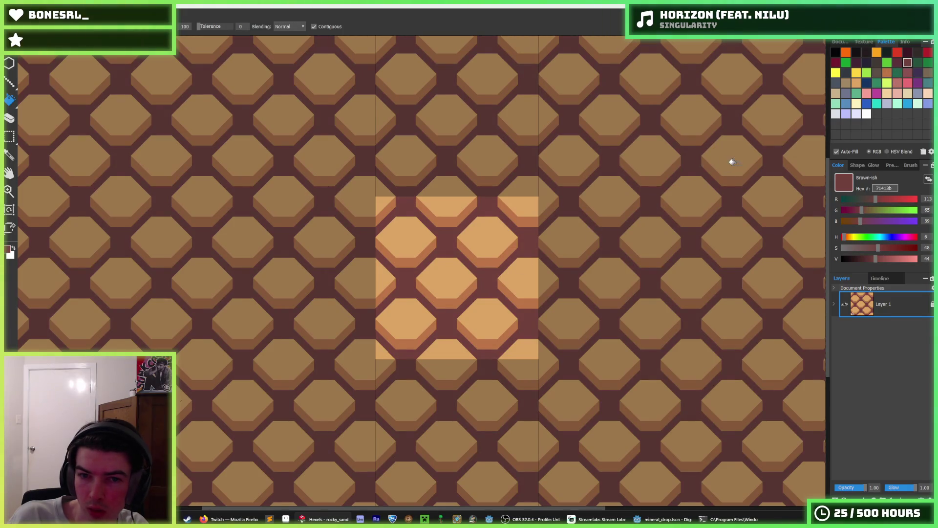
{"action": "scroll", "coordinate": [465, 279], "scroll_direction": "down", "scroll_amount": 2}
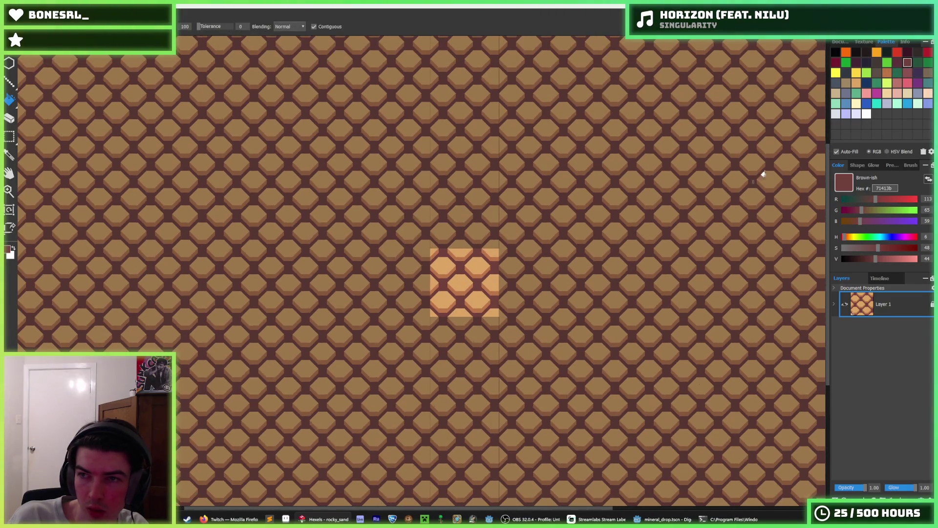
{"action": "left_click", "coordinate": [883, 75]}
{"action": "left_click", "coordinate": [471, 281]}
{"action": "key", "text": "i"}
{"action": "scroll", "coordinate": [490, 285], "scroll_direction": "up", "scroll_amount": 2}
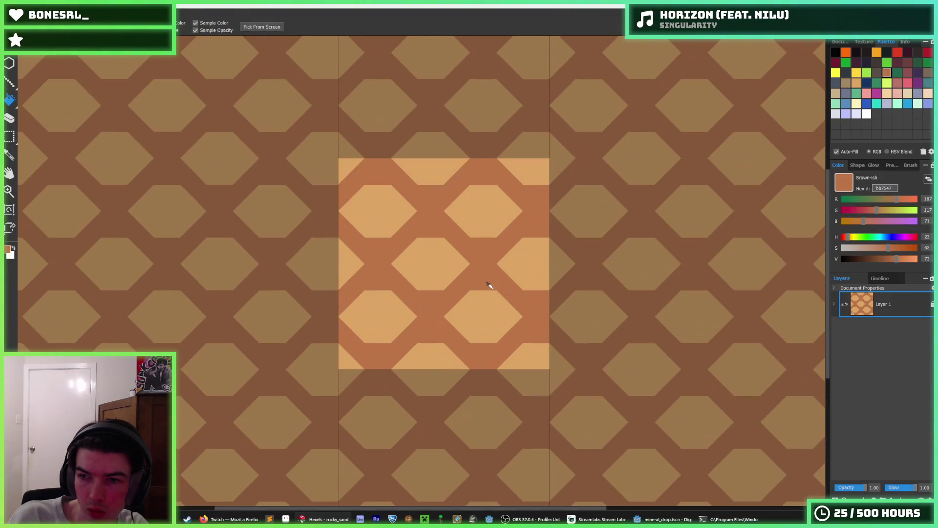
{"action": "key", "text": "ctrl+z"}
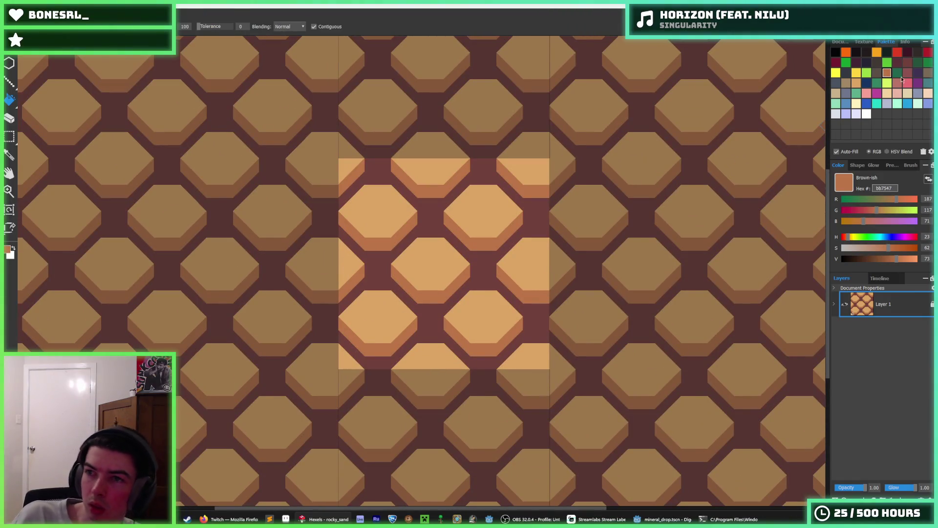
{"action": "left_click", "coordinate": [908, 72]}
{"action": "left_click", "coordinate": [439, 308]}
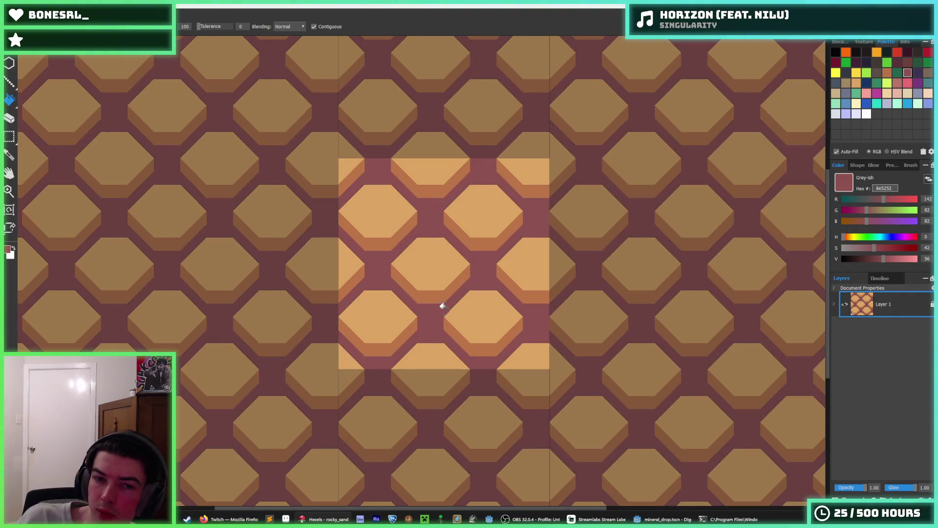
- Try dark grey-brown in the gaps, undo, and settle on a lighter grey-brown
{"action": "left_click", "coordinate": [877, 73]}
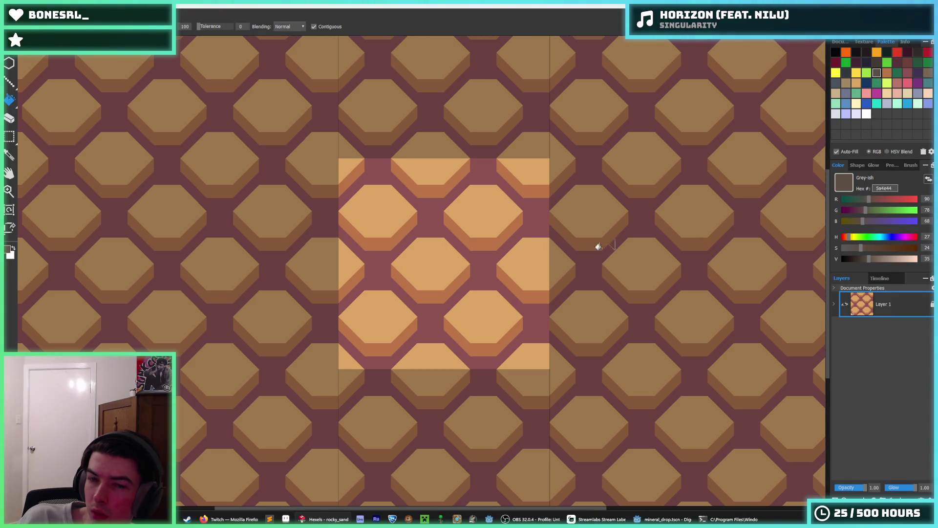
{"action": "left_click", "coordinate": [427, 314]}
{"action": "key", "text": "ctrl+z"}
{"action": "left_click", "coordinate": [929, 71]}
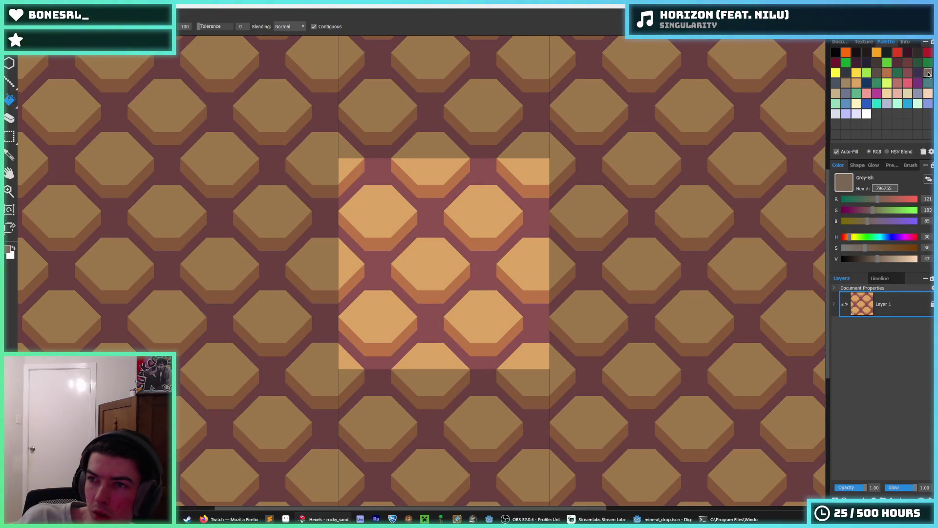
{"action": "left_click", "coordinate": [490, 269]}
- Fill one edge hexagon with lavender
{"action": "key", "text": "i"}
{"action": "scroll", "coordinate": [478, 287], "scroll_direction": "up", "scroll_amount": 1}
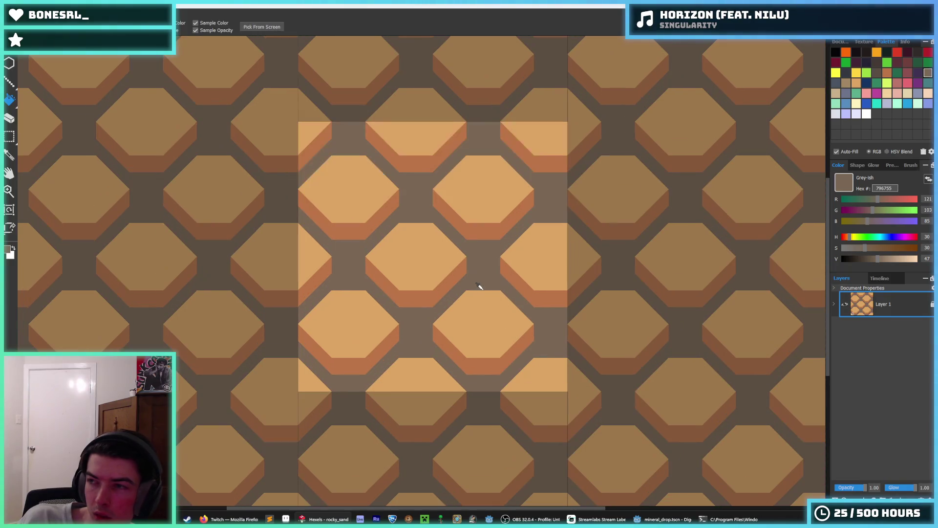
{"action": "key", "text": "f"}
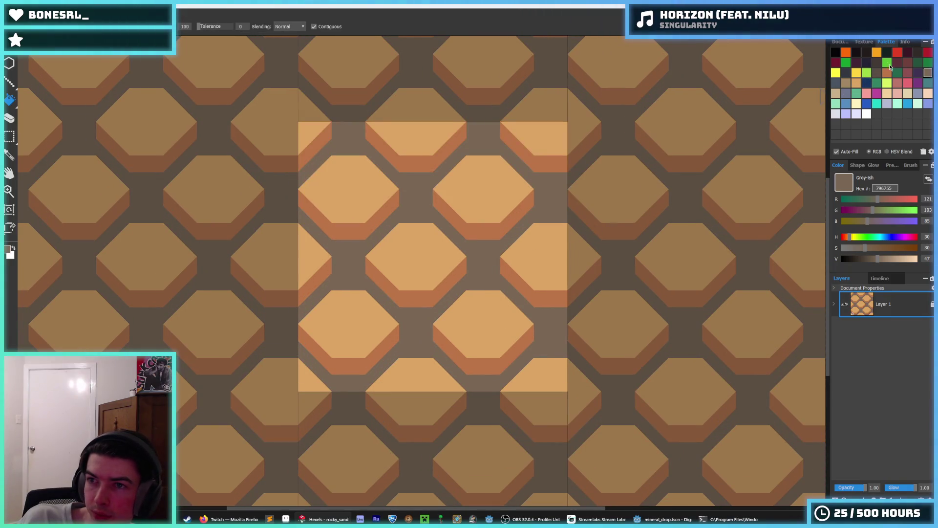
{"action": "left_click", "coordinate": [889, 105]}
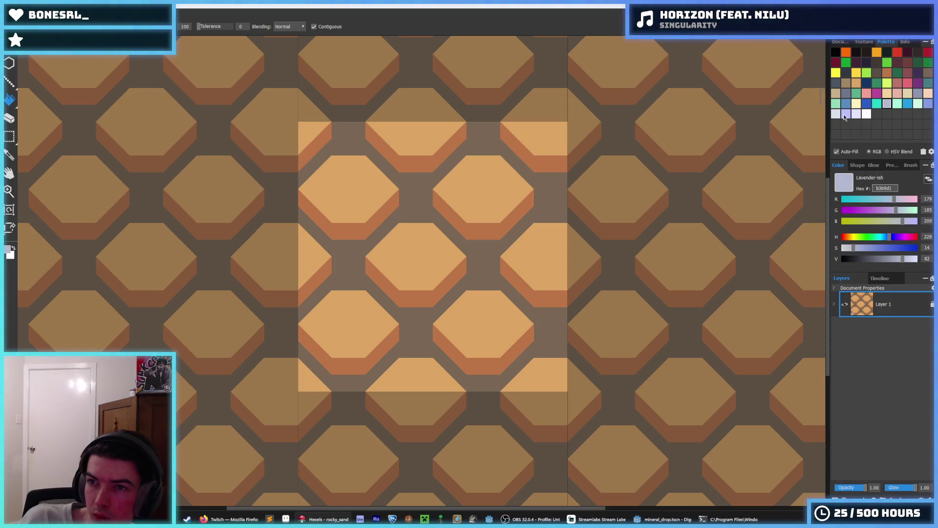
{"action": "left_click", "coordinate": [524, 275]}
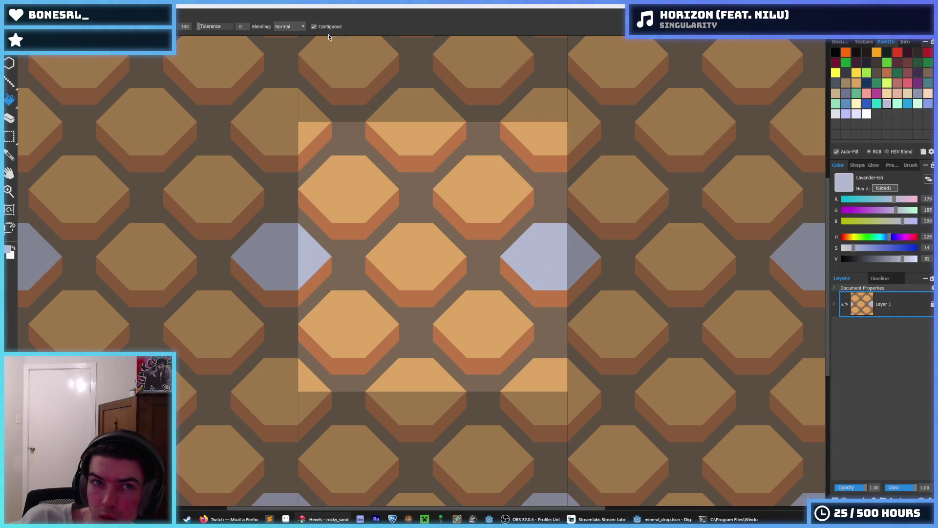
- Untick Contiguous, refill all hexagon tops lighter lavender and the orange bevels lavender-grey
{"action": "left_click", "coordinate": [461, 195]}
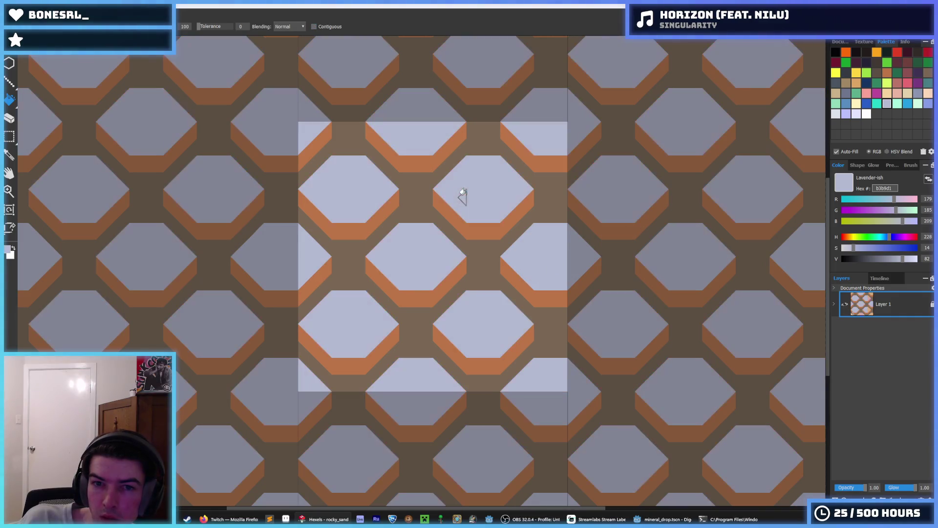
{"action": "left_click", "coordinate": [855, 114]}
{"action": "left_click", "coordinate": [559, 258]}
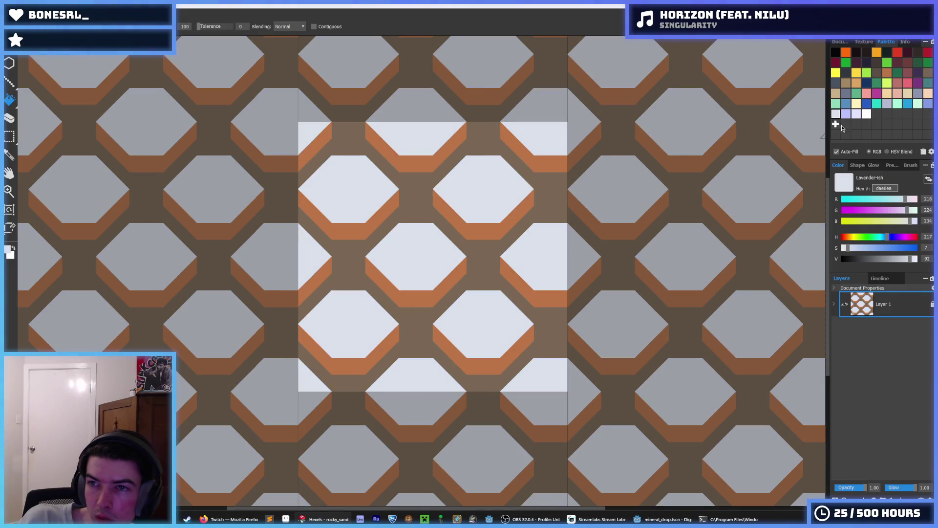
{"action": "left_click", "coordinate": [856, 116]}
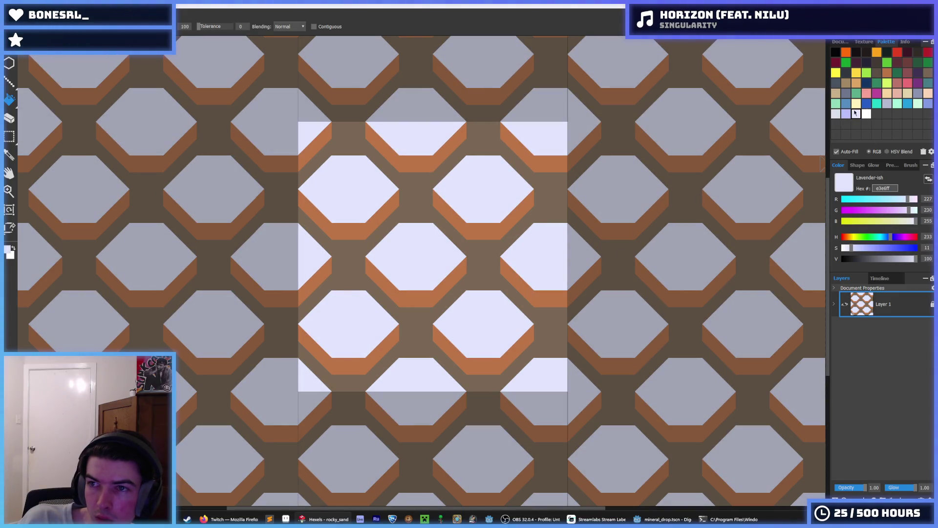
{"action": "left_click", "coordinate": [886, 104]}
{"action": "left_click", "coordinate": [496, 348]}
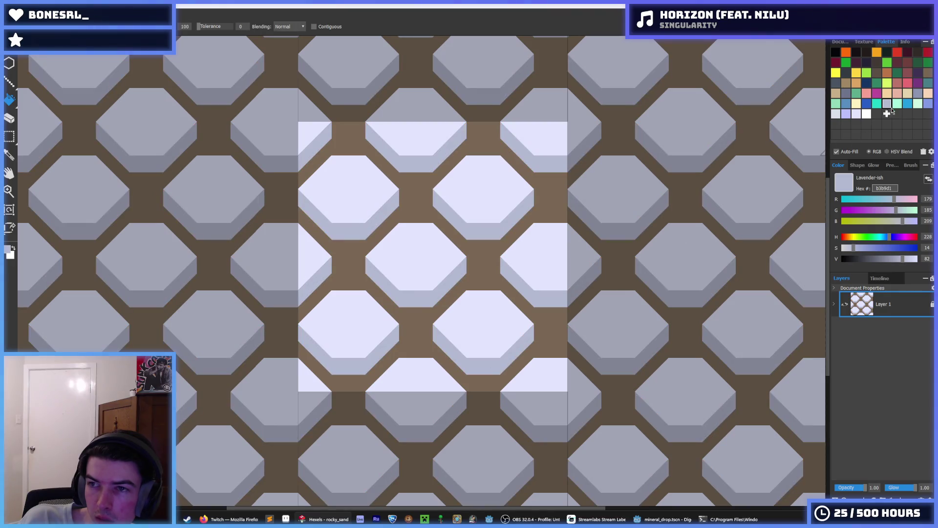
- Fill the brown gaps with dark grey, then select white
{"action": "left_click", "coordinate": [917, 93]}
{"action": "left_click", "coordinate": [543, 315]}
{"action": "scroll", "coordinate": [557, 303], "scroll_direction": "down", "scroll_amount": 5}
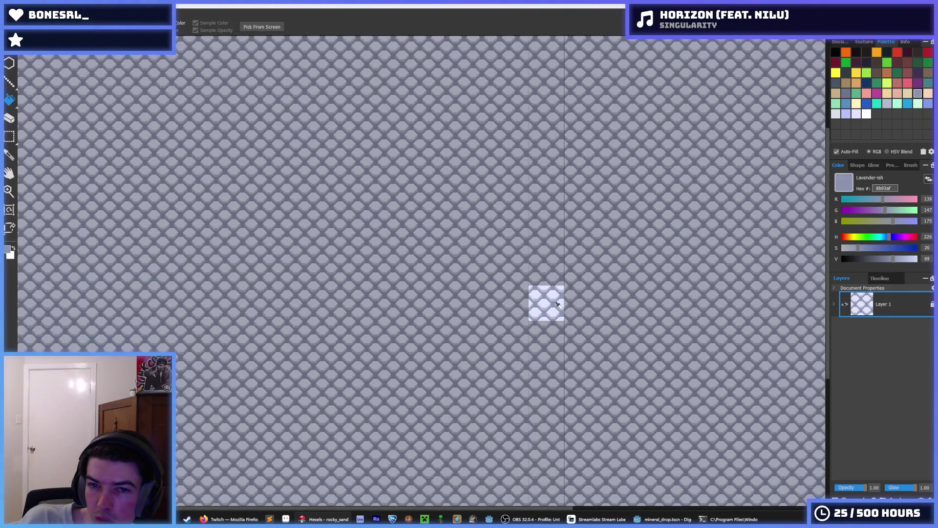
{"action": "scroll", "coordinate": [557, 303], "scroll_direction": "down", "scroll_amount": 1}
{"action": "scroll", "coordinate": [557, 303], "scroll_direction": "down", "scroll_amount": 1}
{"action": "scroll", "coordinate": [524, 294], "scroll_direction": "down", "scroll_amount": 1}
{"action": "scroll", "coordinate": [513, 292], "scroll_direction": "down", "scroll_amount": 1}
{"action": "scroll", "coordinate": [499, 285], "scroll_direction": "up", "scroll_amount": 2}
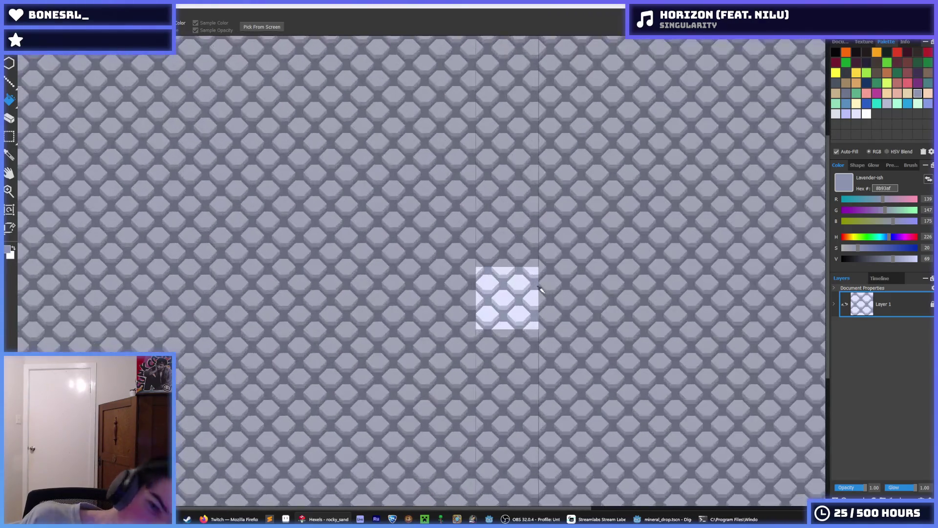
{"action": "scroll", "coordinate": [440, 313], "scroll_direction": "up", "scroll_amount": 2}
{"action": "left_click", "coordinate": [867, 114]}
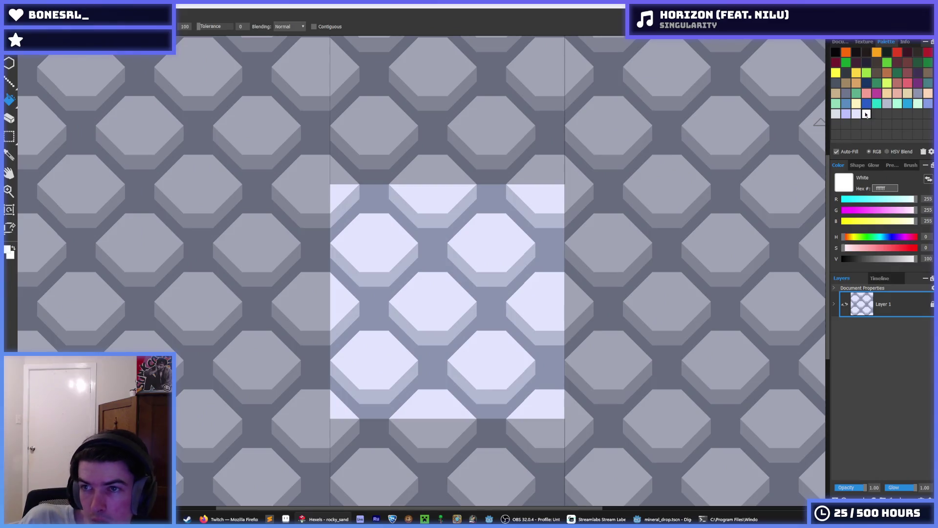
- Brush a white highlight along the centre hexagon's lower rim
{"action": "key", "text": "b"}
{"action": "mouse_move", "coordinate": [400, 306]}
{"action": "left_mouse_down"}
{"action": "mouse_move", "coordinate": [419, 322]}
{"action": "mouse_move", "coordinate": [462, 307]}
{"action": "left_mouse_up"}
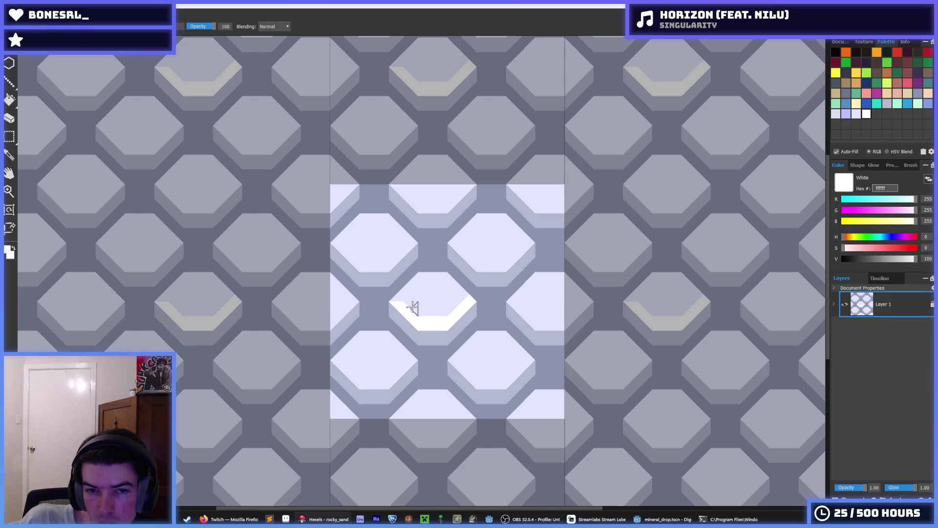
{"action": "scroll", "coordinate": [478, 266], "scroll_direction": "up", "scroll_amount": 3}
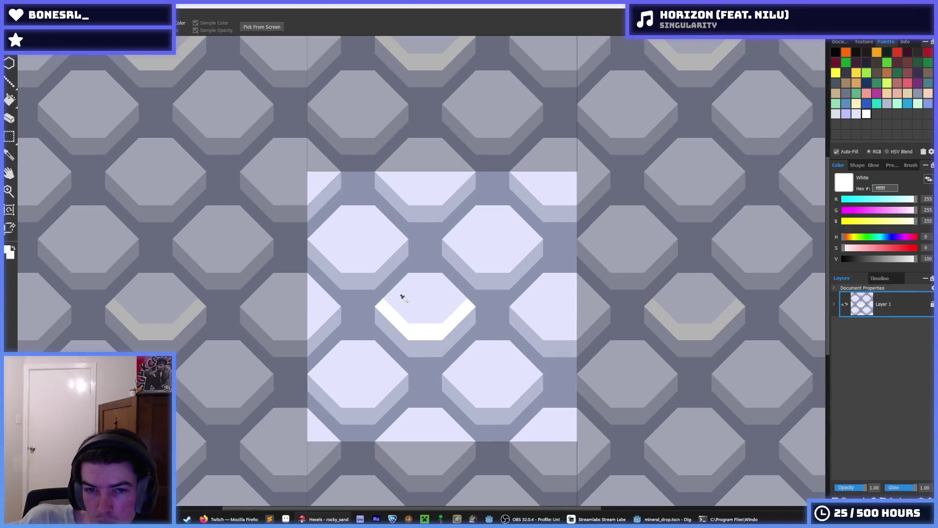
{"action": "scroll", "coordinate": [408, 296], "scroll_direction": "up", "scroll_amount": 2}
{"action": "left_click", "coordinate": [406, 309], "text": "alt"}
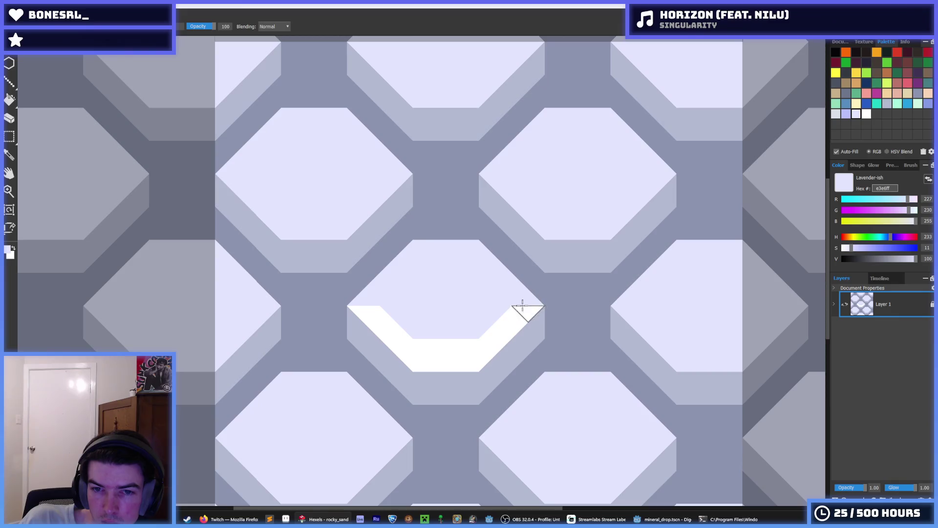
{"action": "key", "text": "alt"}
{"action": "scroll", "coordinate": [498, 315], "scroll_direction": "up", "scroll_amount": 1}
{"action": "scroll", "coordinate": [421, 320], "scroll_direction": "down", "scroll_amount": 5}
{"action": "scroll", "coordinate": [444, 302], "scroll_direction": "down", "scroll_amount": 1}
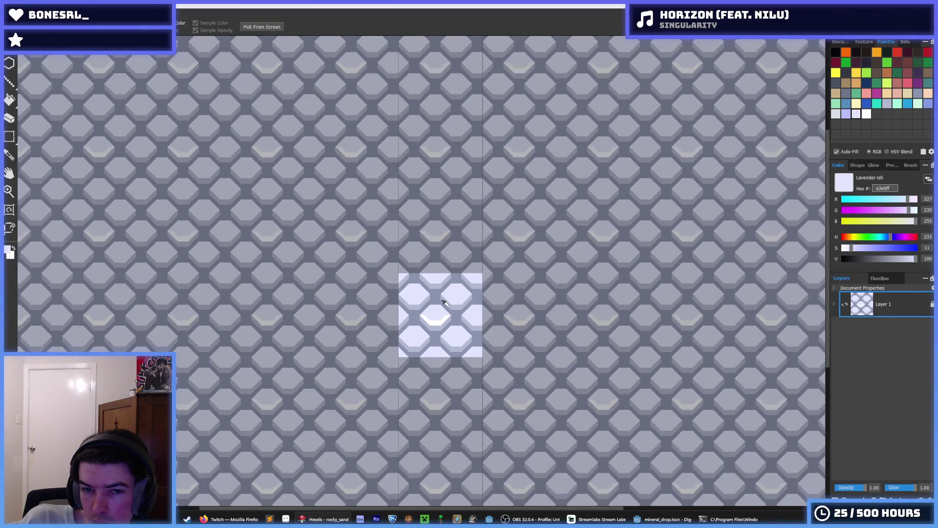
{"action": "scroll", "coordinate": [438, 306], "scroll_direction": "up", "scroll_amount": 2}
{"action": "scroll", "coordinate": [433, 303], "scroll_direction": "up", "scroll_amount": 3}
{"action": "left_click", "coordinate": [353, 339], "text": "alt"}
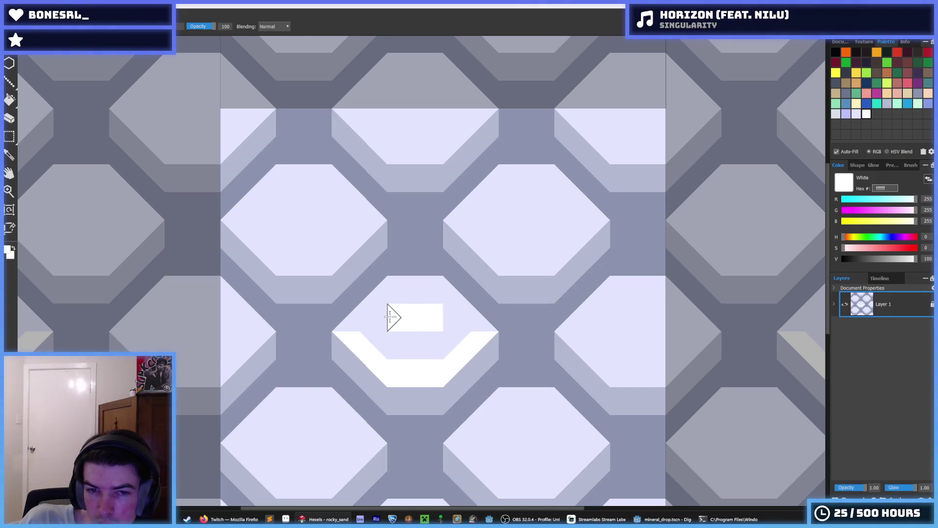
{"action": "left_click_drag", "start_coordinate": [382, 317], "coordinate": [444, 319]}
- Fill stray white back to lavender via undo/redo, then extend the white stroke into a full ring
{"action": "key", "text": "alt"}
{"action": "scroll", "coordinate": [446, 315], "scroll_direction": "down", "scroll_amount": 3}
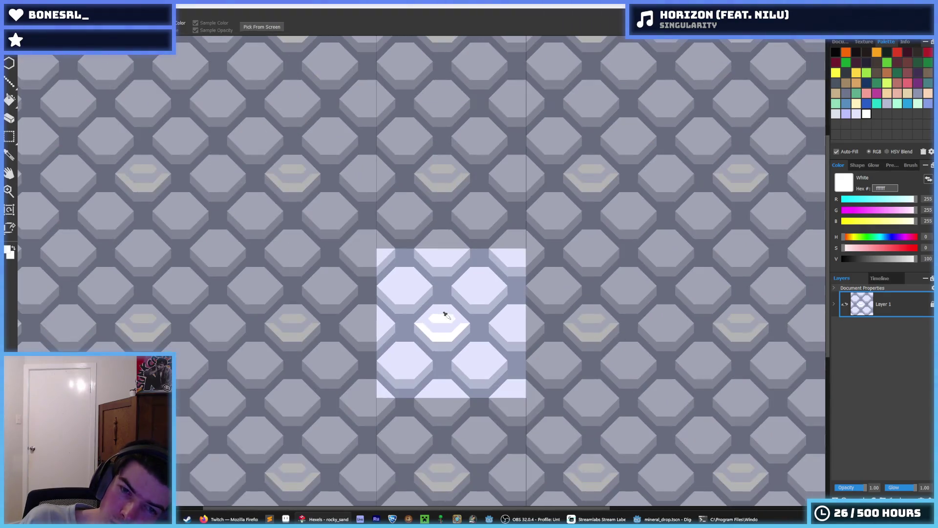
{"action": "left_click", "coordinate": [445, 315], "text": "alt"}
{"action": "left_click", "coordinate": [440, 330]}
{"action": "key", "text": "ctrl+z"}
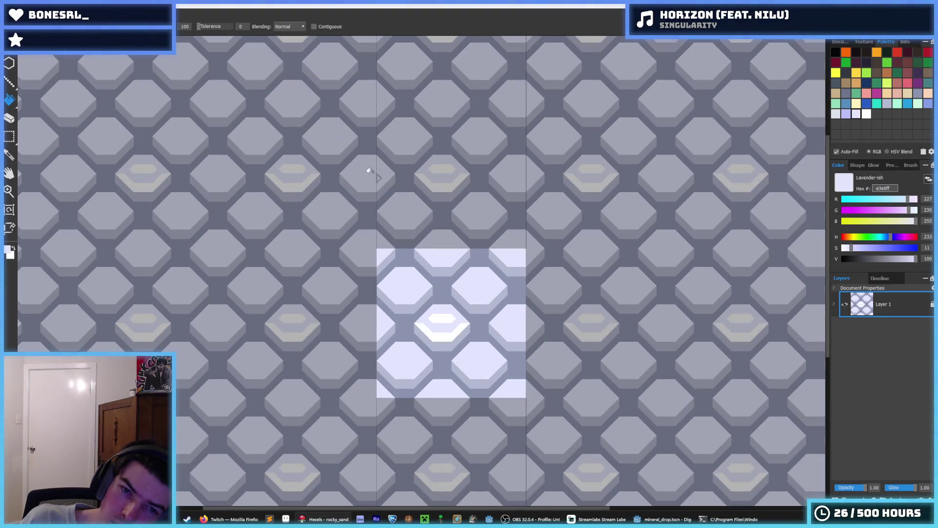
{"action": "key", "text": "ctrl+z"}
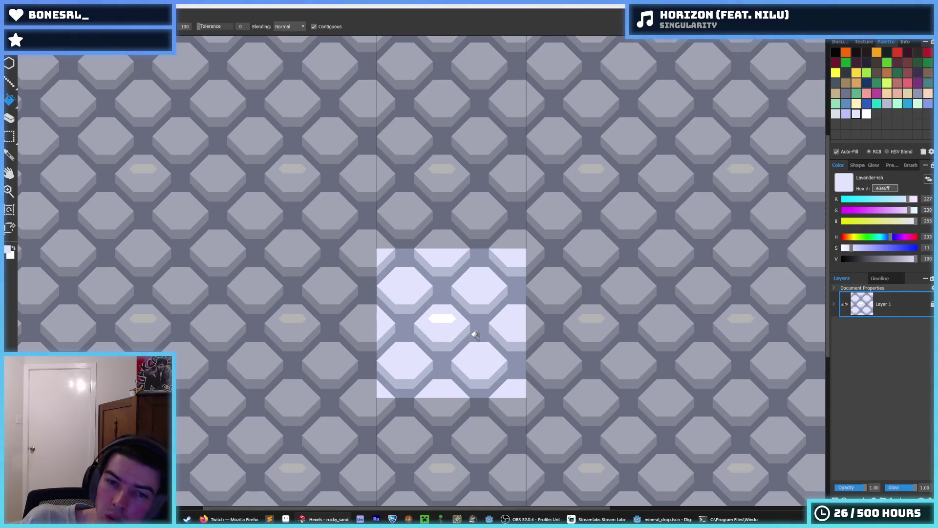
{"action": "key", "text": "ctrl+y"}
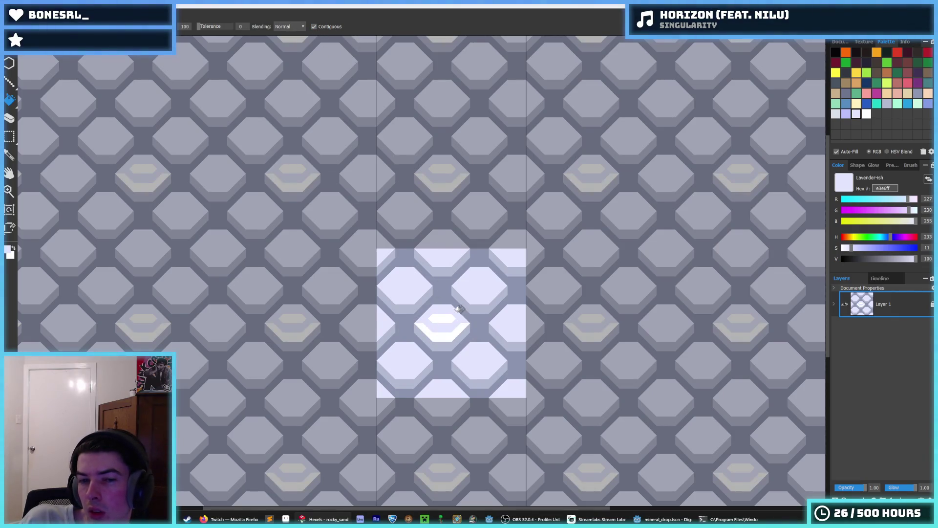
{"action": "left_click", "coordinate": [429, 320]}
{"action": "scroll", "coordinate": [423, 327], "scroll_direction": "up", "scroll_amount": 2}
{"action": "left_click", "coordinate": [416, 313], "text": "alt"}
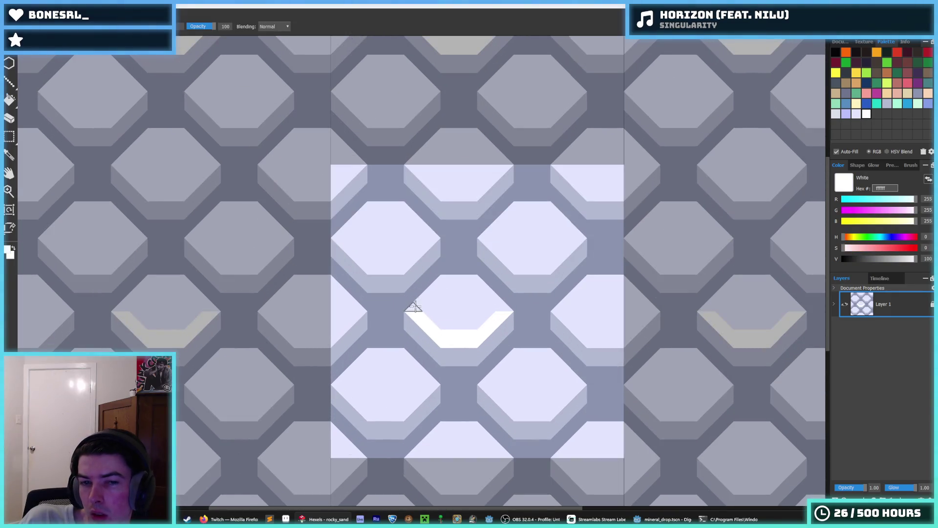
{"action": "left_click_drag", "start_coordinate": [493, 303], "coordinate": [442, 284]}
{"action": "scroll", "coordinate": [477, 329], "scroll_direction": "up", "scroll_amount": 1}
{"action": "scroll", "coordinate": [481, 329], "scroll_direction": "up", "scroll_amount": 1}
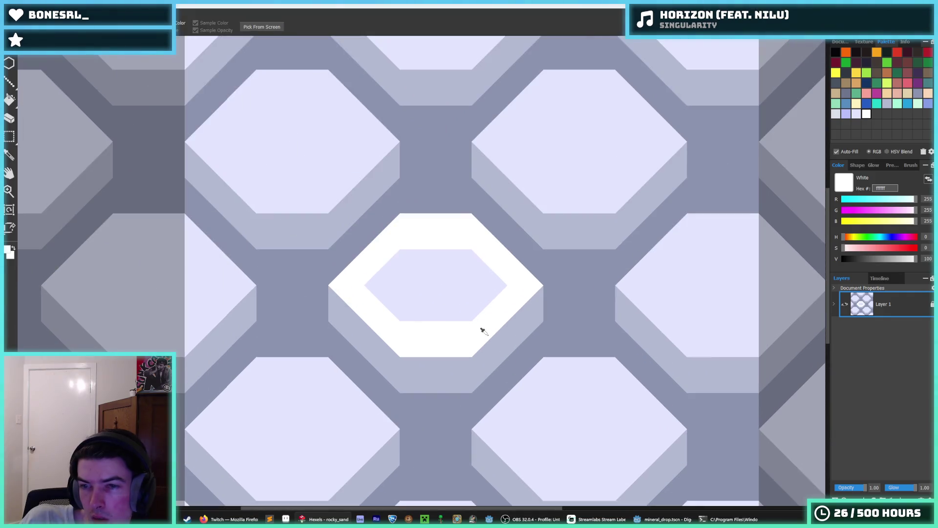
{"action": "scroll", "coordinate": [481, 329], "scroll_direction": "down", "scroll_amount": 5}
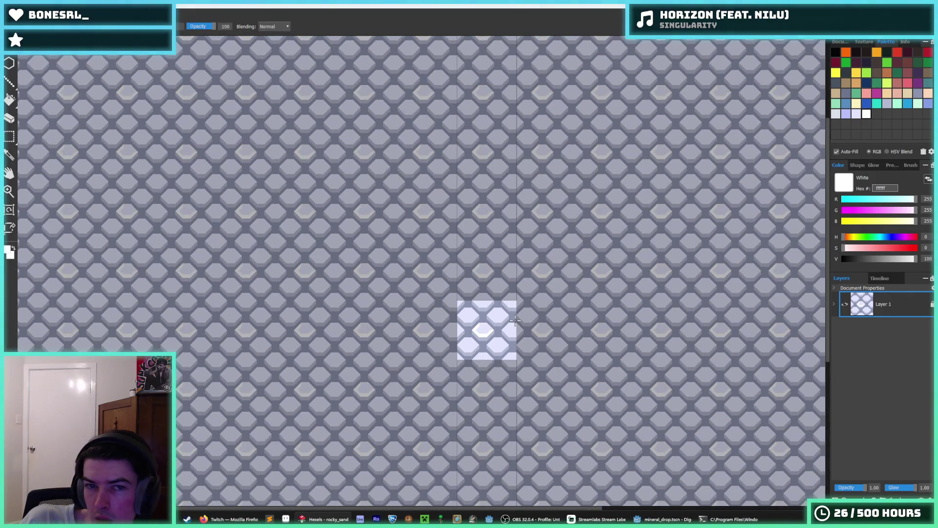
{"action": "scroll", "coordinate": [478, 336], "scroll_direction": "up", "scroll_amount": 2}
{"action": "scroll", "coordinate": [475, 348], "scroll_direction": "up", "scroll_amount": 2}
- Undo the upper ring, paint lavender below the stroke, try a lavender fill and undo it
{"action": "key", "text": "ctrl+z"}
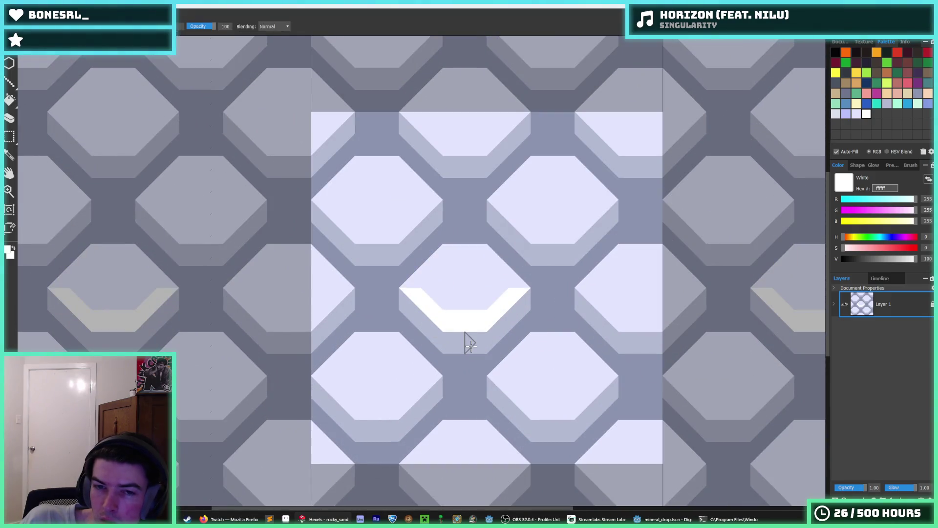
{"action": "left_click", "coordinate": [475, 326], "text": "alt"}
{"action": "mouse_move", "coordinate": [450, 330]}
{"action": "left_mouse_down"}
{"action": "mouse_move", "coordinate": [457, 341]}
{"action": "mouse_move", "coordinate": [474, 337]}
{"action": "left_mouse_up"}
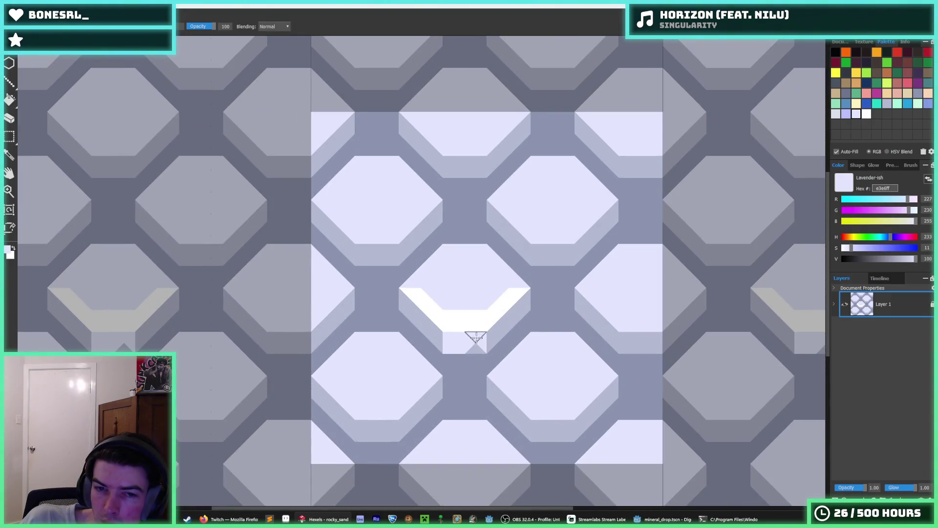
{"action": "key", "text": "f"}
{"action": "left_click", "coordinate": [468, 320]}
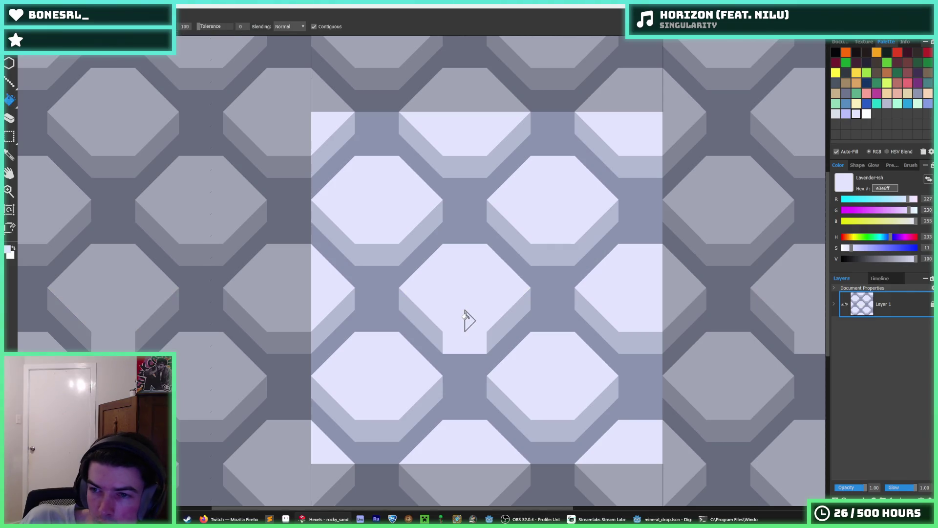
{"action": "key", "text": "ctrl+z"}
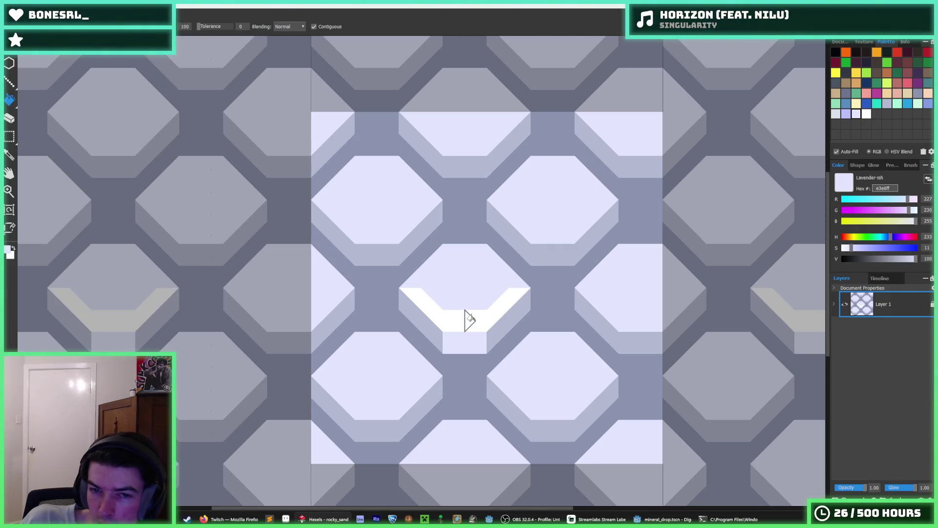
{"action": "scroll", "coordinate": [474, 311], "scroll_direction": "down", "scroll_amount": 3}
{"action": "scroll", "coordinate": [481, 310], "scroll_direction": "up", "scroll_amount": 3}
- Retry the lavender fill and a grey-blue brush stroke over the white, undoing each
{"action": "key", "text": "f"}
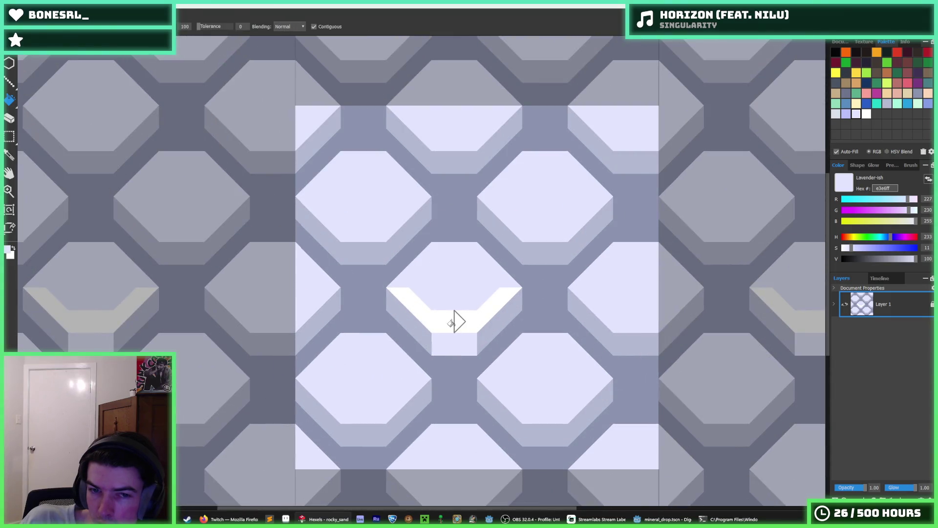
{"action": "left_click", "coordinate": [455, 320]}
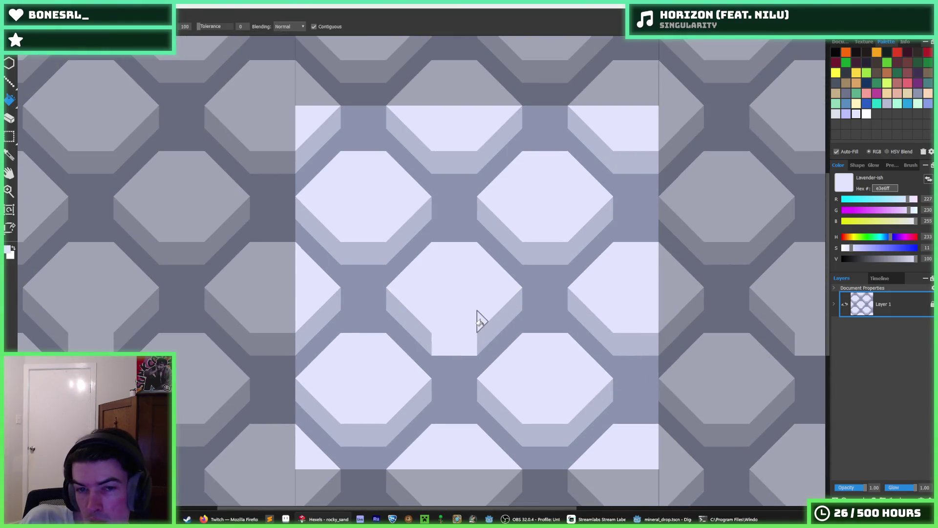
{"action": "key", "text": "ctrl+z"}
{"action": "key", "text": "ctrl+z"}
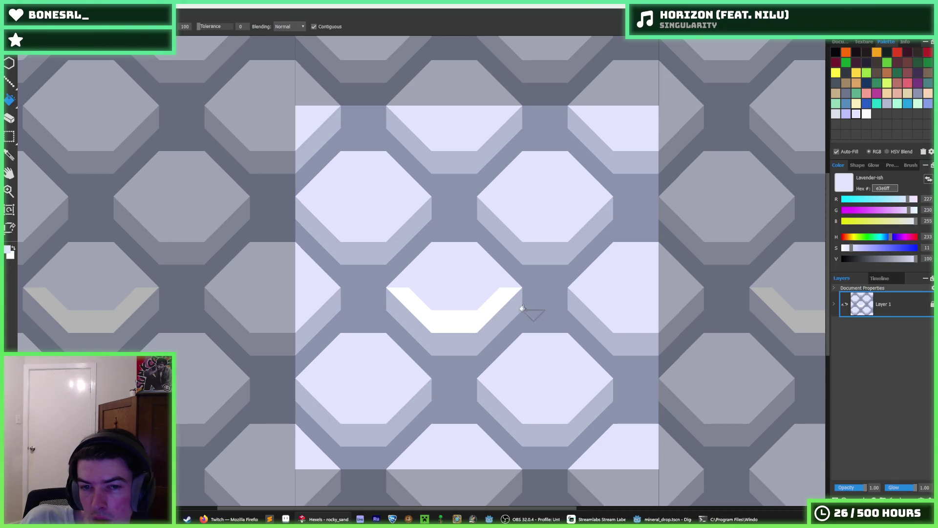
{"action": "key", "text": "b"}
{"action": "left_click", "coordinate": [515, 315], "text": "alt"}
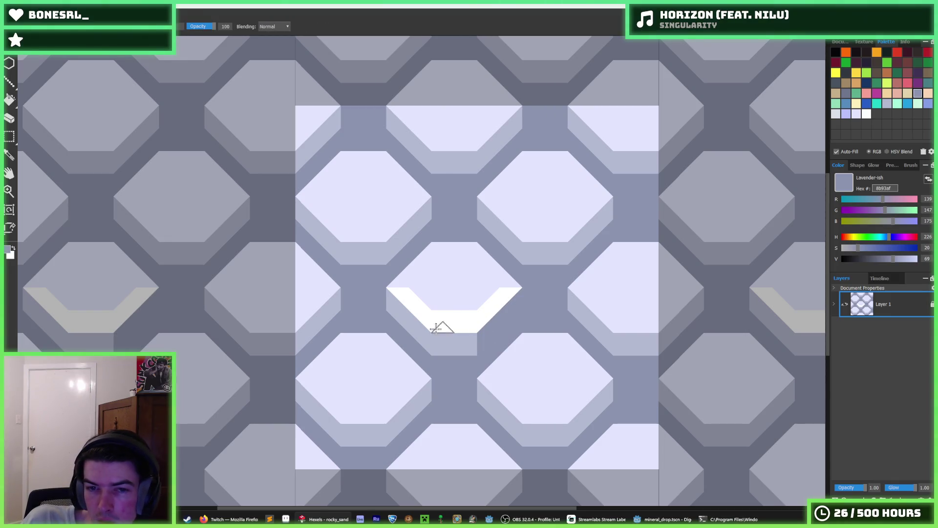
{"action": "left_click_drag", "start_coordinate": [441, 328], "coordinate": [381, 294]}
{"action": "key", "text": "ctrl+z"}
- Sample the light lavender face colour while toggling between eyedropper, brush and fill tools
{"action": "key", "text": "i"}
{"action": "scroll", "coordinate": [473, 308], "scroll_direction": "down", "scroll_amount": 2}
{"action": "scroll", "coordinate": [473, 309], "scroll_direction": "down", "scroll_amount": 3}
{"action": "scroll", "coordinate": [499, 315], "scroll_direction": "down", "scroll_amount": 2}
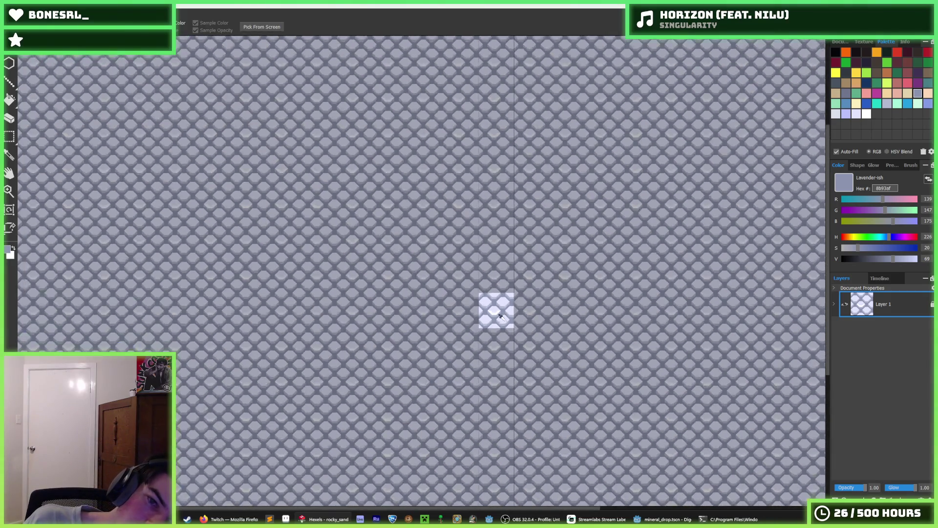
{"action": "scroll", "coordinate": [499, 315], "scroll_direction": "up", "scroll_amount": 3}
{"action": "scroll", "coordinate": [494, 312], "scroll_direction": "up", "scroll_amount": 2}
{"action": "scroll", "coordinate": [445, 279], "scroll_direction": "up", "scroll_amount": 2}
{"action": "left_click", "coordinate": [433, 247]}
{"action": "key", "text": "b"}
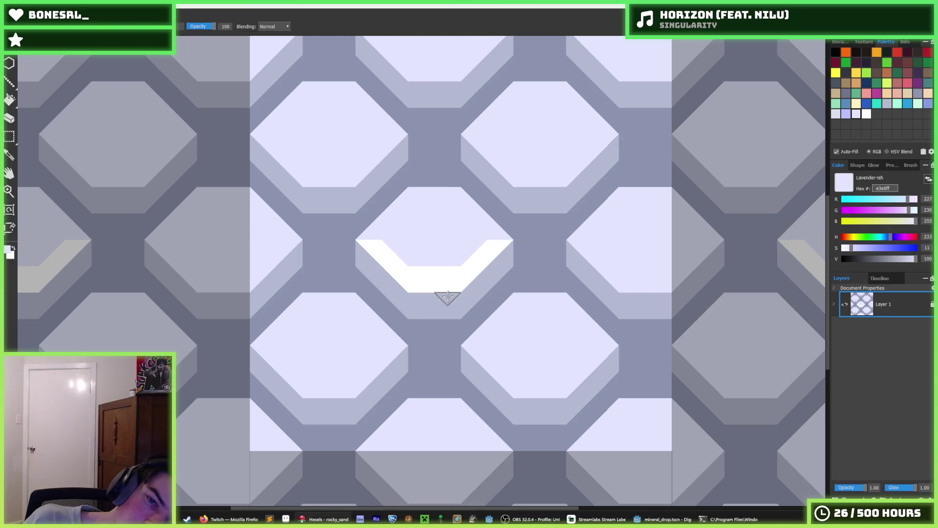
{"action": "key", "text": "f"}
{"action": "scroll", "coordinate": [494, 287], "scroll_direction": "down", "scroll_amount": 3}
{"action": "scroll", "coordinate": [511, 279], "scroll_direction": "down", "scroll_amount": 2}
{"action": "key", "text": "i"}
{"action": "scroll", "coordinate": [513, 286], "scroll_direction": "up", "scroll_amount": 2}
{"action": "scroll", "coordinate": [505, 285], "scroll_direction": "up", "scroll_amount": 2}
{"action": "scroll", "coordinate": [478, 279], "scroll_direction": "up", "scroll_amount": 2}
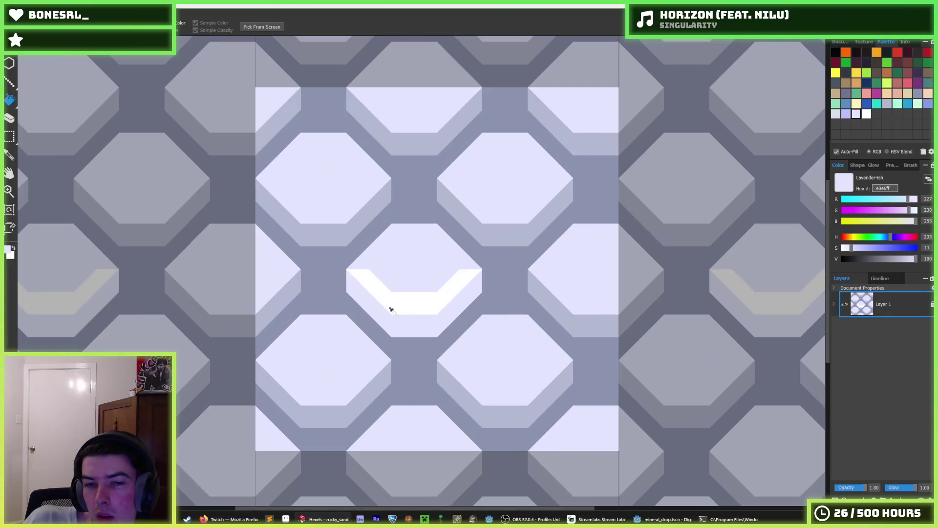
{"action": "key", "text": "f"}
{"action": "scroll", "coordinate": [389, 312], "scroll_direction": "down", "scroll_amount": 2}
{"action": "scroll", "coordinate": [382, 308], "scroll_direction": "down", "scroll_amount": 2}
{"action": "scroll", "coordinate": [375, 307], "scroll_direction": "up", "scroll_amount": 2}
{"action": "scroll", "coordinate": [365, 304], "scroll_direction": "up", "scroll_amount": 1}
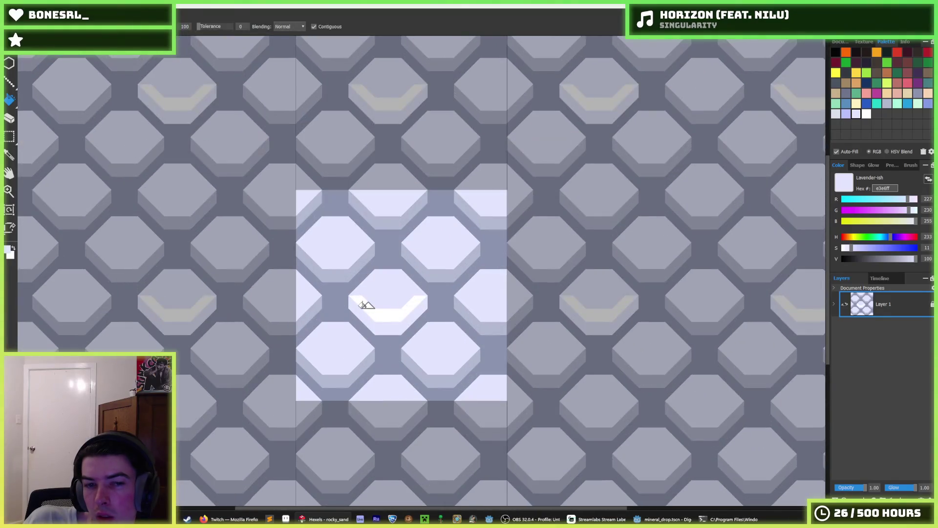
{"action": "key", "text": "i"}
{"action": "scroll", "coordinate": [387, 304], "scroll_direction": "down", "scroll_amount": 3}
{"action": "scroll", "coordinate": [392, 302], "scroll_direction": "down", "scroll_amount": 1}
{"action": "scroll", "coordinate": [408, 297], "scroll_direction": "up", "scroll_amount": 5}
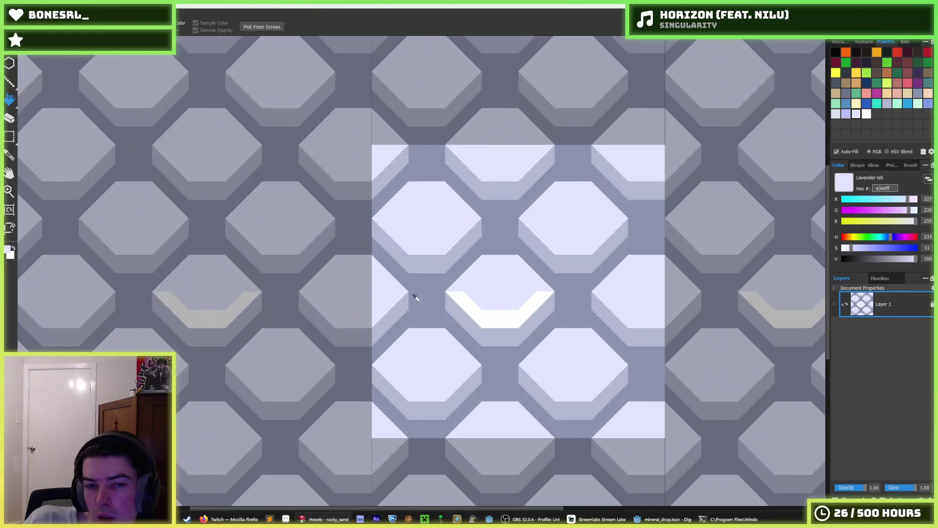
{"action": "scroll", "coordinate": [521, 316], "scroll_direction": "down", "scroll_amount": 1}
{"action": "scroll", "coordinate": [520, 316], "scroll_direction": "down", "scroll_amount": 3}
{"action": "scroll", "coordinate": [519, 319], "scroll_direction": "up", "scroll_amount": 3}
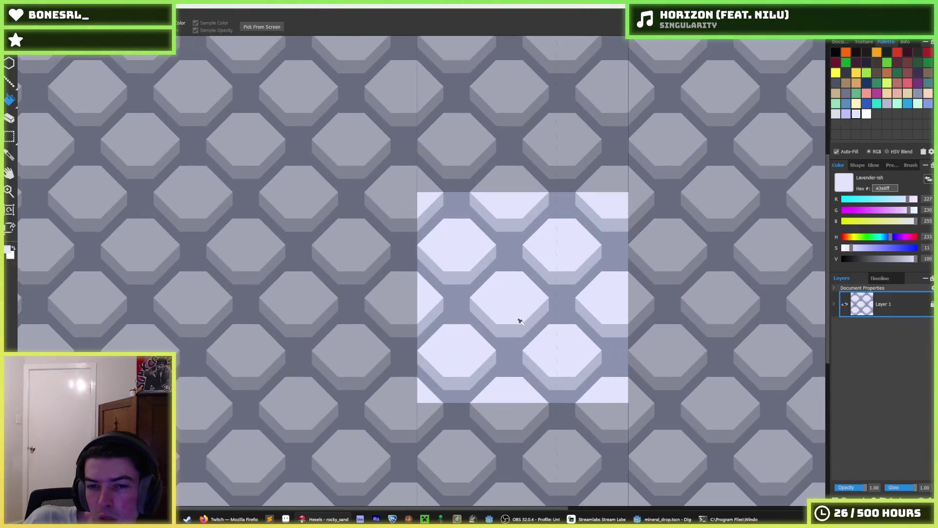
{"action": "scroll", "coordinate": [520, 320], "scroll_direction": "up", "scroll_amount": 2}
{"action": "scroll", "coordinate": [514, 318], "scroll_direction": "down", "scroll_amount": 3}
{"action": "scroll", "coordinate": [513, 315], "scroll_direction": "up", "scroll_amount": 2}
- Sample the grey-lavender, dark grey-blue and light lavender tile colours with the eyedropper
{"action": "left_click", "coordinate": [511, 311]}
{"action": "key", "text": "b"}
{"action": "left_click", "coordinate": [475, 263], "text": "alt"}
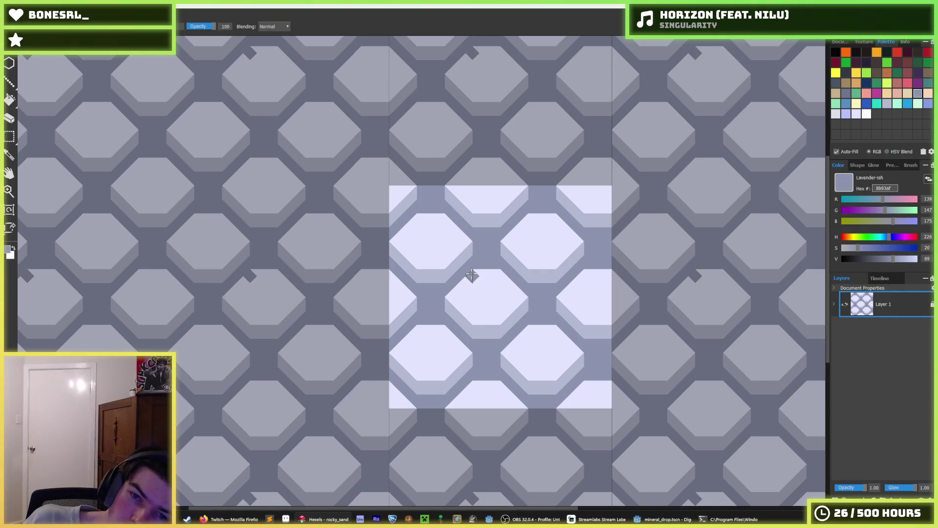
{"action": "left_click", "coordinate": [506, 286], "text": "alt"}
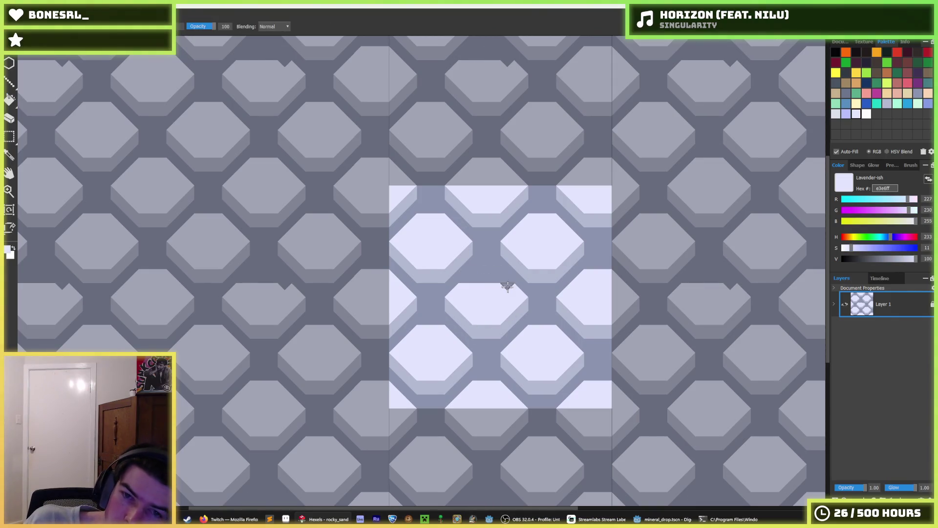
{"action": "left_click", "coordinate": [496, 322], "text": "alt"}
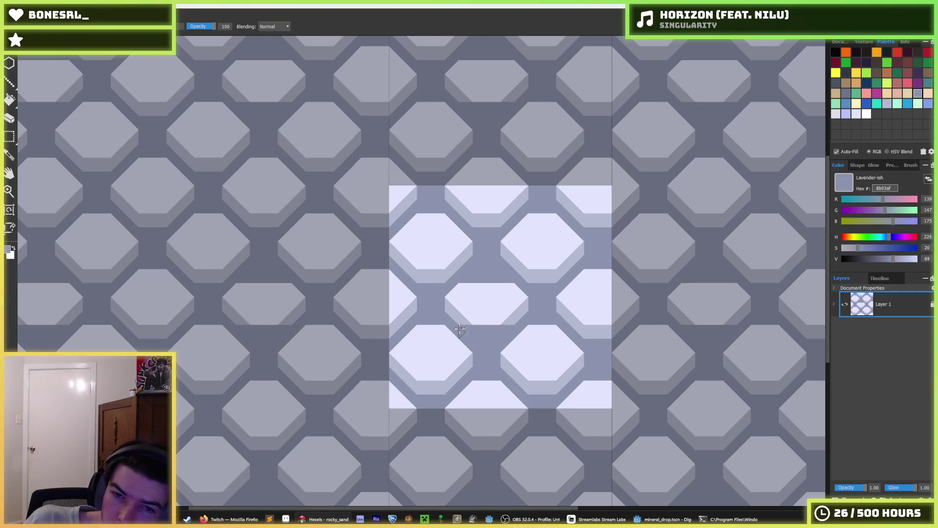
{"action": "left_click", "coordinate": [504, 323], "text": "alt"}
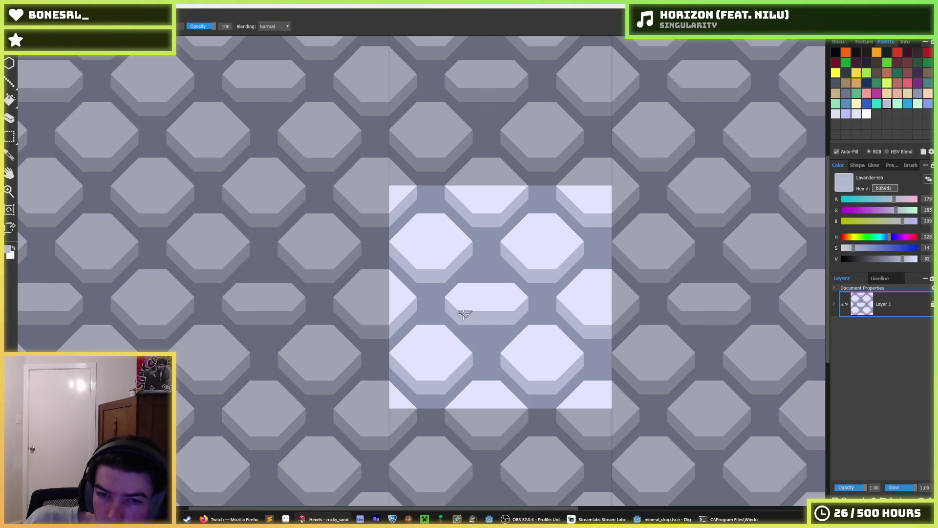
{"action": "scroll", "coordinate": [534, 322], "scroll_direction": "down", "scroll_amount": 2}
{"action": "scroll", "coordinate": [534, 322], "scroll_direction": "down", "scroll_amount": 2}
{"action": "scroll", "coordinate": [535, 315], "scroll_direction": "down", "scroll_amount": 2}
{"action": "scroll", "coordinate": [553, 310], "scroll_direction": "up", "scroll_amount": 2}
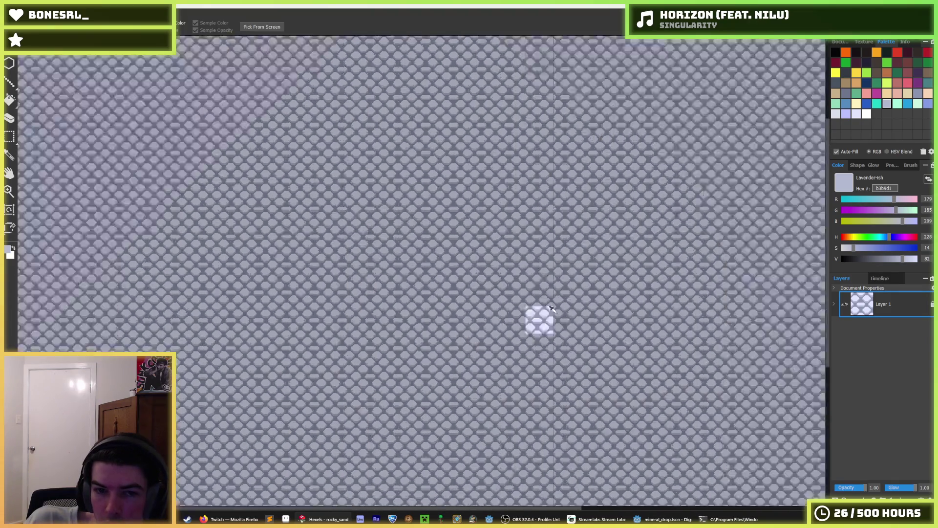
{"action": "scroll", "coordinate": [559, 320], "scroll_direction": "up", "scroll_amount": 1}
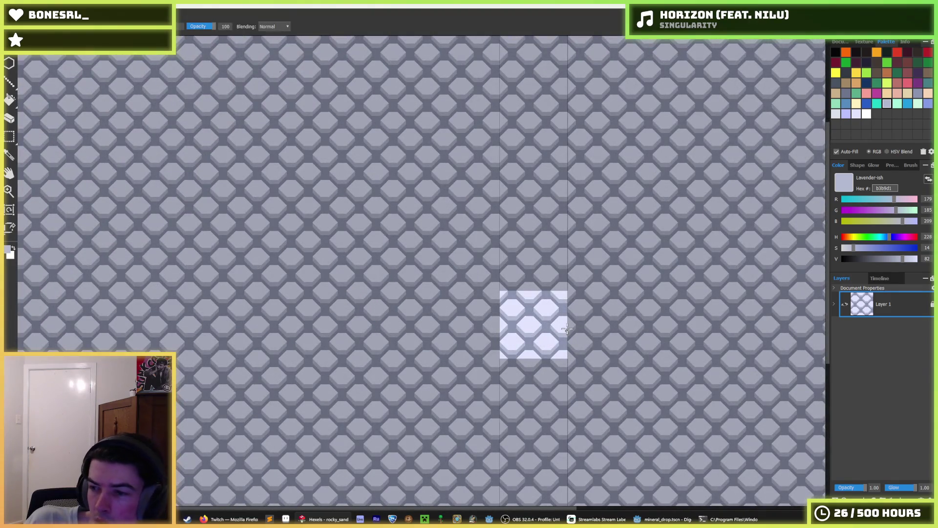
{"action": "scroll", "coordinate": [561, 326], "scroll_direction": "down", "scroll_amount": 2}
{"action": "scroll", "coordinate": [557, 324], "scroll_direction": "down", "scroll_amount": 1}
{"action": "scroll", "coordinate": [551, 323], "scroll_direction": "up", "scroll_amount": 2}
{"action": "key", "text": "alt"}
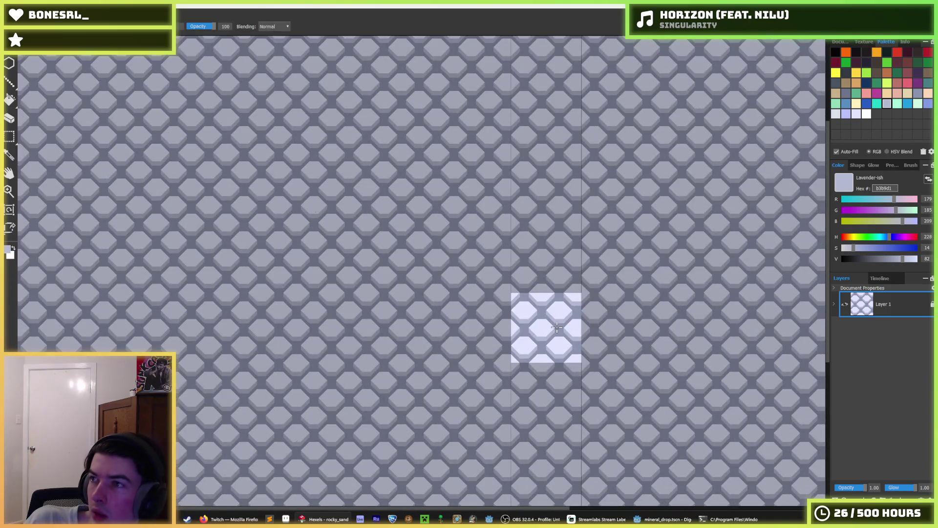
{"action": "key", "text": "alt"}
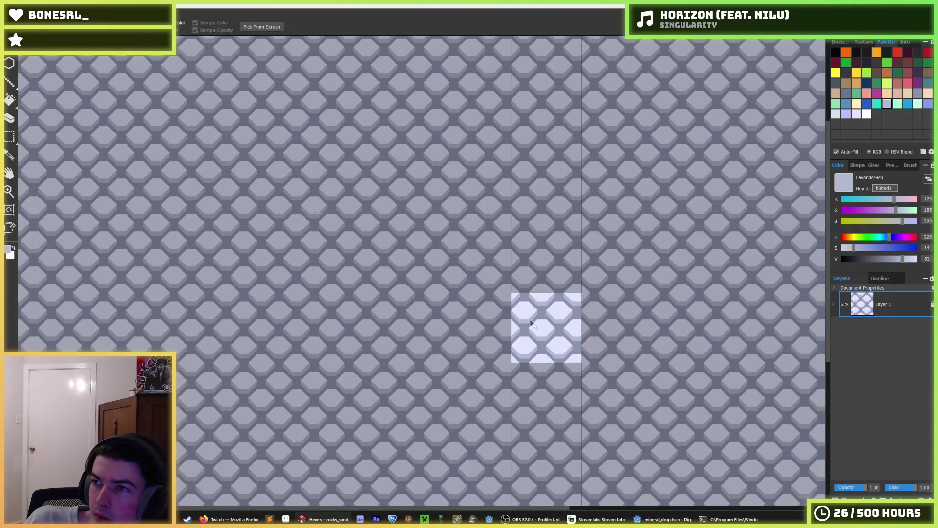
{"action": "scroll", "coordinate": [557, 328], "scroll_direction": "up", "scroll_amount": 2}
{"action": "scroll", "coordinate": [559, 320], "scroll_direction": "down", "scroll_amount": 3}
{"action": "scroll", "coordinate": [558, 319], "scroll_direction": "up", "scroll_amount": 3}
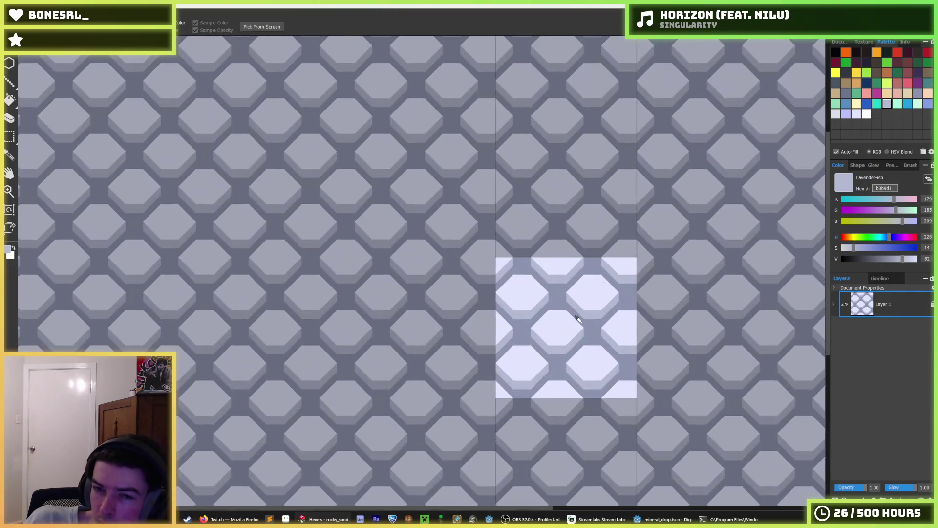
{"action": "scroll", "coordinate": [577, 318], "scroll_direction": "down", "scroll_amount": 3}
{"action": "scroll", "coordinate": [578, 320], "scroll_direction": "down", "scroll_amount": 2}
{"action": "scroll", "coordinate": [578, 320], "scroll_direction": "up", "scroll_amount": 1}
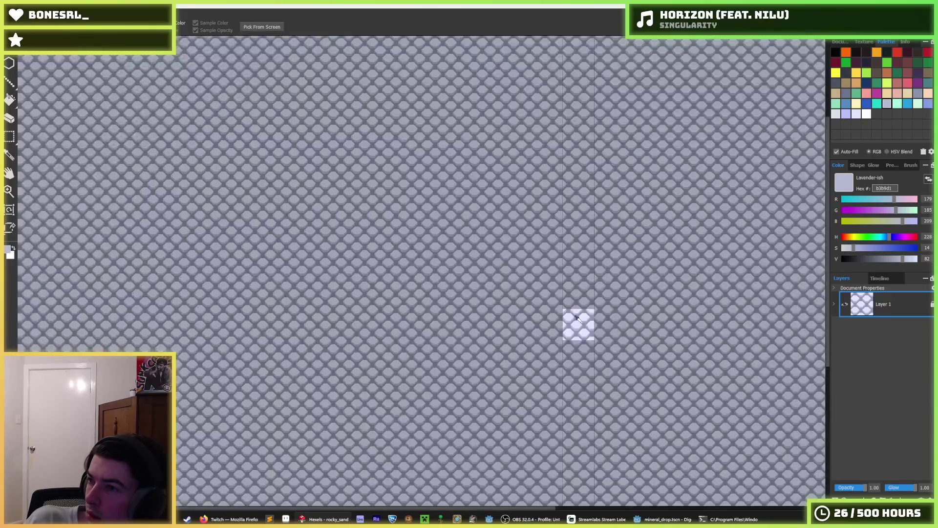
{"action": "scroll", "coordinate": [579, 319], "scroll_direction": "up", "scroll_amount": 1}
{"action": "key", "text": "alt"}
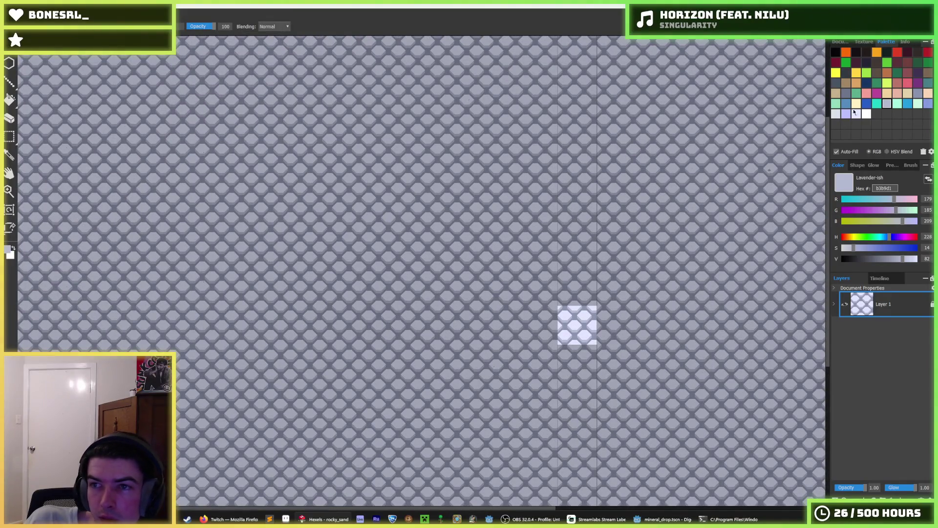
- Fill one hexagon and all its repeats with pale cream
{"action": "left_click", "coordinate": [855, 104]}
{"action": "key", "text": "g"}
{"action": "scroll", "coordinate": [660, 328], "scroll_direction": "up", "scroll_amount": 1}
{"action": "scroll", "coordinate": [660, 328], "scroll_direction": "up", "scroll_amount": 1}
{"action": "left_click", "coordinate": [481, 297]}
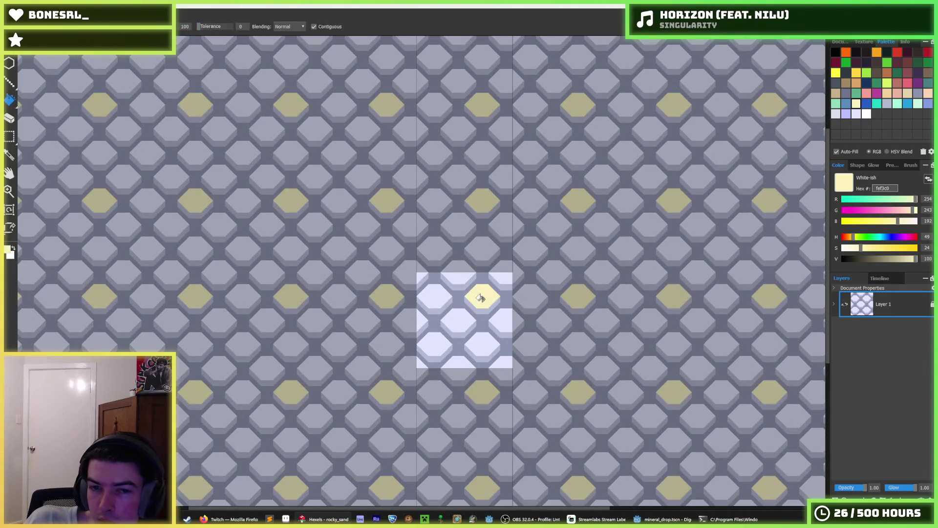
{"action": "left_click", "coordinate": [9, 45]}
- Open dirty_rock.hxl, recolour its orange hexagons greyish beige and pink bands orange tan
{"action": "left_click", "coordinate": [29, 74]}
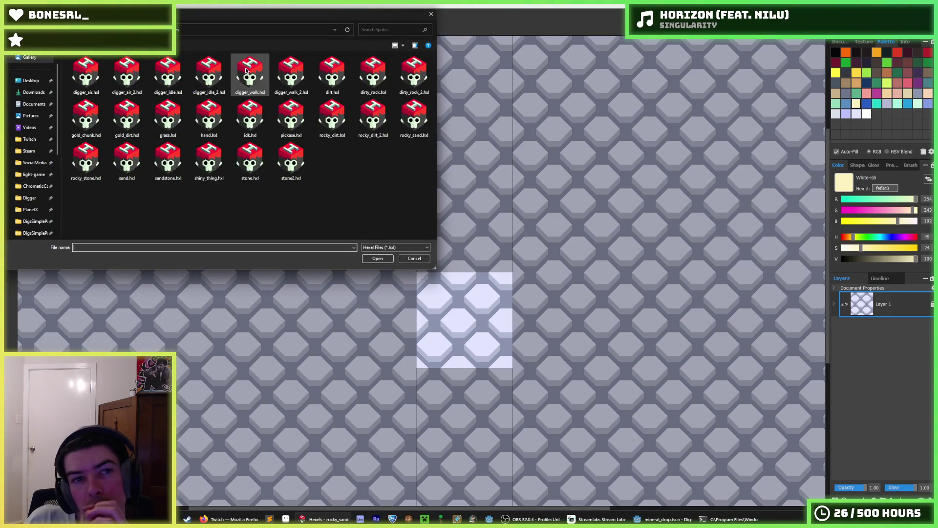
{"action": "double_click", "coordinate": [375, 76]}
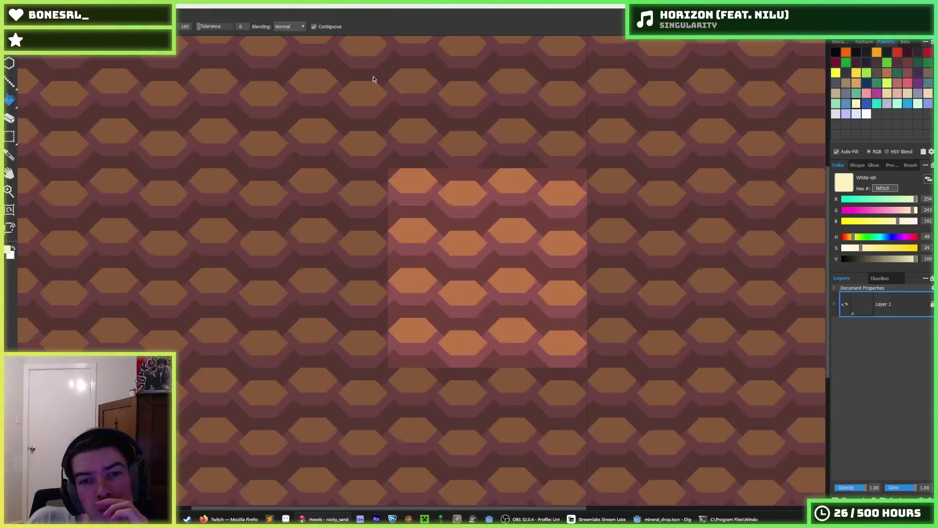
{"action": "left_click", "coordinate": [859, 83]}
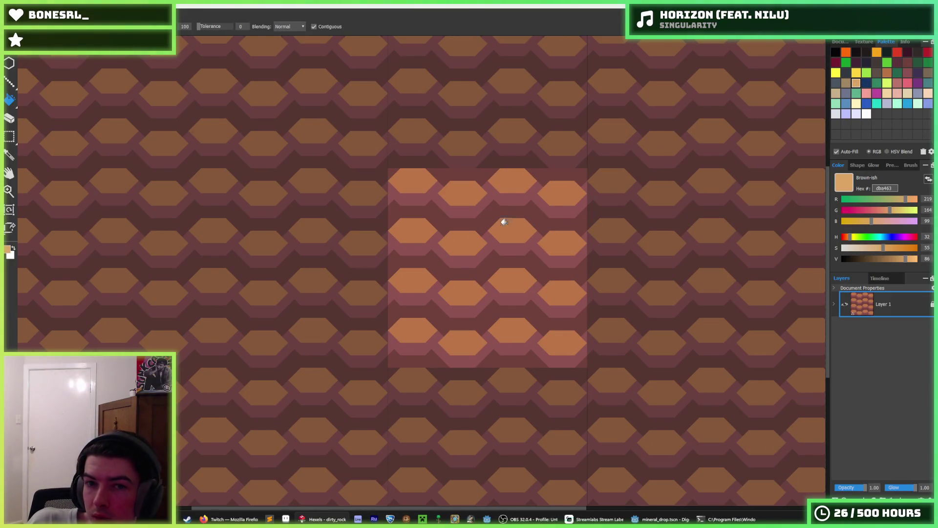
{"action": "left_click", "coordinate": [836, 96]}
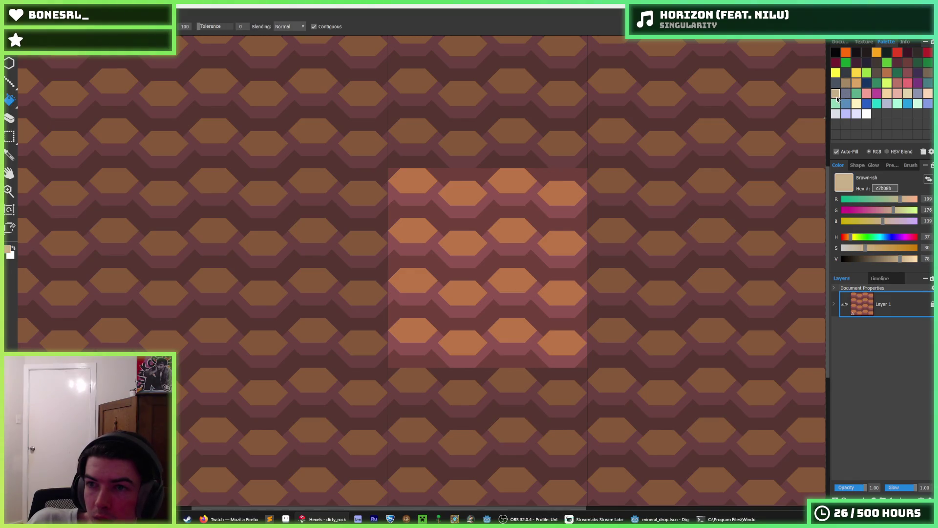
{"action": "left_click", "coordinate": [507, 283]}
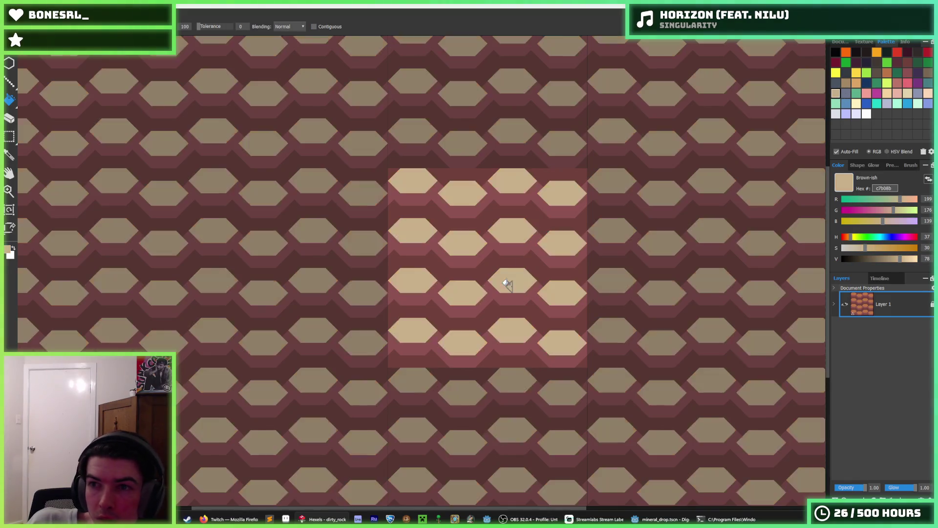
{"action": "left_click", "coordinate": [854, 83]}
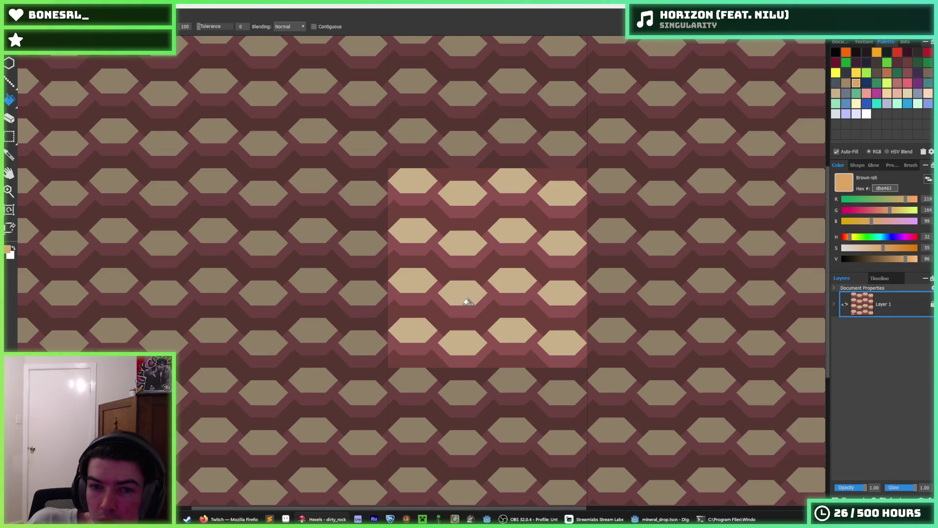
{"action": "left_click", "coordinate": [475, 310]}
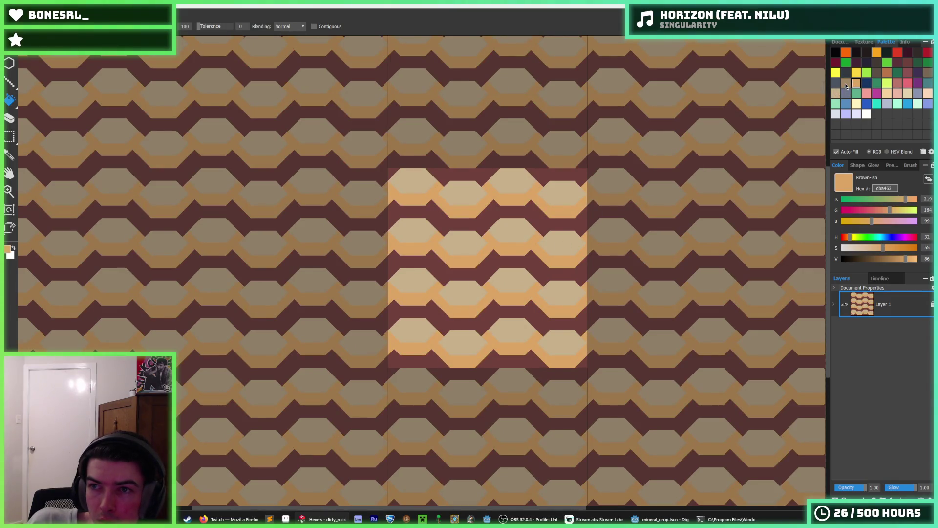
- Try pale cream on the maroon bands, undo, and make the lighter bands beige then lighter beige
{"action": "left_click", "coordinate": [854, 103]}
{"action": "left_click", "coordinate": [521, 263]}
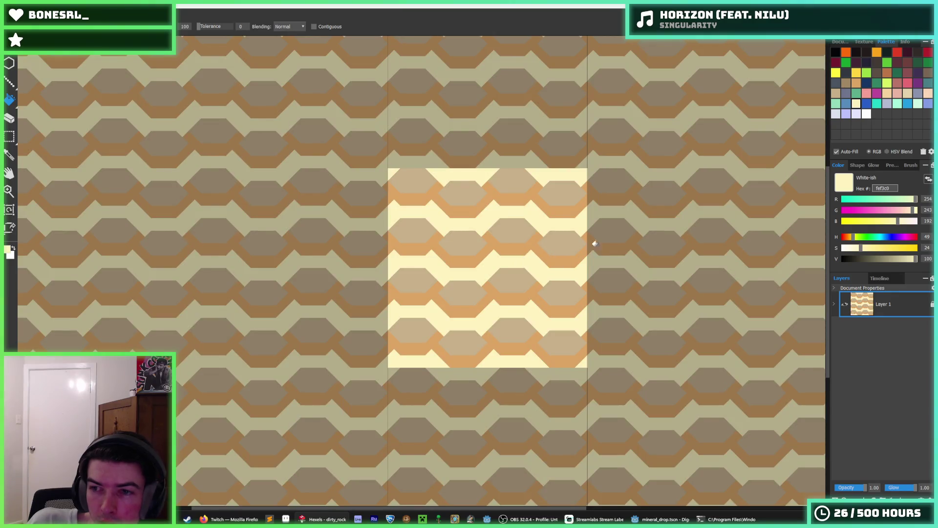
{"action": "key", "text": "ctrl+z"}
{"action": "key", "text": "ctrl+z"}
{"action": "key", "text": "ctrl+z"}
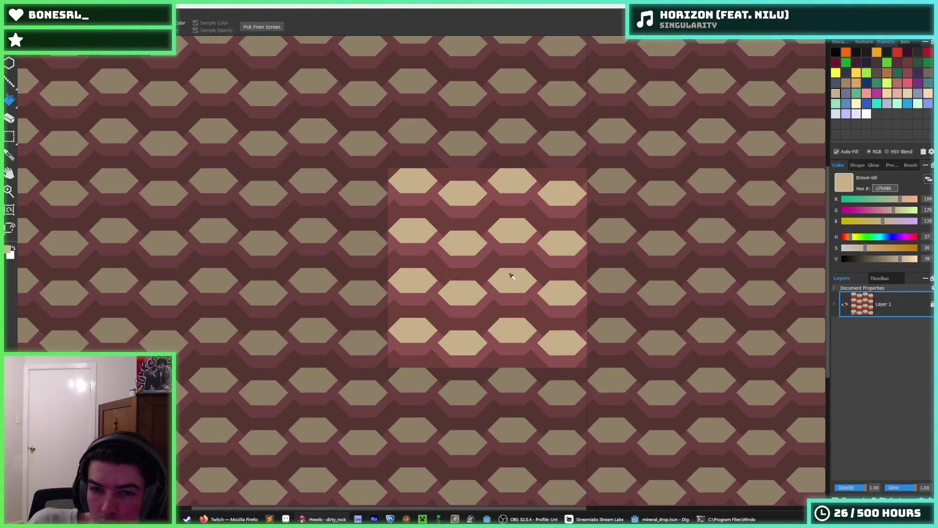
{"action": "key", "text": "ctrl+z"}
{"action": "left_click", "coordinate": [519, 312]}
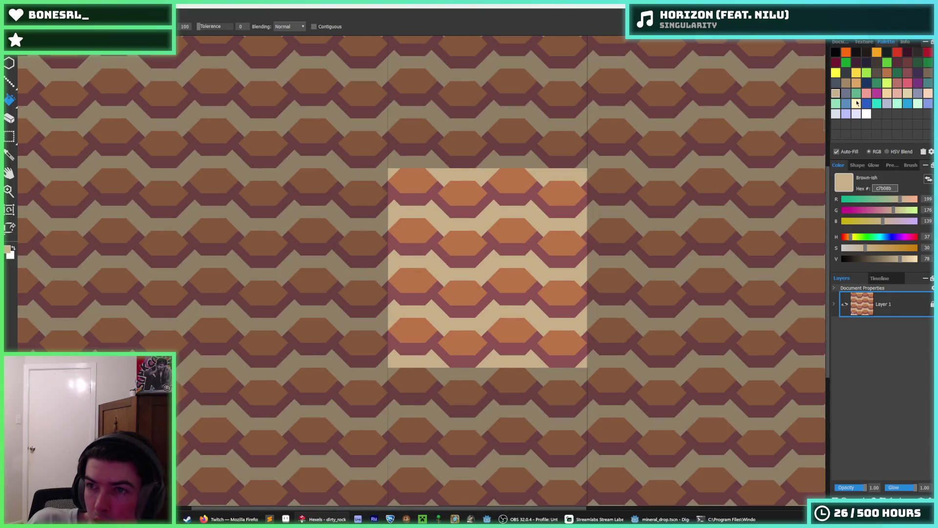
{"action": "left_click", "coordinate": [885, 94]}
{"action": "left_click", "coordinate": [511, 312]}
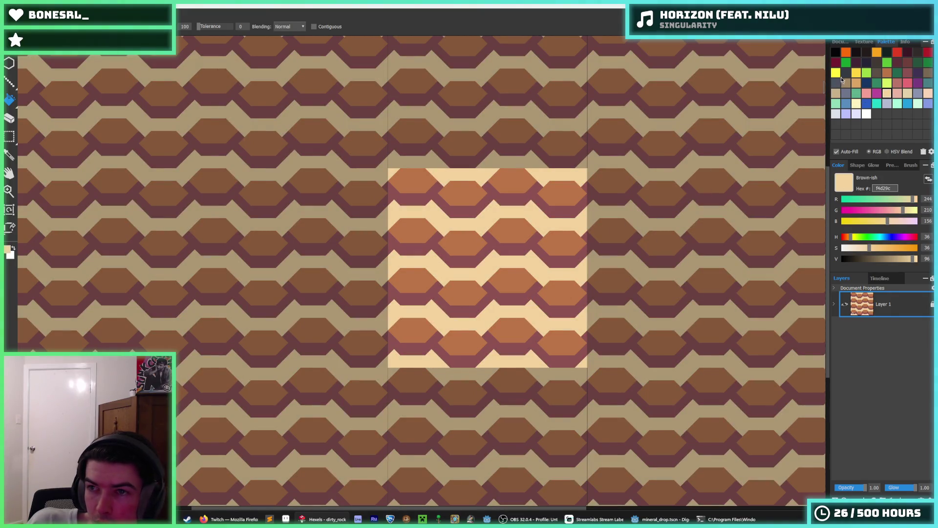
- Recolour the hexagons greyish beige and the maroon bands dark brown
{"action": "left_click", "coordinate": [836, 96]}
{"action": "left_click", "coordinate": [509, 300]}
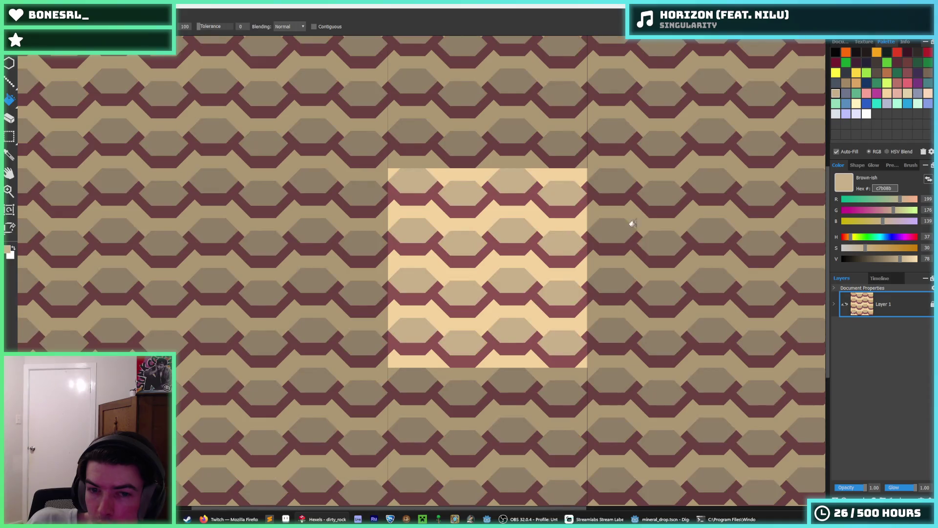
{"action": "left_click", "coordinate": [846, 85]}
{"action": "left_click", "coordinate": [502, 343]}
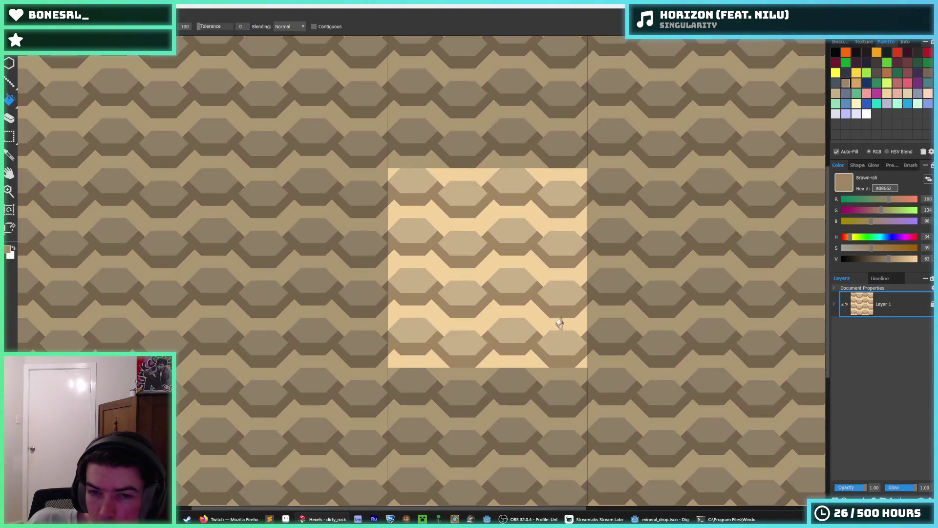
{"action": "key", "text": "i"}
{"action": "scroll", "coordinate": [582, 290], "scroll_direction": "down", "scroll_amount": 1}
{"action": "scroll", "coordinate": [582, 290], "scroll_direction": "down", "scroll_amount": 2}
{"action": "scroll", "coordinate": [581, 290], "scroll_direction": "up", "scroll_amount": 2}
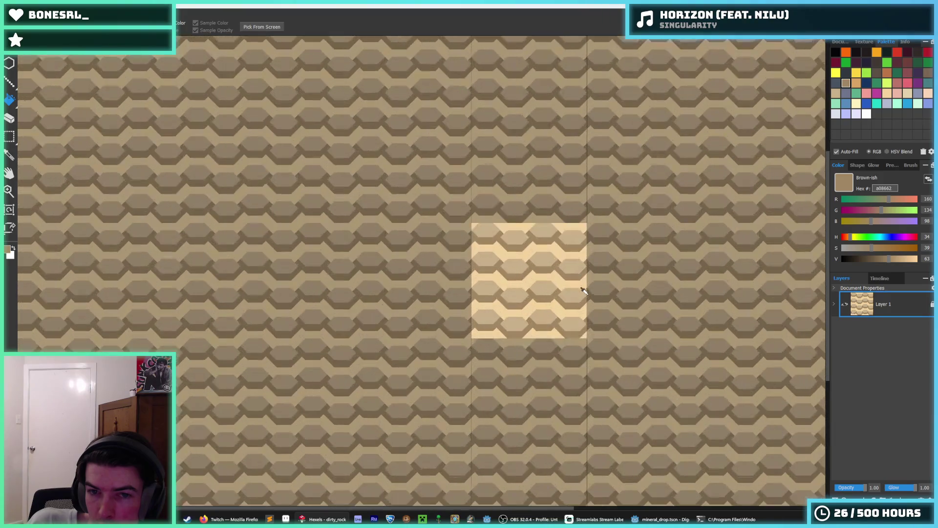
{"action": "scroll", "coordinate": [549, 293], "scroll_direction": "up", "scroll_amount": 2}
{"action": "key", "text": "g"}
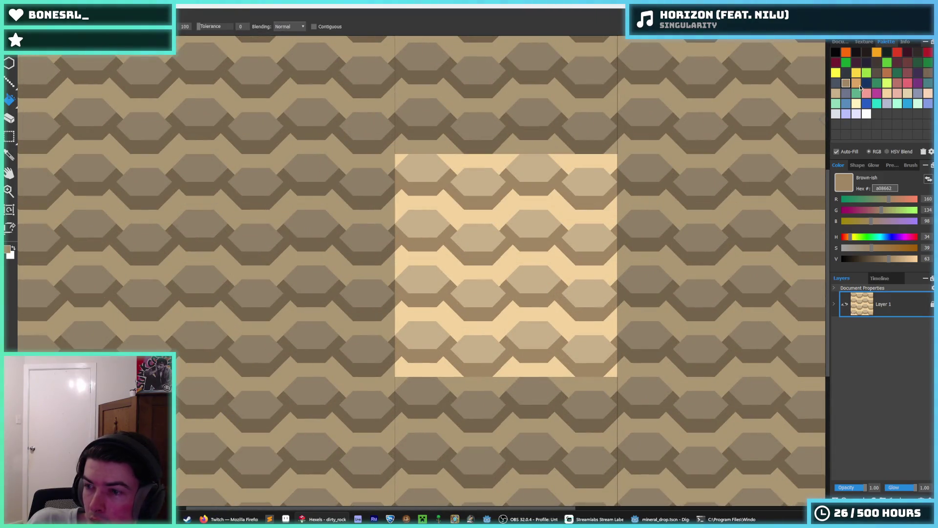
- Turn the dark brown bands orange tan, then reddish brown
{"action": "left_click", "coordinate": [855, 83]}
{"action": "left_click", "coordinate": [533, 296]}
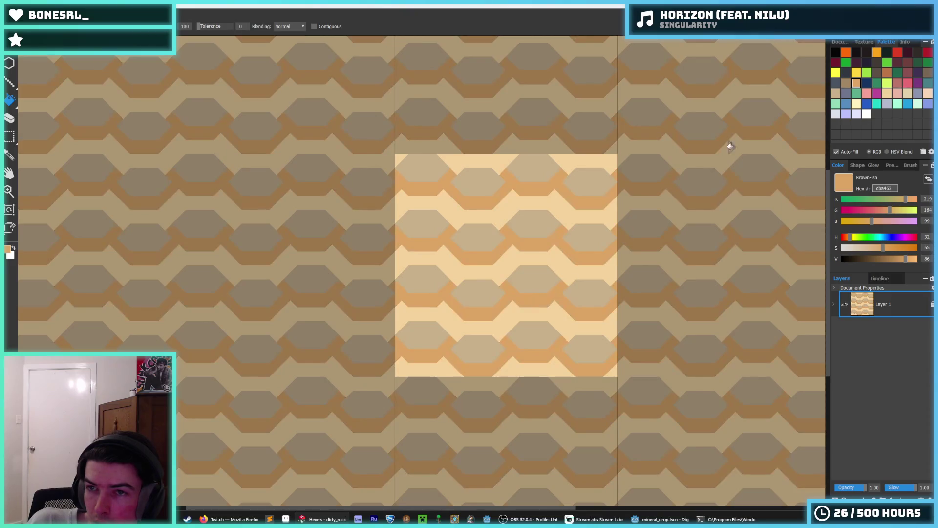
{"action": "left_click", "coordinate": [887, 73]}
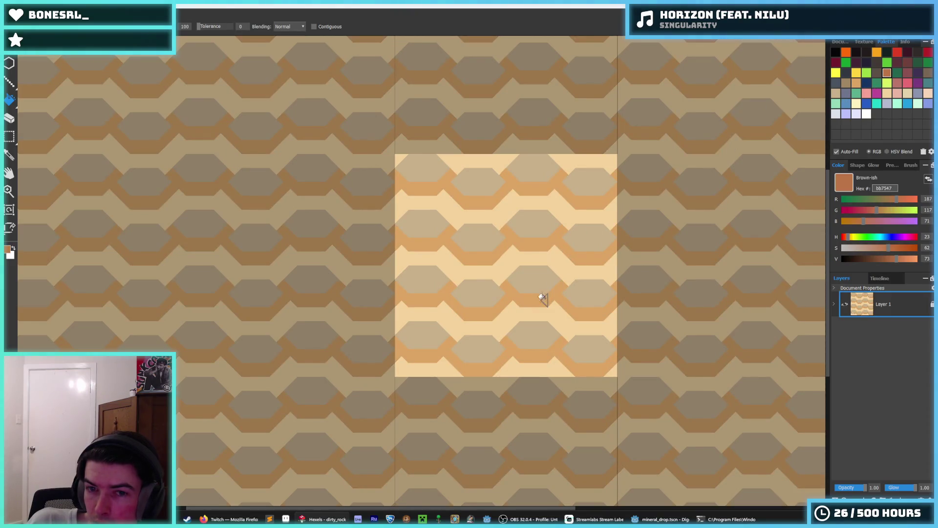
{"action": "left_click", "coordinate": [544, 295]}
{"action": "left_click", "coordinate": [856, 83]}
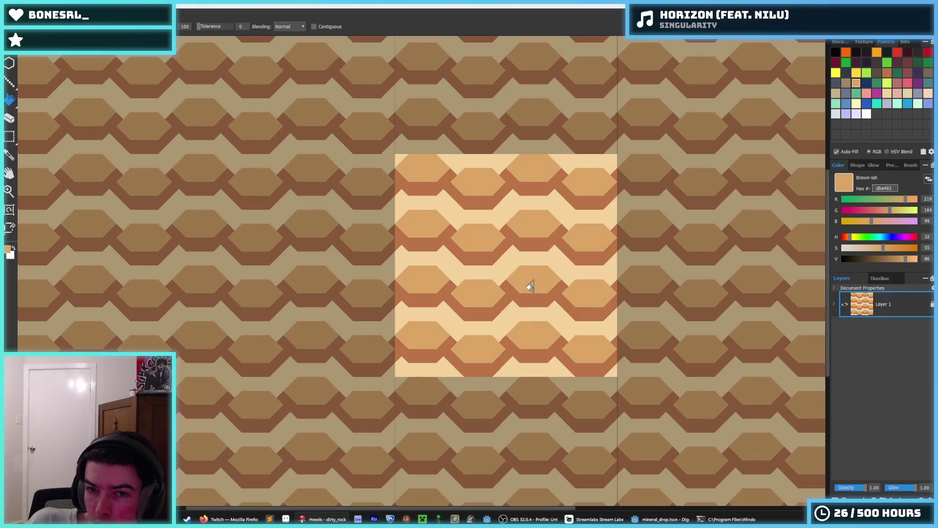
{"action": "scroll", "coordinate": [531, 286], "scroll_direction": "down", "scroll_amount": 3}
{"action": "scroll", "coordinate": [524, 279], "scroll_direction": "down", "scroll_amount": 2}
{"action": "scroll", "coordinate": [524, 279], "scroll_direction": "up", "scroll_amount": 2}
{"action": "scroll", "coordinate": [597, 277], "scroll_direction": "up", "scroll_amount": 1}
{"action": "scroll", "coordinate": [618, 287], "scroll_direction": "up", "scroll_amount": 1}
{"action": "scroll", "coordinate": [619, 288], "scroll_direction": "down", "scroll_amount": 1}
{"action": "scroll", "coordinate": [619, 288], "scroll_direction": "down", "scroll_amount": 1}
{"action": "scroll", "coordinate": [619, 289], "scroll_direction": "down", "scroll_amount": 1}
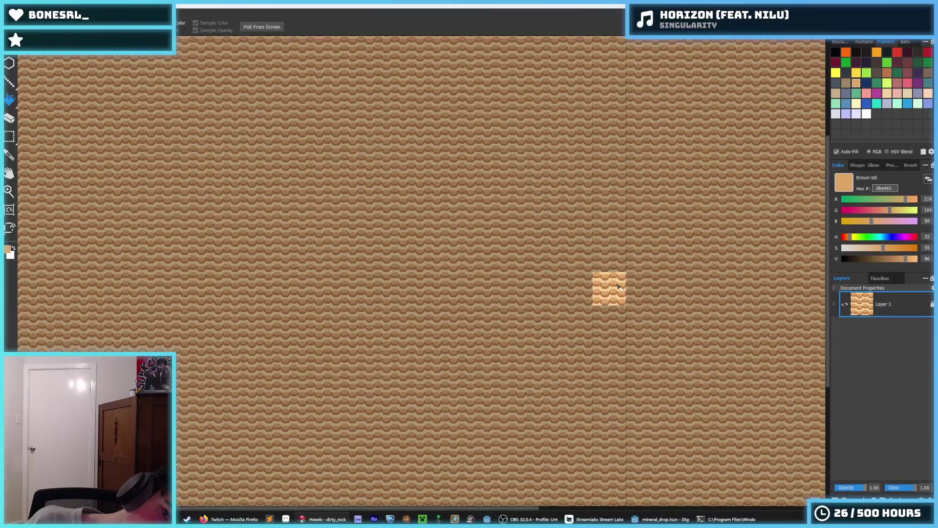
- Toggle the tiled preview, try tan brush strokes across the cream band, and undo the last recolouring
{"action": "key", "text": "t"}
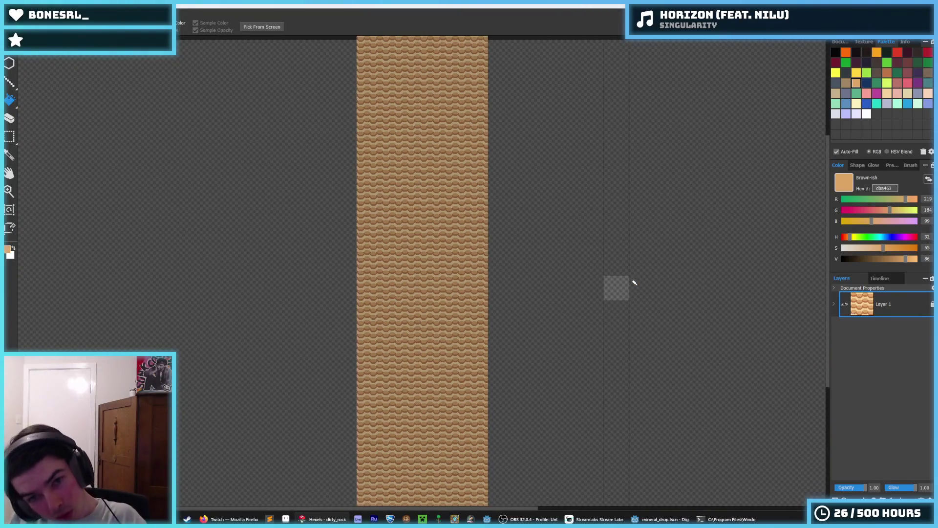
{"action": "key", "text": "t"}
{"action": "scroll", "coordinate": [633, 282], "scroll_direction": "up", "scroll_amount": 1}
{"action": "scroll", "coordinate": [631, 279], "scroll_direction": "up", "scroll_amount": 1}
{"action": "scroll", "coordinate": [632, 279], "scroll_direction": "up", "scroll_amount": 2}
{"action": "scroll", "coordinate": [629, 277], "scroll_direction": "down", "scroll_amount": 2}
{"action": "scroll", "coordinate": [627, 275], "scroll_direction": "down", "scroll_amount": 2}
{"action": "scroll", "coordinate": [624, 277], "scroll_direction": "down", "scroll_amount": 1}
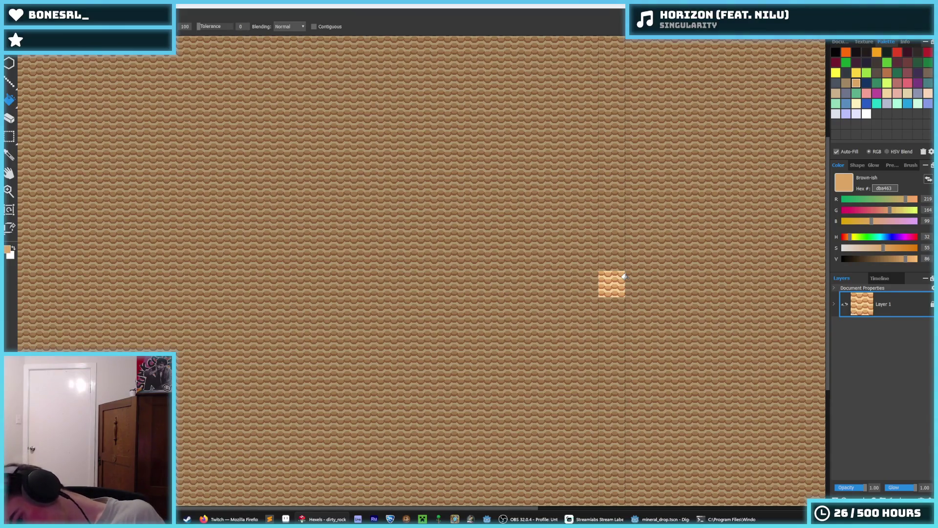
{"action": "scroll", "coordinate": [619, 278], "scroll_direction": "up", "scroll_amount": 3}
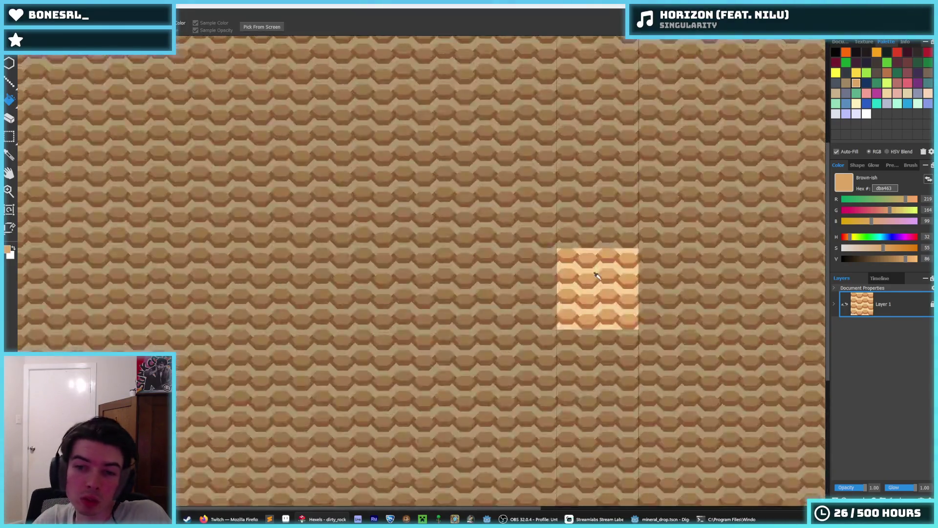
{"action": "scroll", "coordinate": [608, 285], "scroll_direction": "up", "scroll_amount": 2}
{"action": "scroll", "coordinate": [624, 300], "scroll_direction": "up", "scroll_amount": 2}
{"action": "scroll", "coordinate": [617, 300], "scroll_direction": "down", "scroll_amount": 1}
{"action": "scroll", "coordinate": [591, 310], "scroll_direction": "up", "scroll_amount": 1}
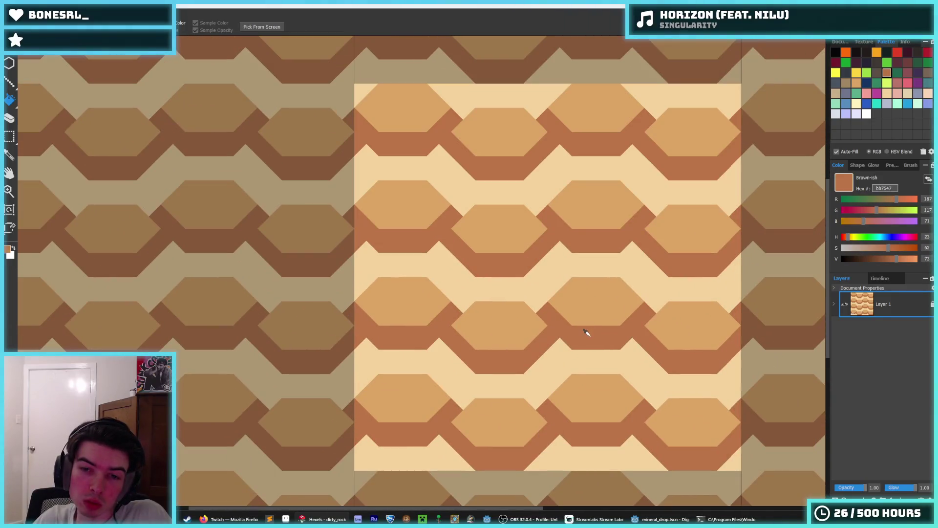
{"action": "key", "text": "b"}
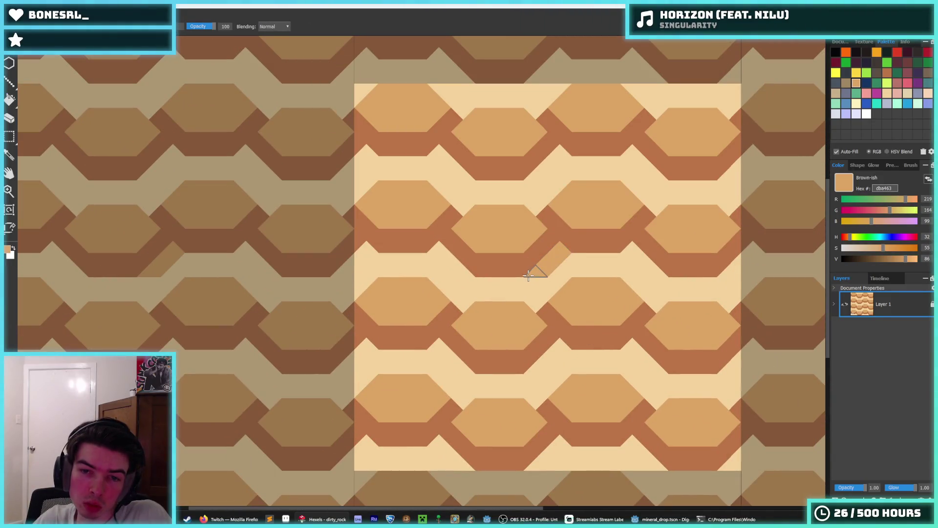
{"action": "mouse_move", "coordinate": [536, 279]}
{"action": "left_mouse_down"}
{"action": "mouse_move", "coordinate": [505, 293]}
{"action": "mouse_move", "coordinate": [450, 266]}
{"action": "mouse_move", "coordinate": [438, 246]}
{"action": "left_mouse_up"}
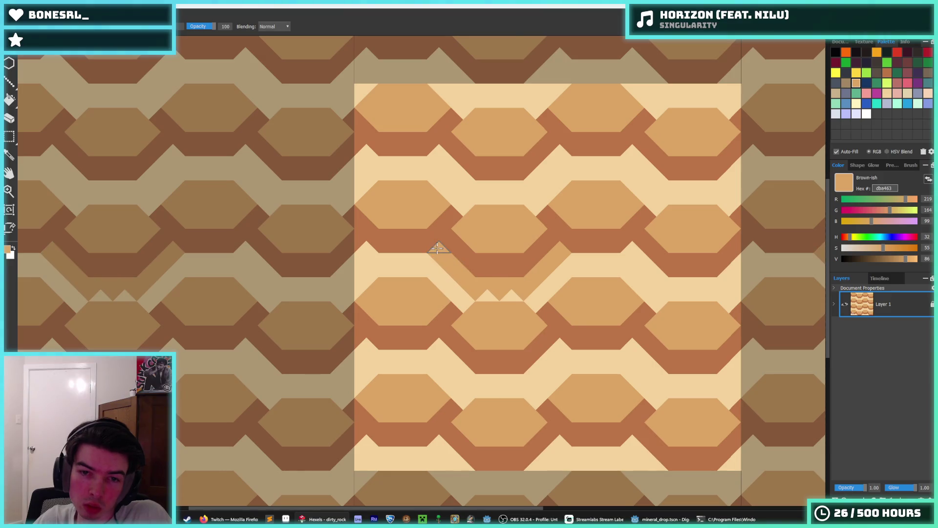
{"action": "key", "text": "ctrl+z"}
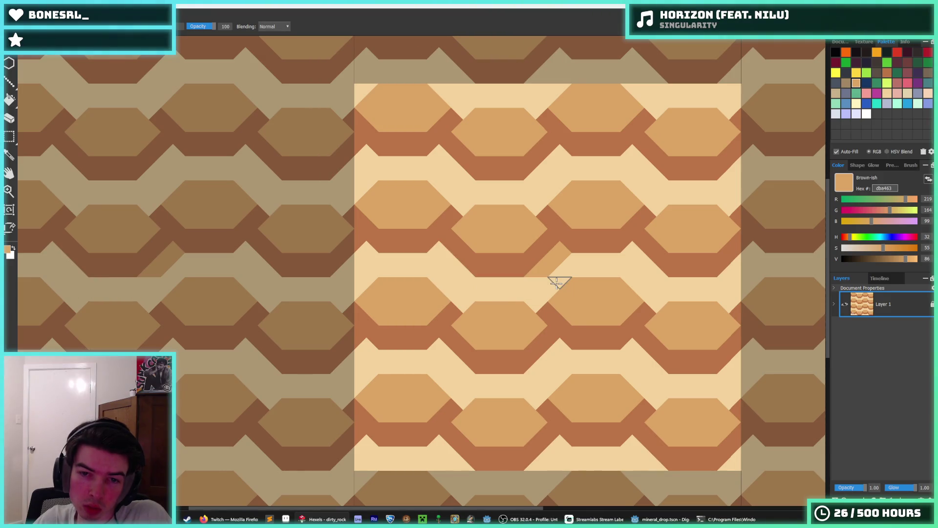
{"action": "left_click_drag", "start_coordinate": [630, 251], "coordinate": [616, 258]}
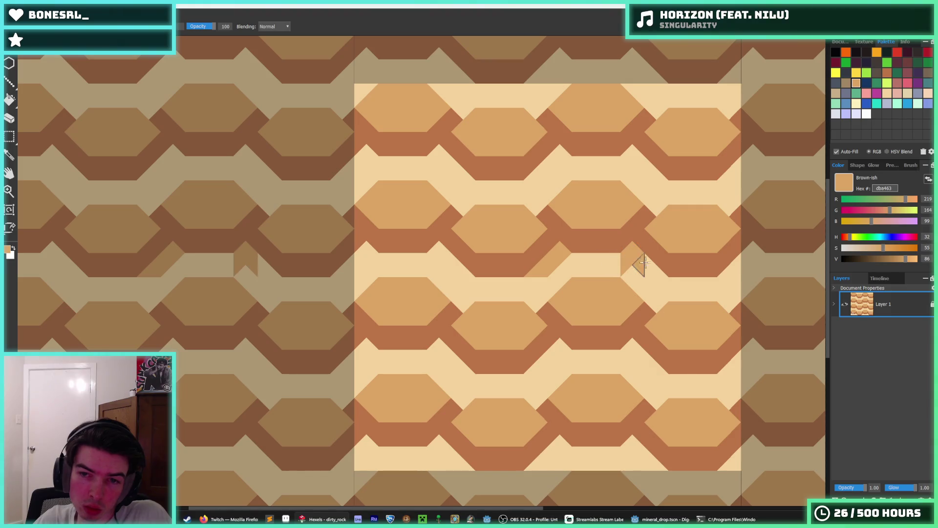
{"action": "key", "text": "alt"}
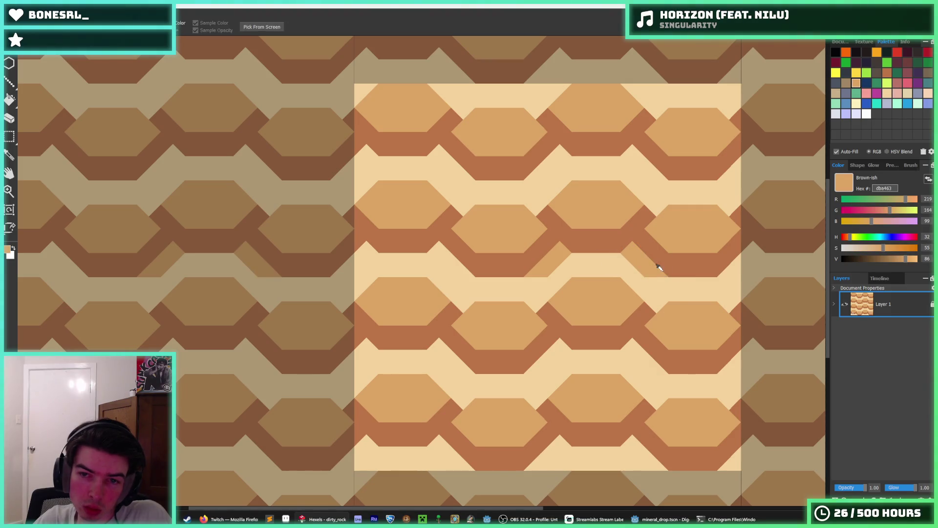
{"action": "scroll", "coordinate": [658, 278], "scroll_direction": "down", "scroll_amount": 5}
{"action": "scroll", "coordinate": [696, 276], "scroll_direction": "down", "scroll_amount": 2}
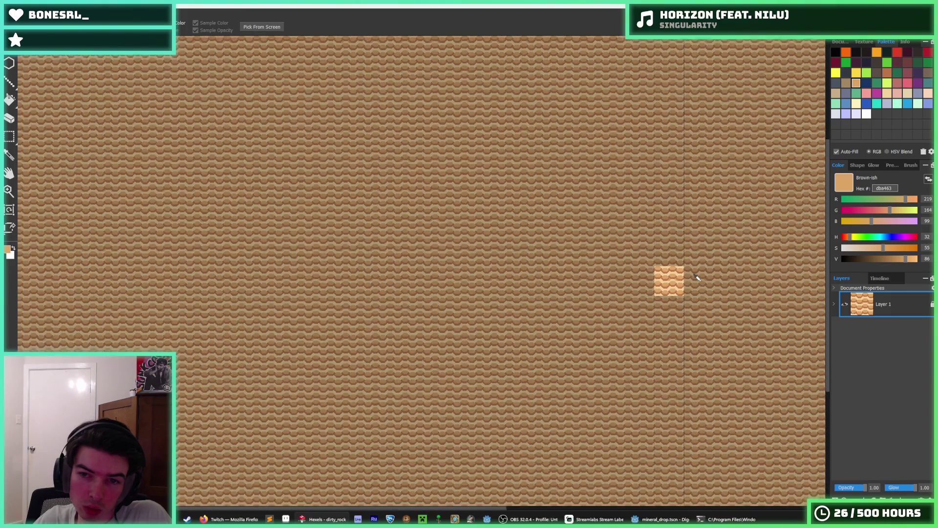
{"action": "scroll", "coordinate": [669, 272], "scroll_direction": "up", "scroll_amount": 5}
{"action": "scroll", "coordinate": [671, 275], "scroll_direction": "up", "scroll_amount": 1}
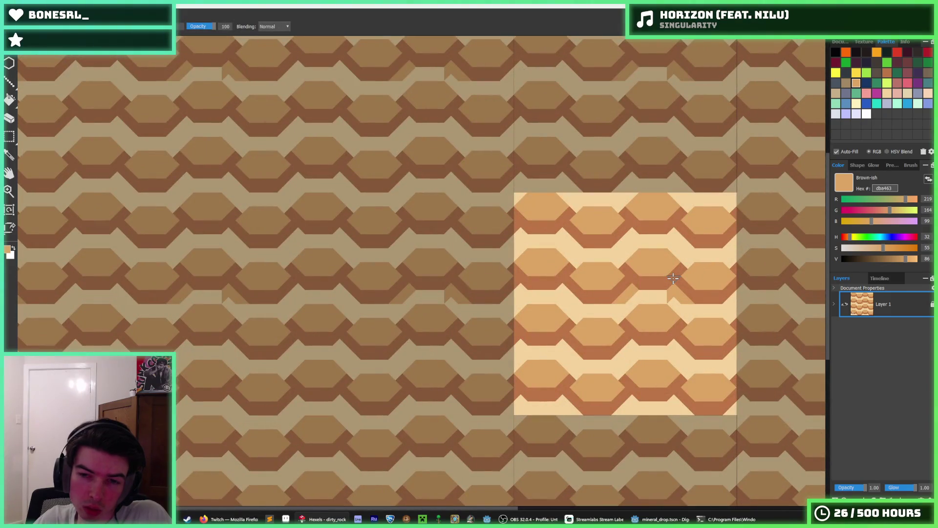
{"action": "key", "text": "ctrl+z"}
{"action": "key", "text": "ctrl+z"}
{"action": "key", "text": "ctrl+z"}
{"action": "key", "text": "ctrl+z"}
{"action": "key", "text": "ctrl+z"}
- Open dirty_rock_2.hxl without saving the current tile
{"action": "left_click", "coordinate": [15, 47]}
{"action": "left_click", "coordinate": [30, 99]}
{"action": "left_click", "coordinate": [502, 262]}
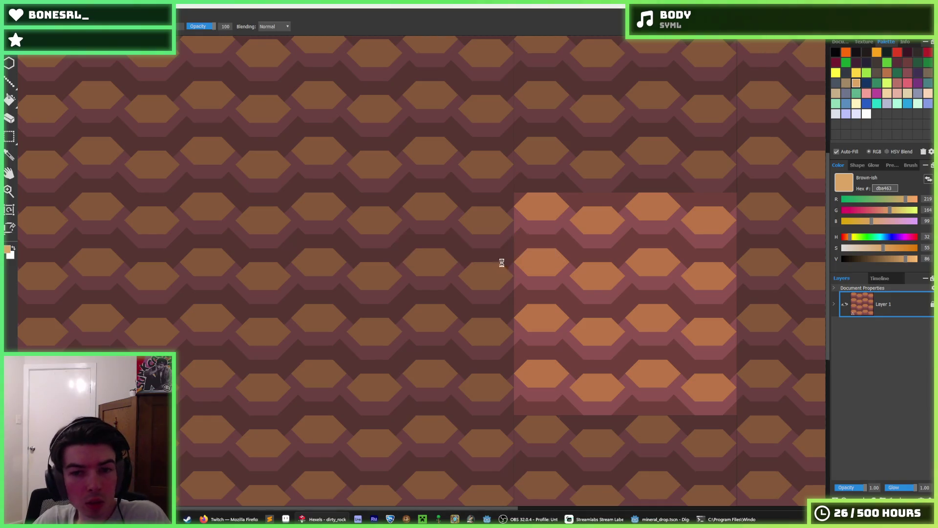
{"action": "left_click", "coordinate": [408, 75]}
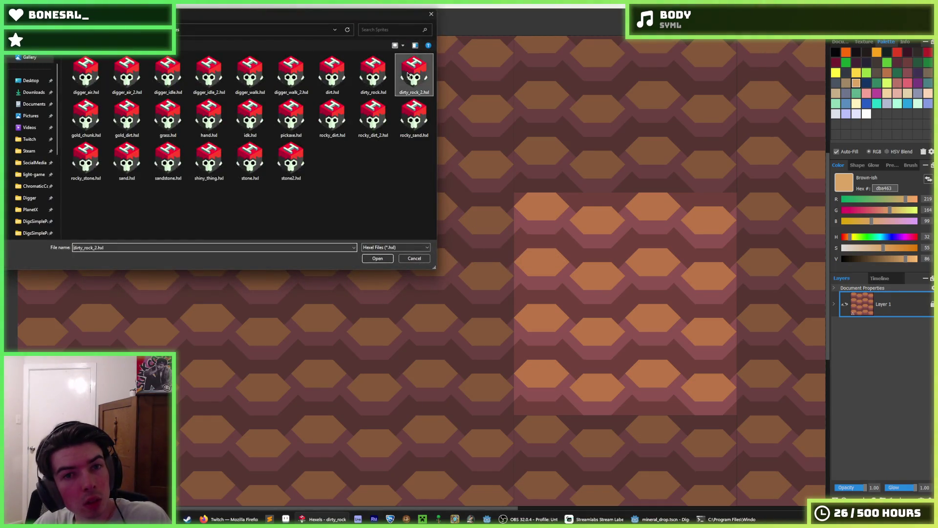
{"action": "double_click", "coordinate": [408, 75]}
{"action": "scroll", "coordinate": [513, 220], "scroll_direction": "up", "scroll_amount": 2}
{"action": "scroll", "coordinate": [476, 198], "scroll_direction": "up", "scroll_amount": 1}
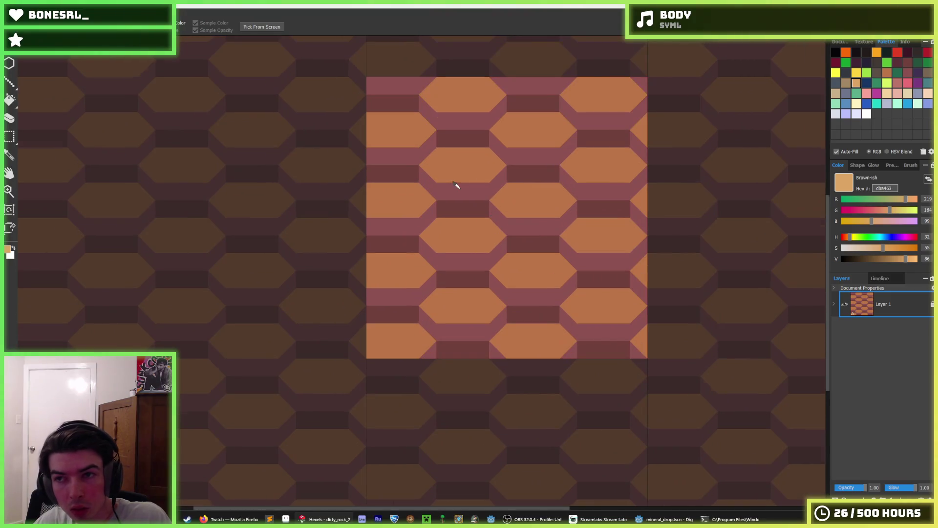
{"action": "scroll", "coordinate": [455, 185], "scroll_direction": "up", "scroll_amount": 1}
- Undo a pale-yellow hexagon fill and fill the dark rectangles pale yellow instead
{"action": "left_click", "coordinate": [862, 104]}
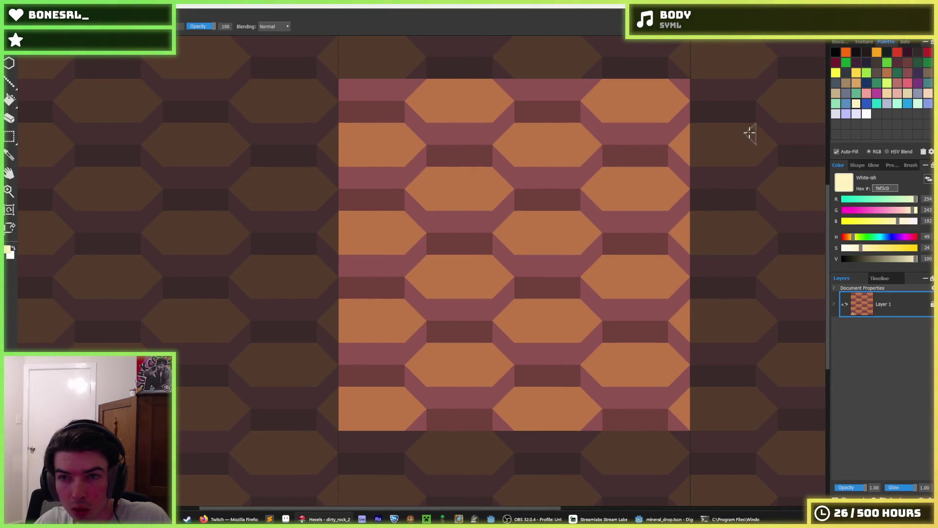
{"action": "key", "text": "f"}
{"action": "left_click", "coordinate": [459, 184]}
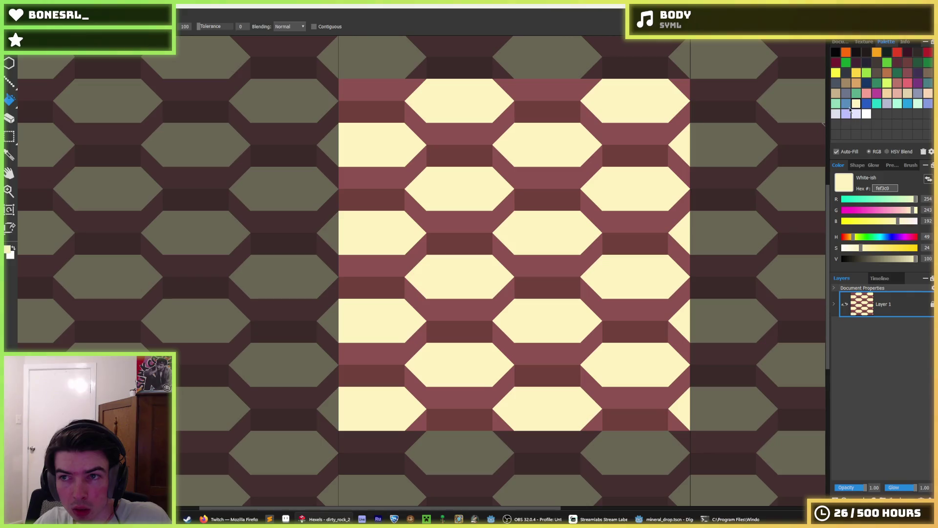
{"action": "key", "text": "ctrl+z"}
{"action": "left_click", "coordinate": [548, 199]}
- Fill the orange hexagons light tan and the maroon strips darker brown
{"action": "left_click", "coordinate": [835, 96]}
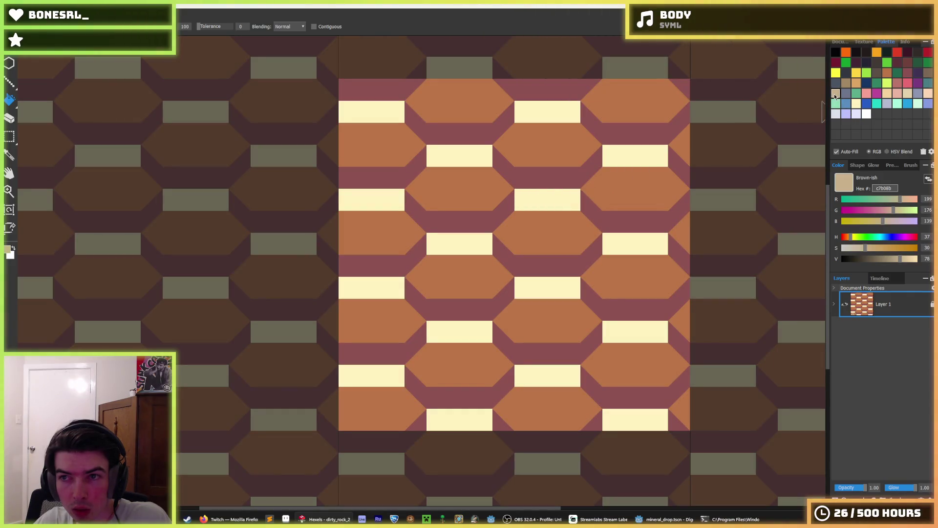
{"action": "left_click", "coordinate": [542, 155]}
{"action": "left_click", "coordinate": [845, 84]}
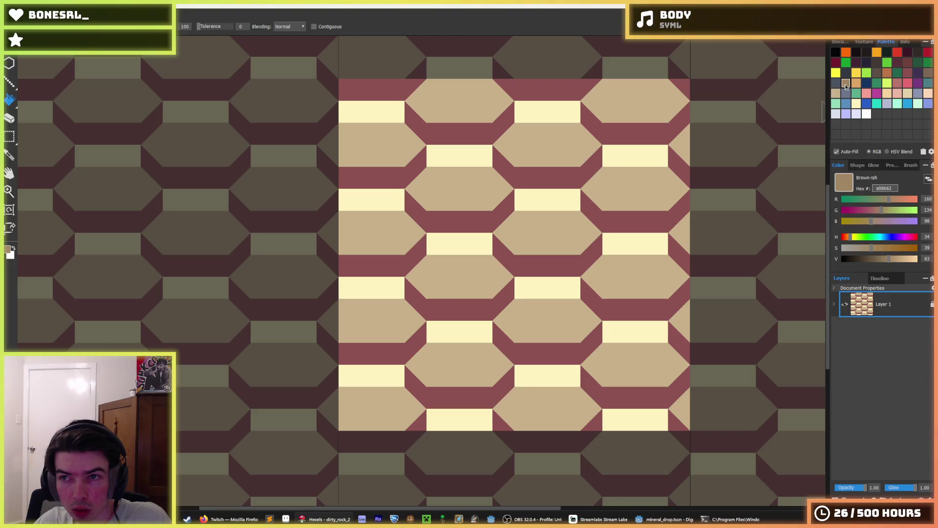
{"action": "left_click", "coordinate": [540, 172]}
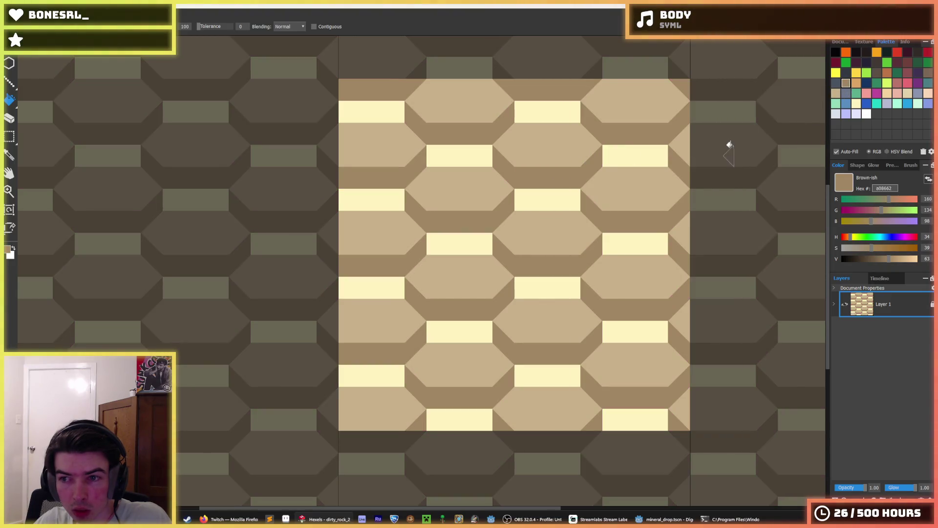
{"action": "left_click", "coordinate": [856, 72]}
{"action": "scroll", "coordinate": [487, 234], "scroll_direction": "down", "scroll_amount": 5}
{"action": "scroll", "coordinate": [487, 233], "scroll_direction": "down", "scroll_amount": 2}
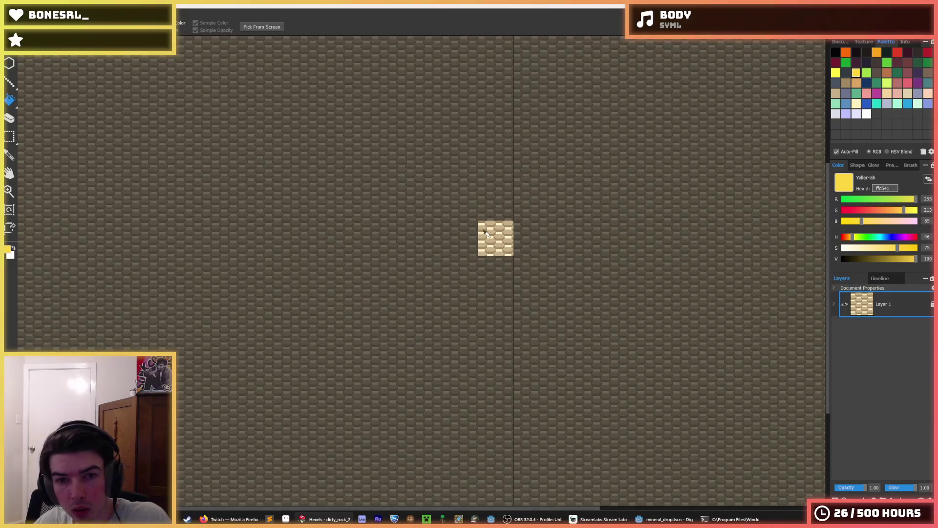
{"action": "scroll", "coordinate": [487, 233], "scroll_direction": "up", "scroll_amount": 2}
{"action": "scroll", "coordinate": [487, 234], "scroll_direction": "up", "scroll_amount": 1}
{"action": "scroll", "coordinate": [488, 233], "scroll_direction": "down", "scroll_amount": 1}
{"action": "scroll", "coordinate": [487, 233], "scroll_direction": "down", "scroll_amount": 2}
{"action": "scroll", "coordinate": [487, 233], "scroll_direction": "down", "scroll_amount": 1}
{"action": "scroll", "coordinate": [486, 233], "scroll_direction": "up", "scroll_amount": 3}
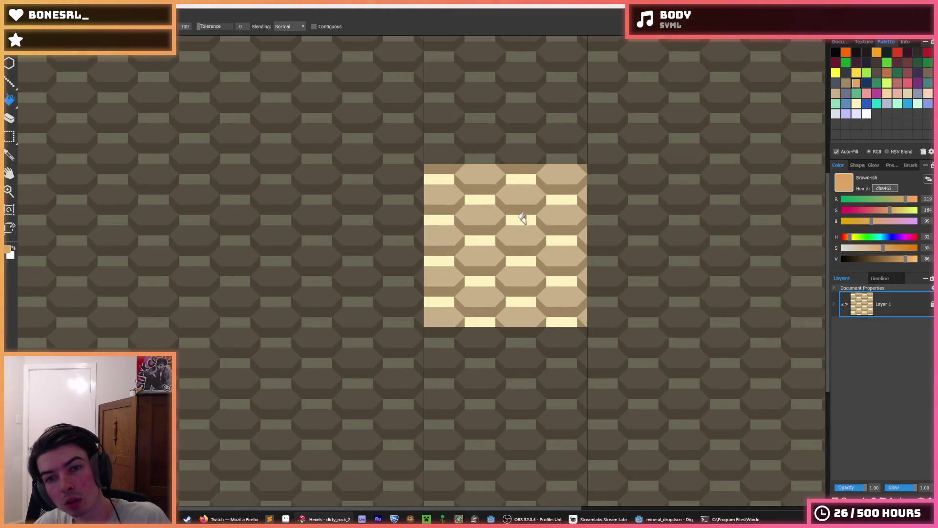
- Recolour the dirty rock tile's hexagons in warm brown and reddish-brown
{"action": "left_click", "coordinate": [887, 72]}
{"action": "left_click", "coordinate": [506, 208]}
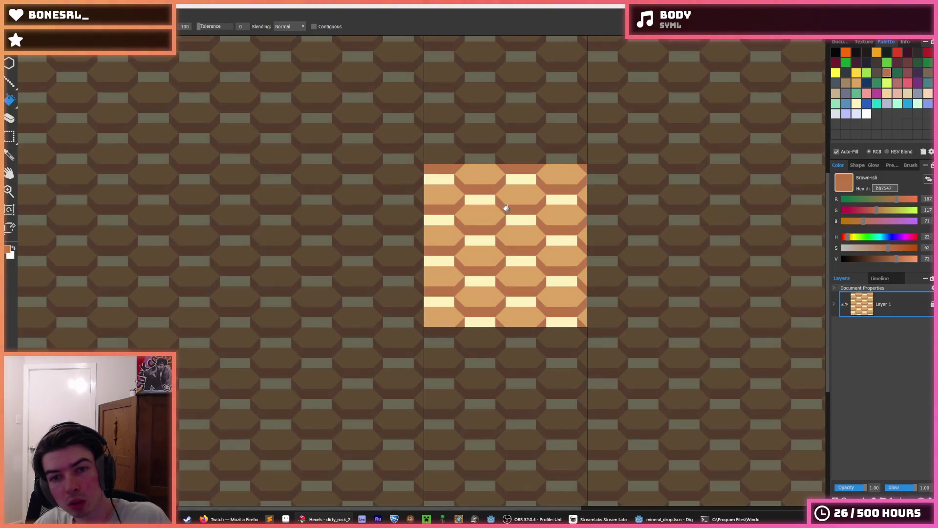
{"action": "key", "text": "alt"}
{"action": "scroll", "coordinate": [570, 218], "scroll_direction": "down", "scroll_amount": 3}
{"action": "scroll", "coordinate": [517, 235], "scroll_direction": "up", "scroll_amount": 1}
{"action": "scroll", "coordinate": [517, 236], "scroll_direction": "down", "scroll_amount": 1}
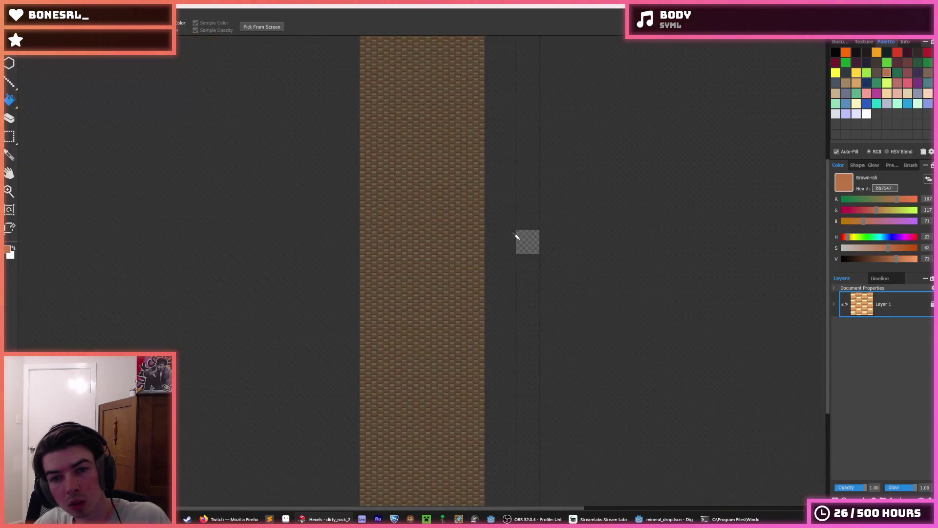
{"action": "scroll", "coordinate": [515, 236], "scroll_direction": "up", "scroll_amount": 1}
{"action": "scroll", "coordinate": [514, 235], "scroll_direction": "down", "scroll_amount": 2}
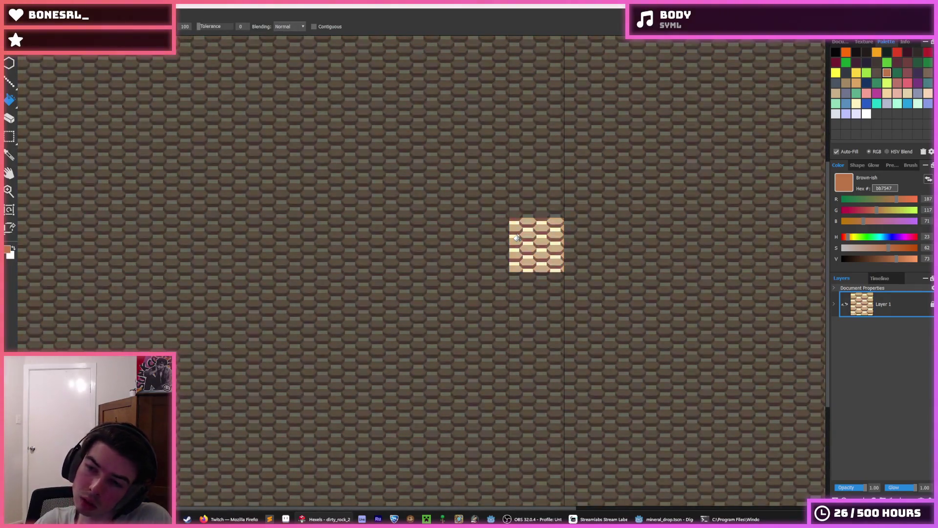
{"action": "left_click", "coordinate": [517, 236]}
- Load the rocky_dirt tile via File > Open, settling the unsaved-changes prompt
{"action": "left_click", "coordinate": [11, 43]}
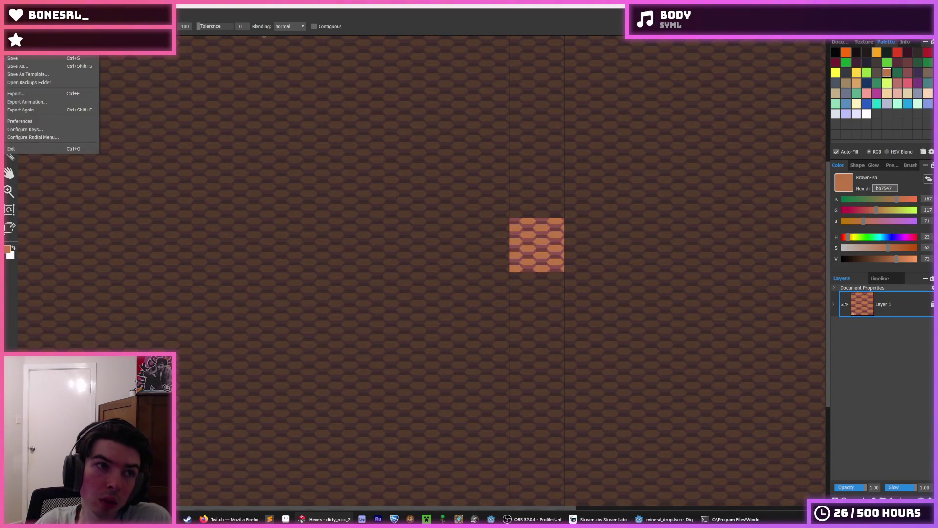
{"action": "left_click", "coordinate": [30, 88]}
{"action": "left_click", "coordinate": [492, 260]}
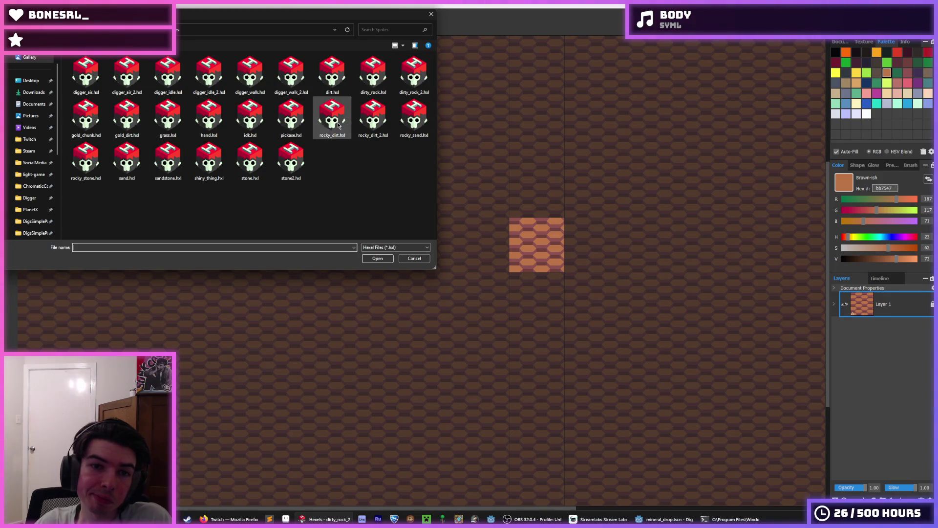
{"action": "left_click", "coordinate": [358, 122]}
{"action": "double_click", "coordinate": [332, 117]}
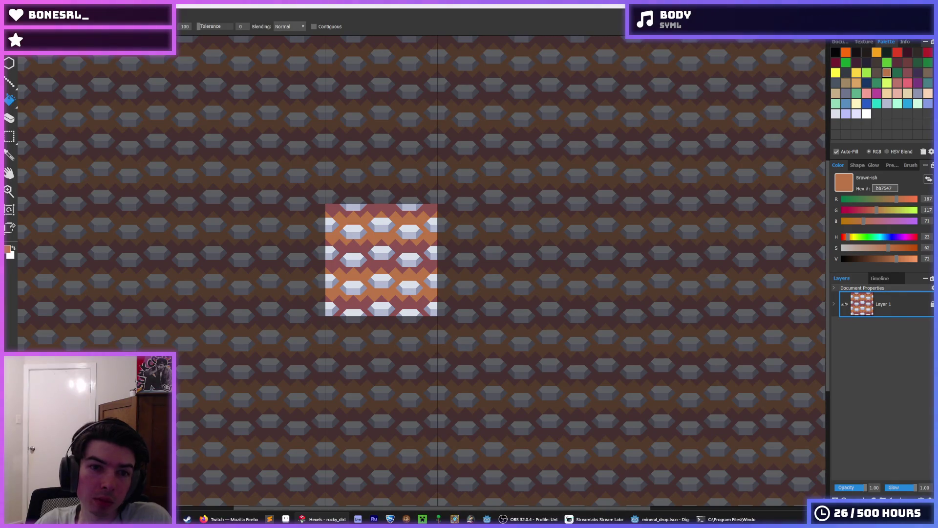
- Load the rocky_dirt_2 tile in place of it
{"action": "key", "text": "alt+f"}
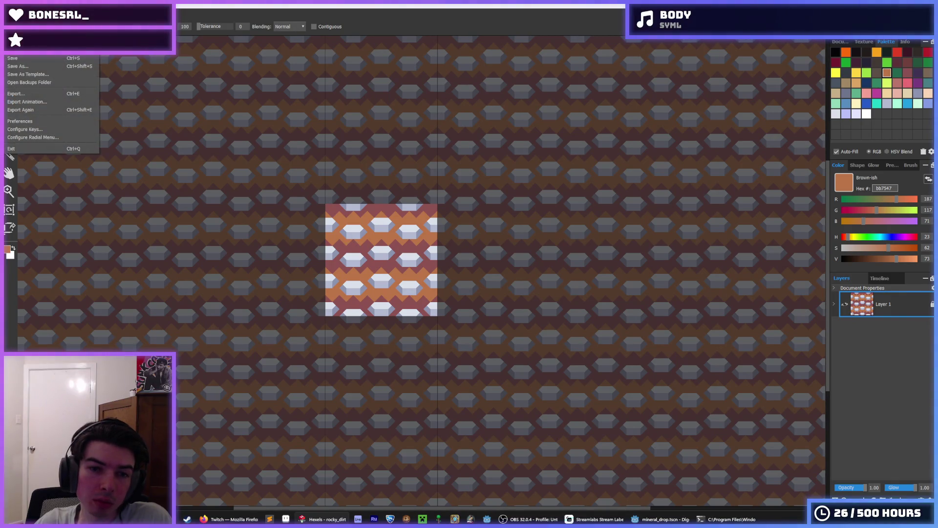
{"action": "key", "text": "o"}
{"action": "double_click", "coordinate": [372, 121]}
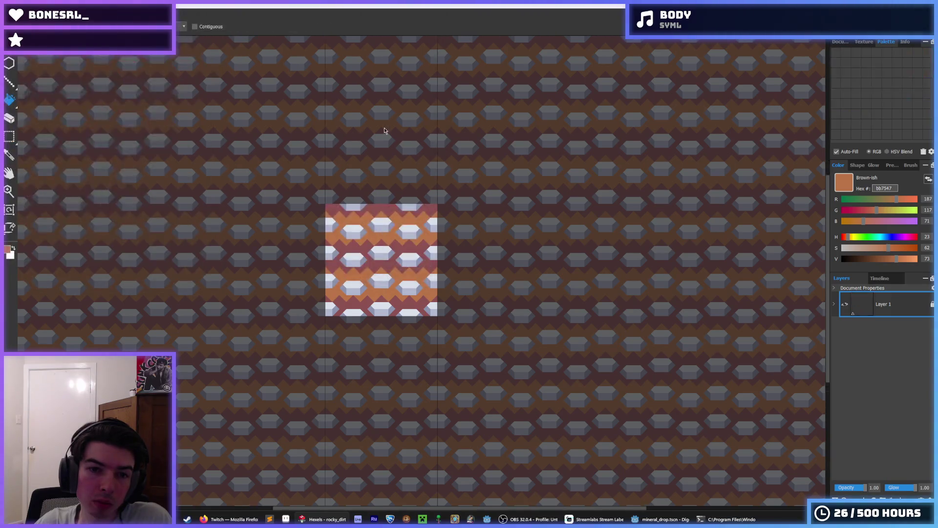
{"action": "scroll", "coordinate": [532, 229], "scroll_direction": "up", "scroll_amount": 3}
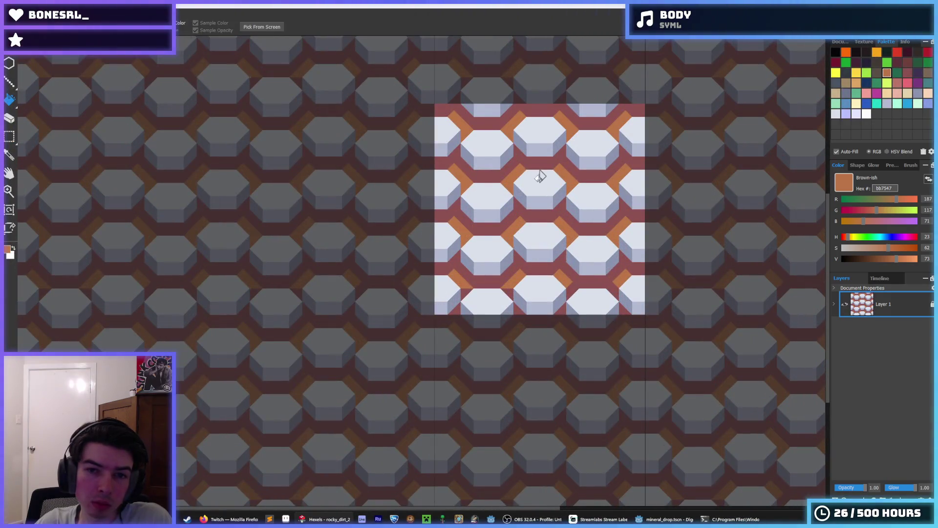
{"action": "scroll", "coordinate": [535, 176], "scroll_direction": "up", "scroll_amount": 2}
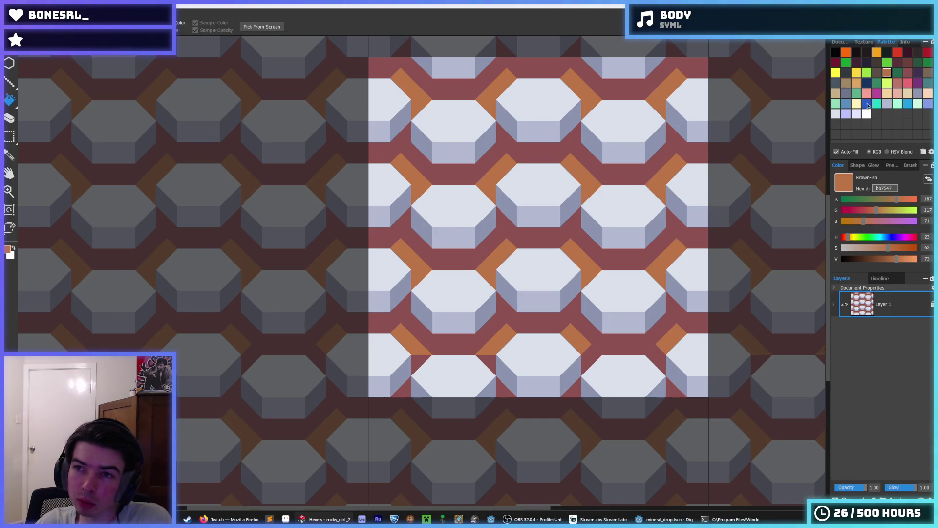
- Fill the white hexagon tops tan and the light and medium blue faces dusky pink
{"action": "left_click", "coordinate": [859, 83]}
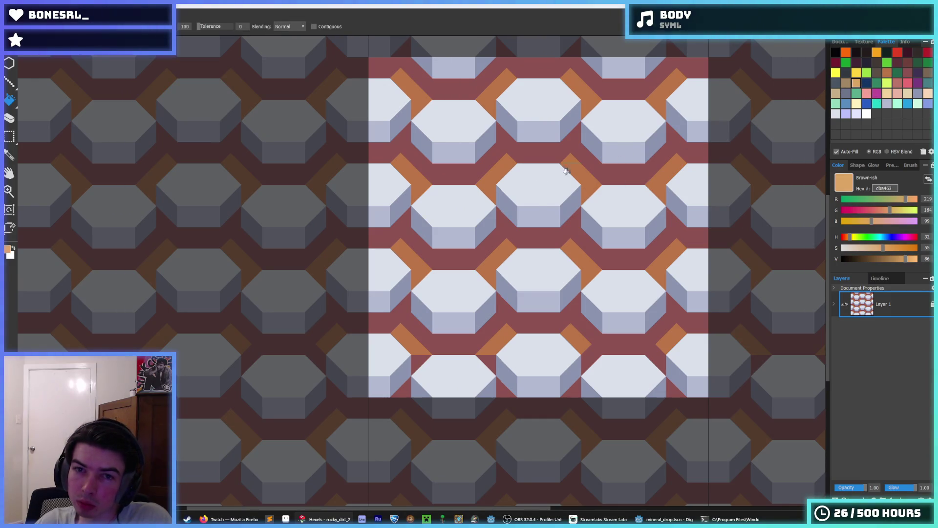
{"action": "left_click", "coordinate": [538, 193]}
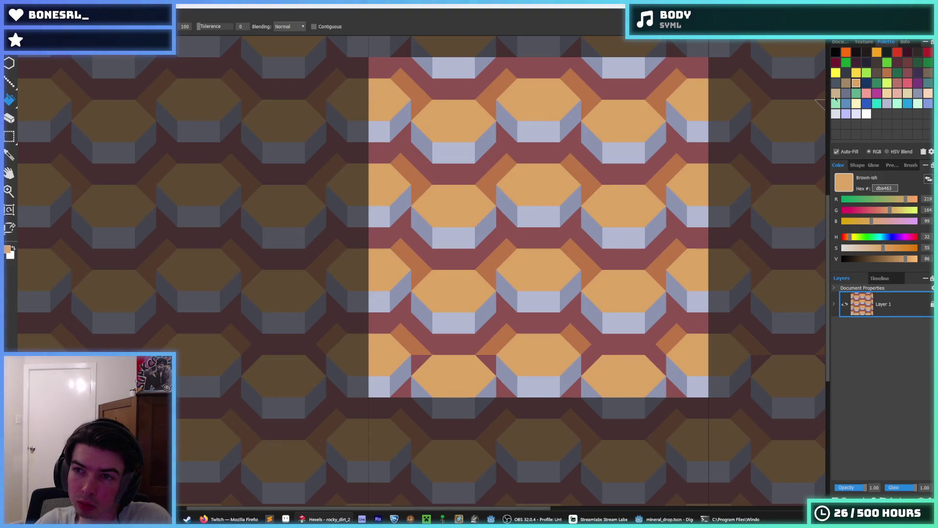
{"action": "left_click", "coordinate": [898, 82]}
{"action": "left_click", "coordinate": [521, 215]}
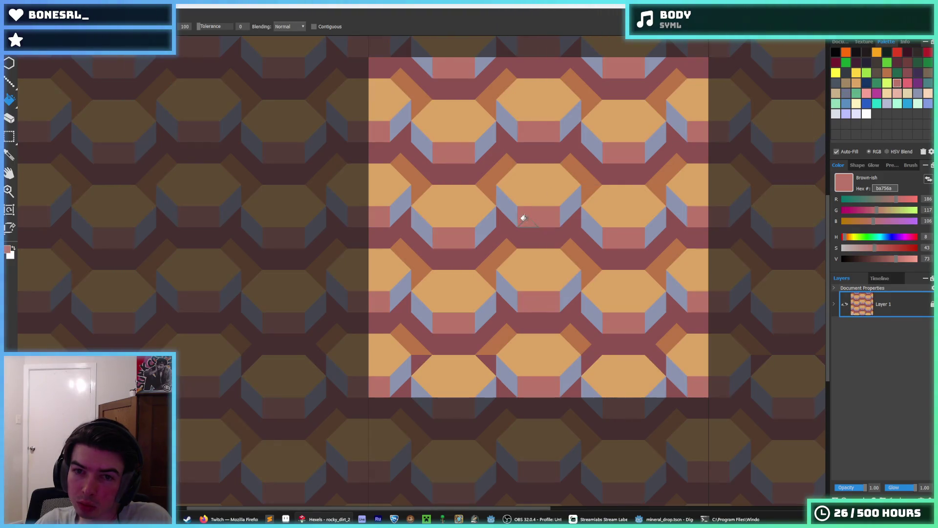
{"action": "left_click", "coordinate": [566, 209]}
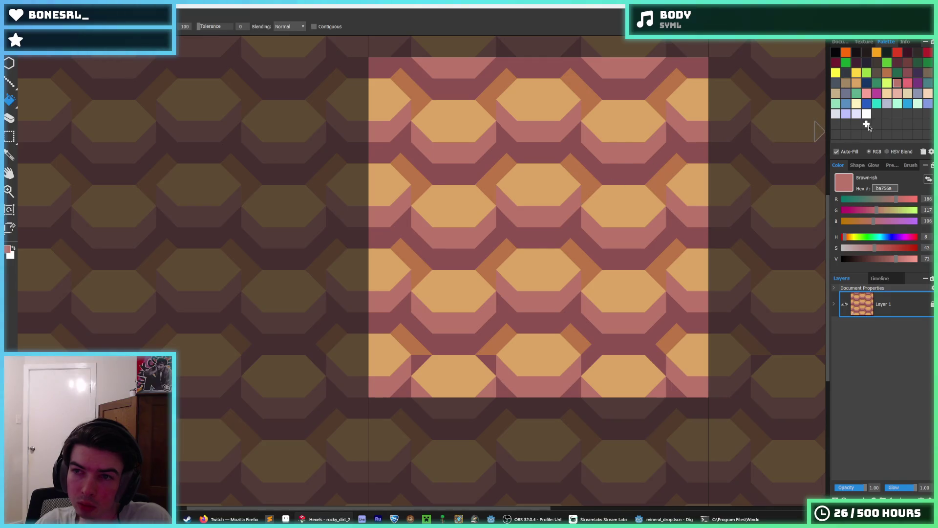
- Sample colours from the tile and undo a trial fill, leaving the tan-and-pink scheme
{"action": "key", "text": "i"}
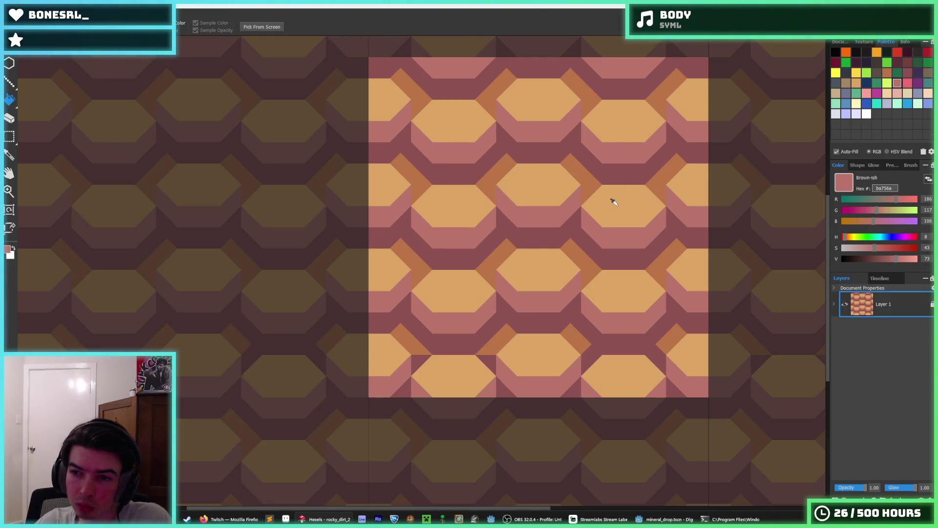
{"action": "scroll", "coordinate": [612, 200], "scroll_direction": "down", "scroll_amount": 3}
{"action": "scroll", "coordinate": [614, 209], "scroll_direction": "down", "scroll_amount": 1}
{"action": "scroll", "coordinate": [615, 214], "scroll_direction": "down", "scroll_amount": 1}
{"action": "scroll", "coordinate": [616, 219], "scroll_direction": "up", "scroll_amount": 2}
{"action": "key", "text": "f"}
{"action": "scroll", "coordinate": [585, 209], "scroll_direction": "up", "scroll_amount": 2}
{"action": "scroll", "coordinate": [586, 213], "scroll_direction": "down", "scroll_amount": 3}
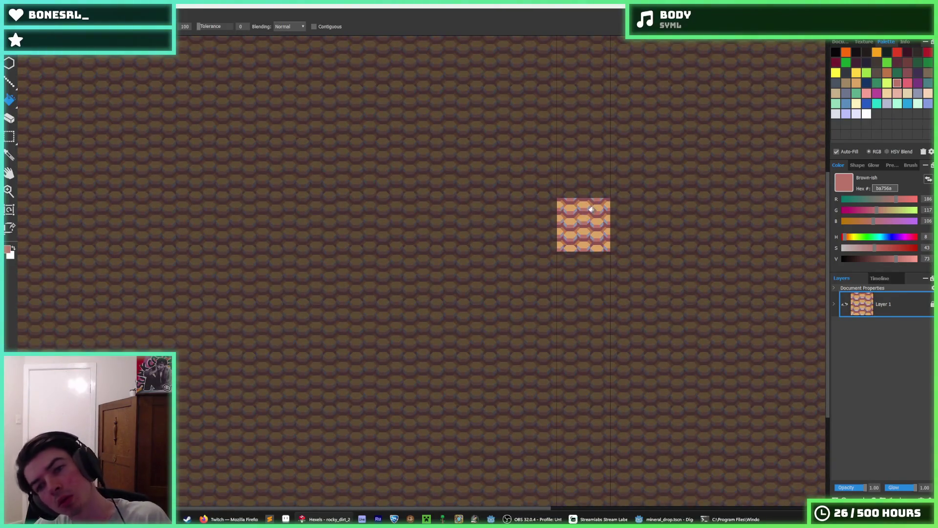
{"action": "left_click", "coordinate": [592, 208]}
{"action": "key", "text": "ctrl+z"}
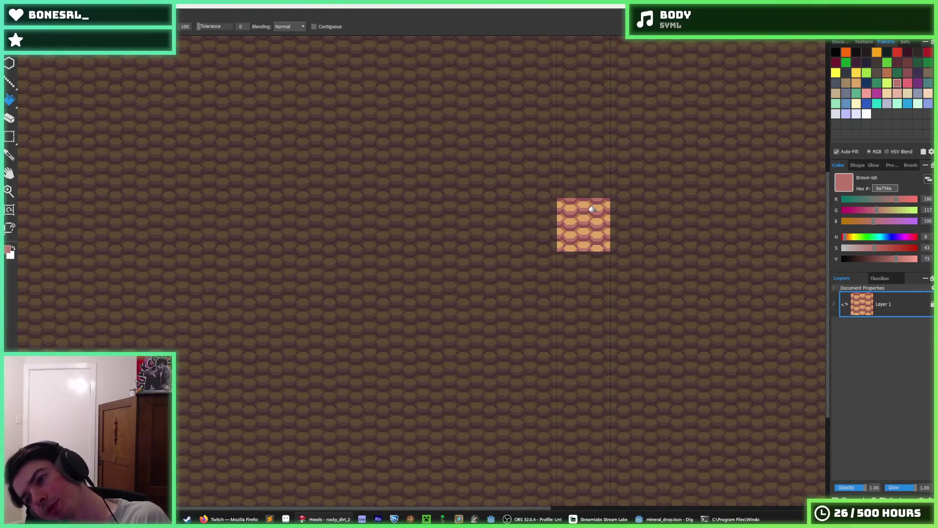
{"action": "key", "text": "i"}
{"action": "scroll", "coordinate": [587, 220], "scroll_direction": "up", "scroll_amount": 2}
{"action": "scroll", "coordinate": [561, 236], "scroll_direction": "up", "scroll_amount": 1}
{"action": "scroll", "coordinate": [563, 235], "scroll_direction": "down", "scroll_amount": 1}
{"action": "scroll", "coordinate": [562, 235], "scroll_direction": "down", "scroll_amount": 3}
{"action": "scroll", "coordinate": [579, 219], "scroll_direction": "down", "scroll_amount": 1}
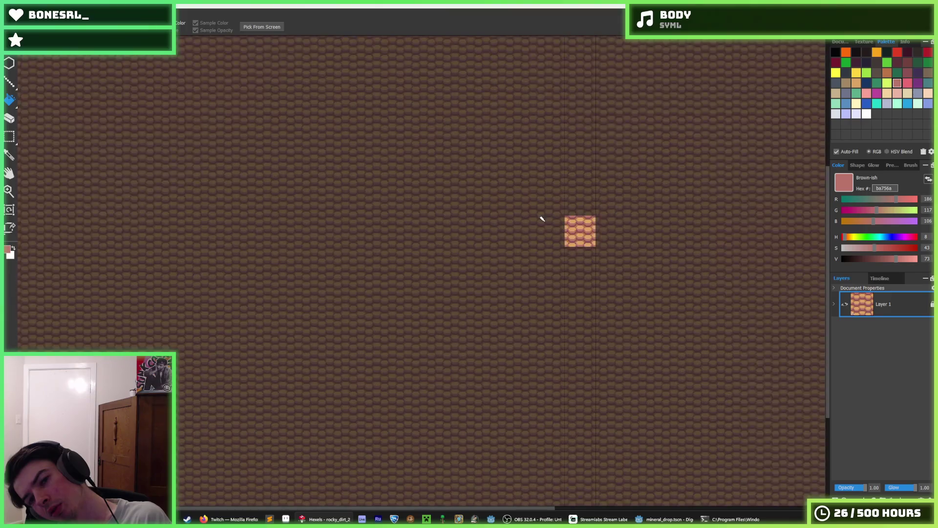
{"action": "scroll", "coordinate": [584, 237], "scroll_direction": "up", "scroll_amount": 1}
{"action": "scroll", "coordinate": [565, 222], "scroll_direction": "up", "scroll_amount": 1}
{"action": "scroll", "coordinate": [565, 222], "scroll_direction": "down", "scroll_amount": 1}
{"action": "scroll", "coordinate": [566, 222], "scroll_direction": "down", "scroll_amount": 1}
{"action": "key", "text": "g"}
{"action": "key", "text": "i"}
{"action": "key", "text": "g"}
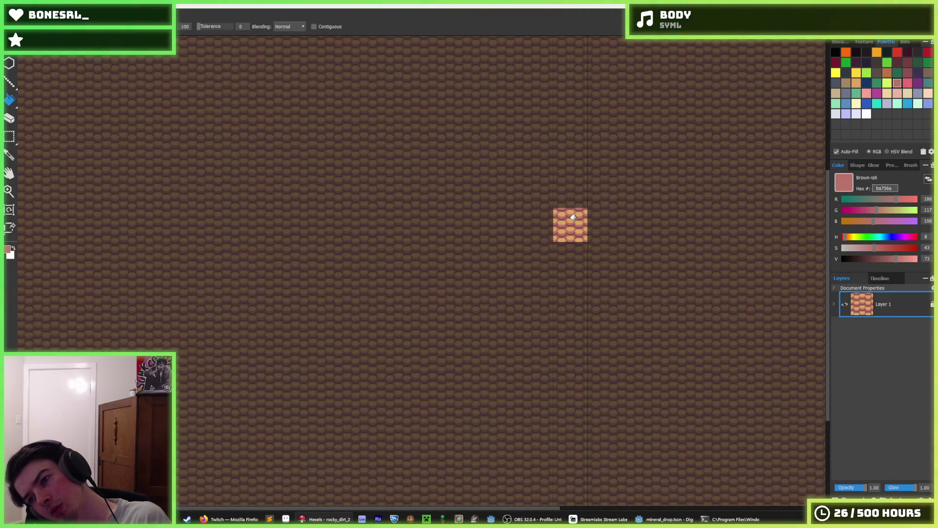
{"action": "scroll", "coordinate": [574, 217], "scroll_direction": "up", "scroll_amount": 2}
{"action": "scroll", "coordinate": [573, 218], "scroll_direction": "up", "scroll_amount": 1}
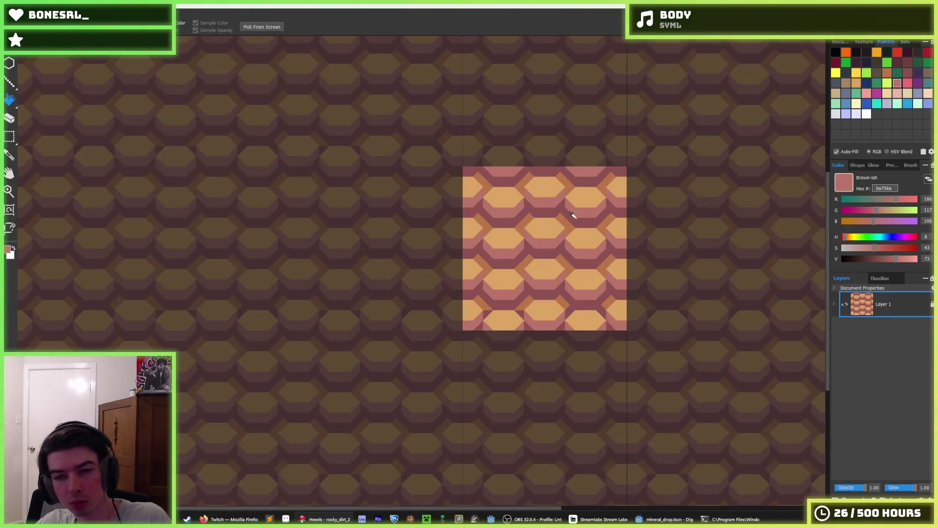
- Dismiss a Save As attempt and sample the orange hexagon colour for filling
{"action": "key", "text": "ctrl+shift+s"}
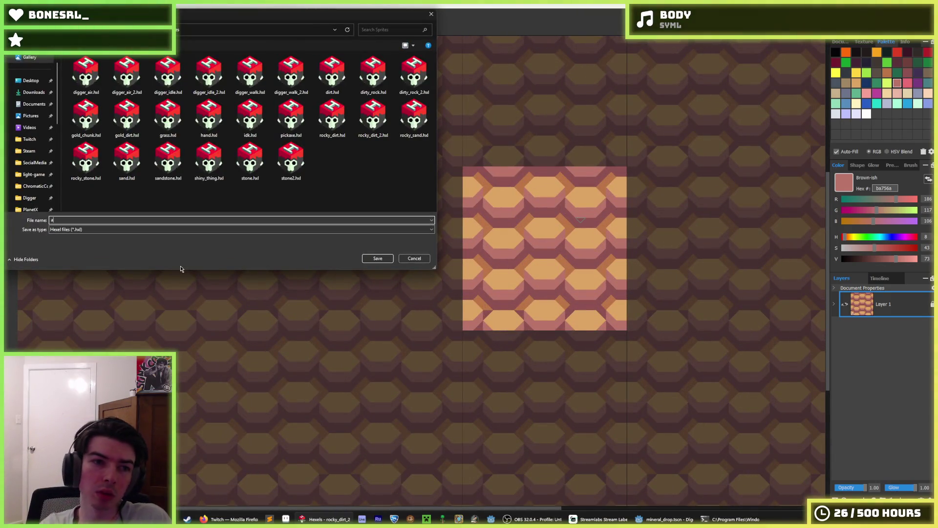
{"action": "type", "text": "rocky_dirt_3"}
{"action": "key", "text": "Return"}
{"action": "key", "text": "i"}
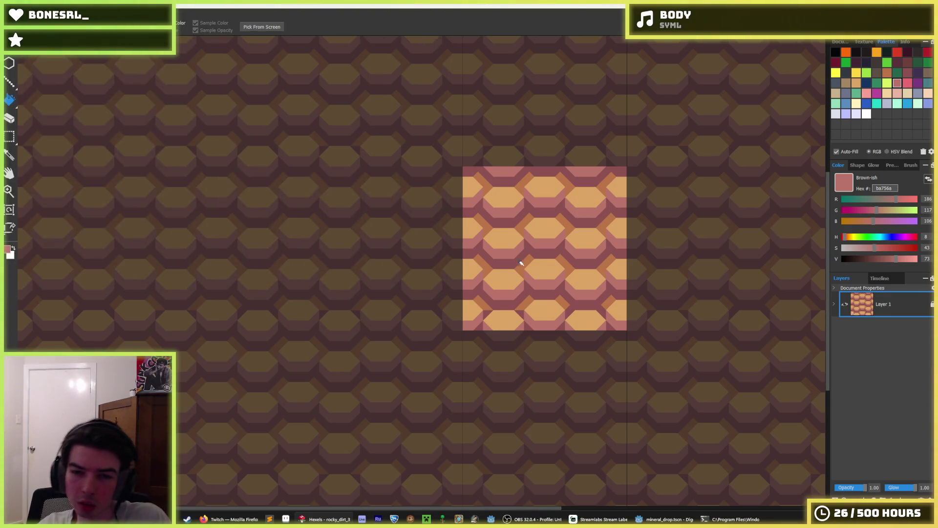
{"action": "scroll", "coordinate": [503, 251], "scroll_direction": "up", "scroll_amount": 3}
{"action": "left_click", "coordinate": [519, 249]}
{"action": "key", "text": "f"}
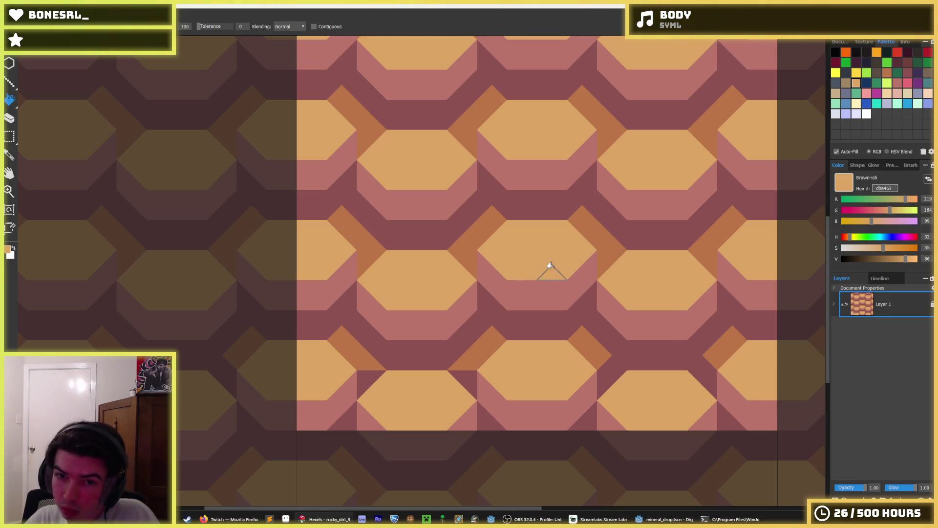
- Bring up the PNG export dialog in the tile images folder with dirt.png as the name
{"action": "key", "text": "i"}
{"action": "scroll", "coordinate": [533, 285], "scroll_direction": "down", "scroll_amount": 4}
{"action": "scroll", "coordinate": [528, 280], "scroll_direction": "up", "scroll_amount": 1}
{"action": "key", "text": "f"}
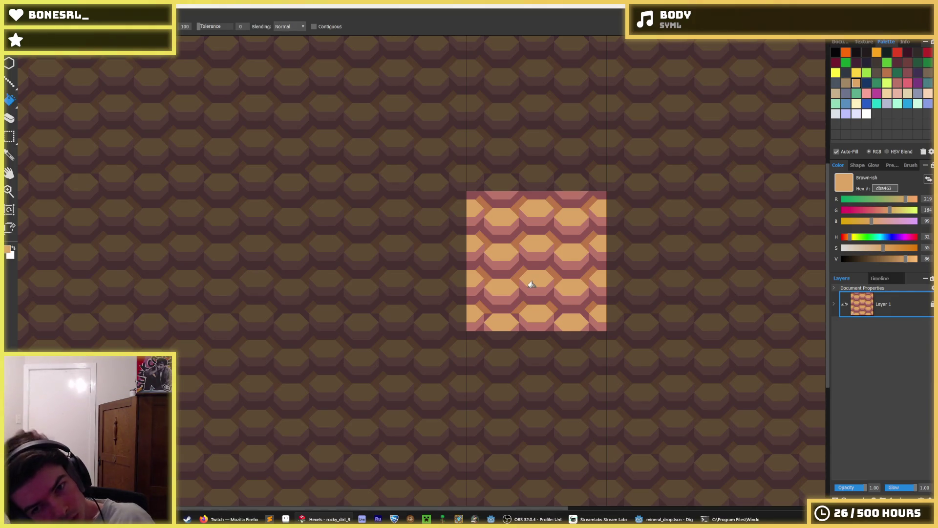
{"action": "key", "text": "i"}
{"action": "key", "text": "f"}
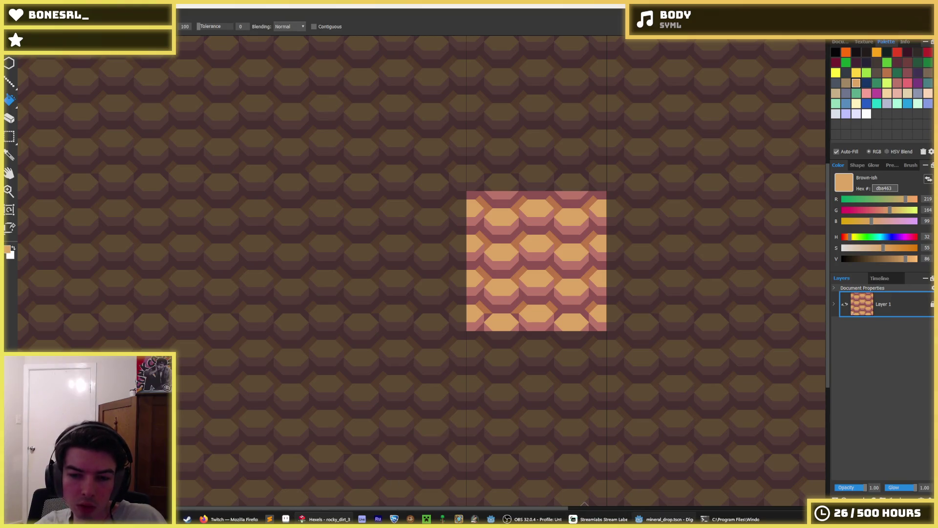
{"action": "key", "text": "alt+Tab"}
{"action": "key", "text": "alt+Tab"}
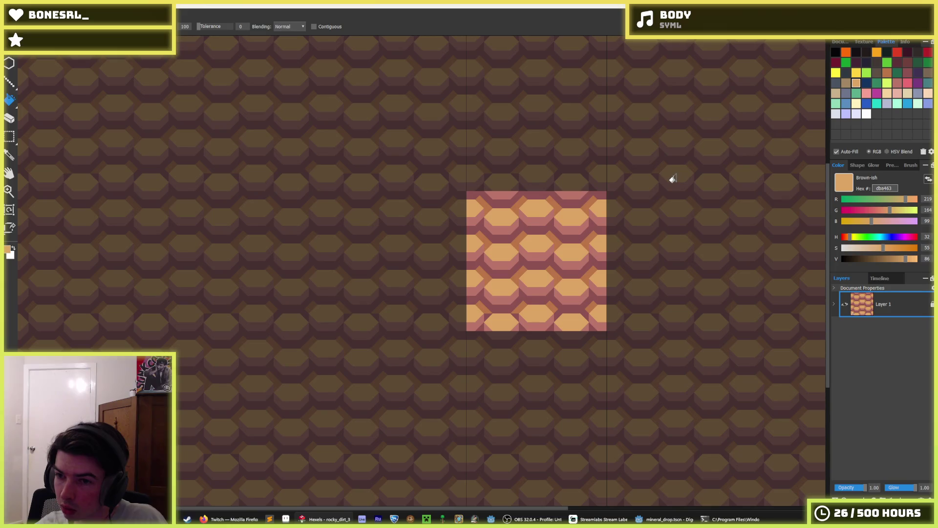
{"action": "left_click", "coordinate": [878, 411]}
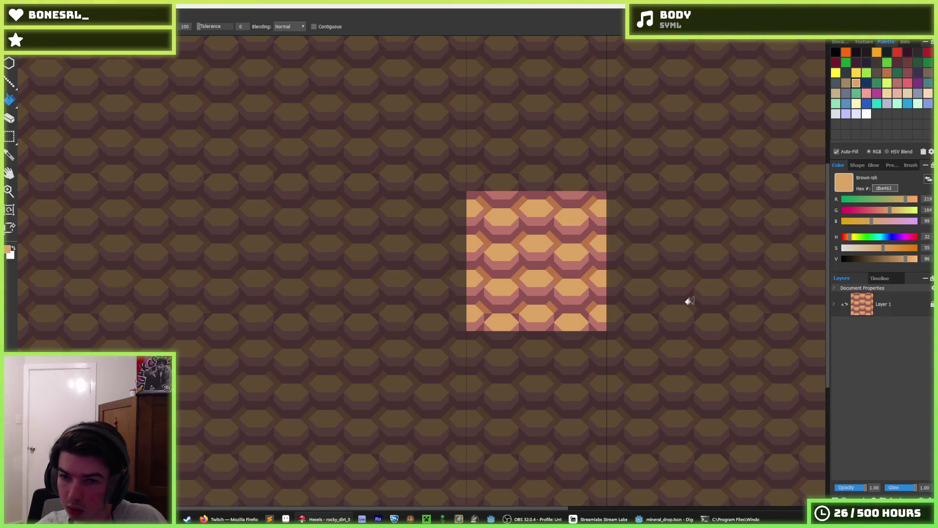
{"action": "key", "text": "ctrl+e"}
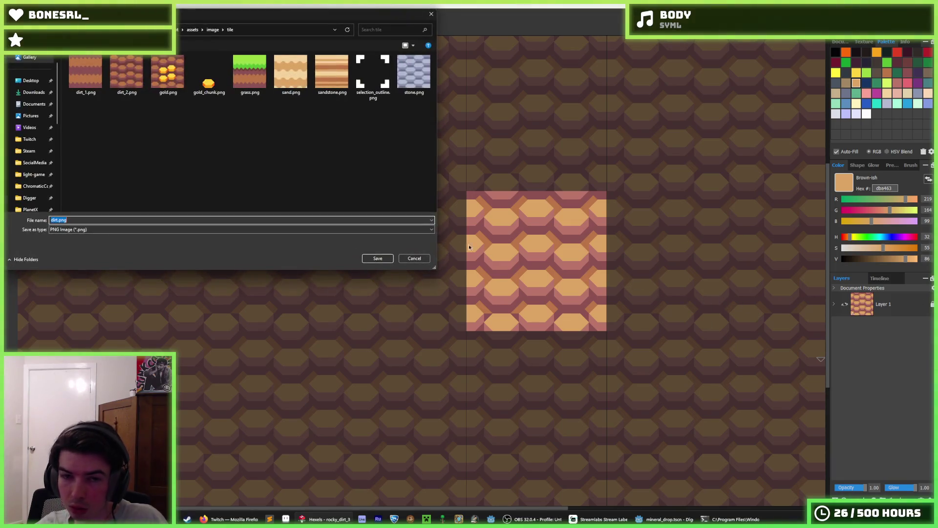
- Cancel the export and fill all the tan hexagon tops with pale lavender
{"action": "key", "text": "Return"}
{"action": "scroll", "coordinate": [530, 257], "scroll_direction": "up", "scroll_amount": 1}
{"action": "scroll", "coordinate": [530, 257], "scroll_direction": "up", "scroll_amount": 1}
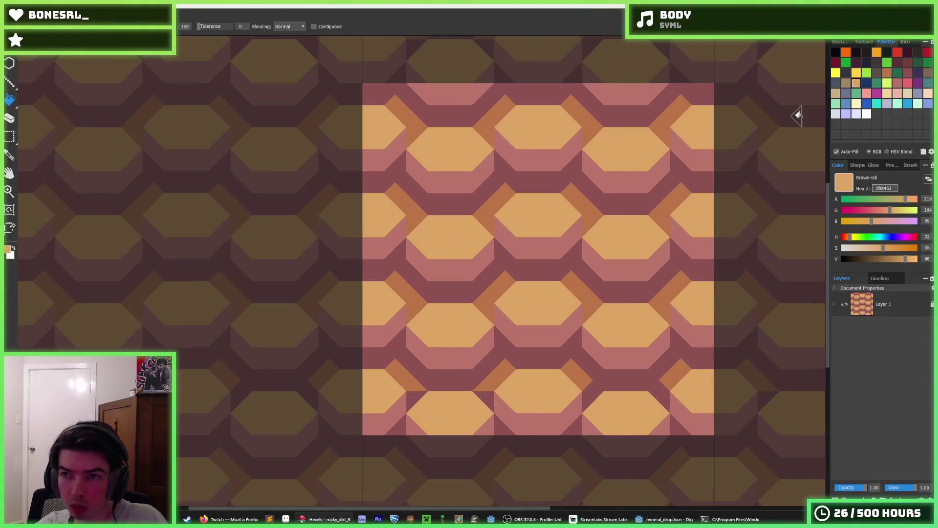
{"action": "left_click", "coordinate": [846, 114]}
{"action": "key", "text": "b"}
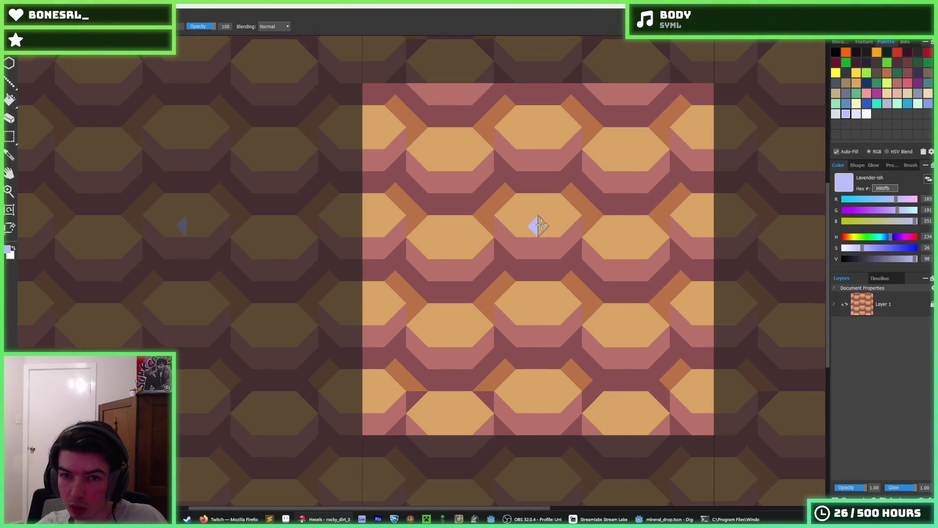
{"action": "left_click", "coordinate": [856, 115]}
{"action": "key", "text": "f"}
{"action": "left_click", "coordinate": [543, 224]}
- Fill the pink bevels lavender-grey, the orange bands dark grey-blue and the red bands mid grey-blue
{"action": "left_click", "coordinate": [886, 105]}
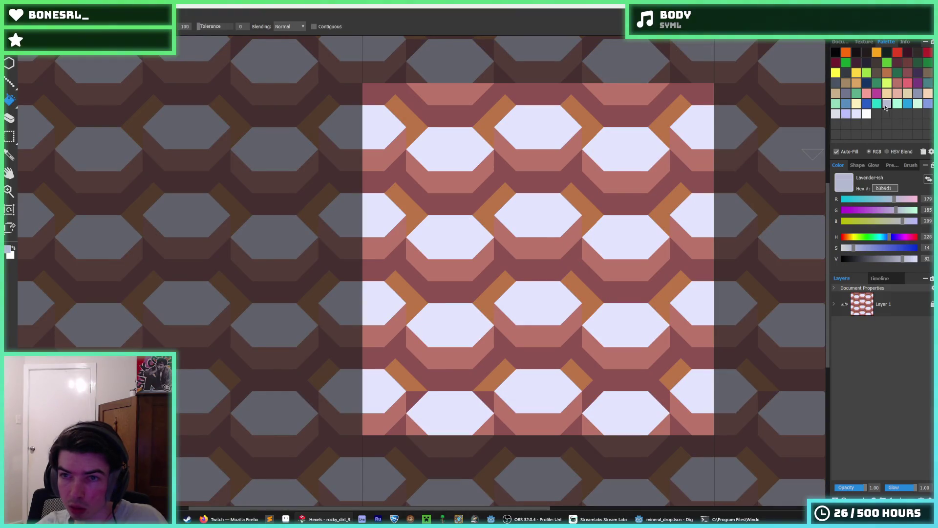
{"action": "left_click", "coordinate": [540, 250]}
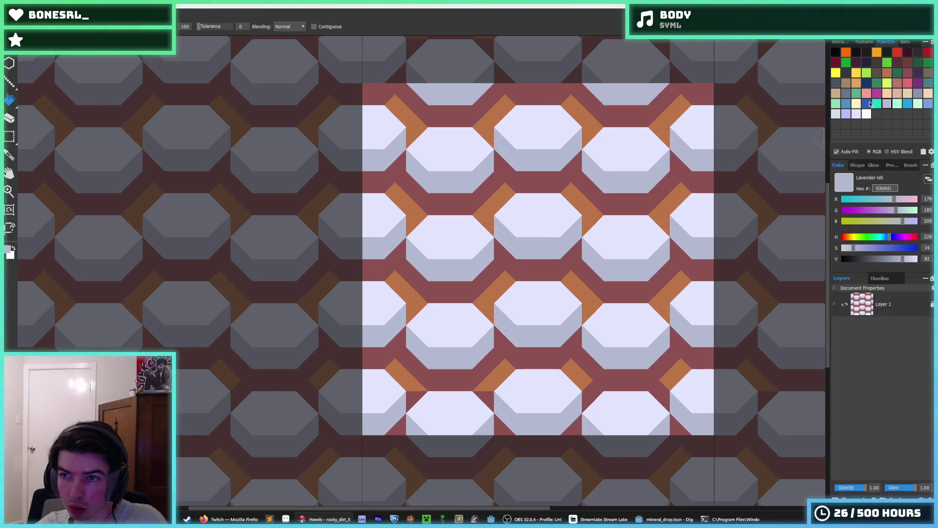
{"action": "left_click", "coordinate": [866, 93]}
{"action": "left_click", "coordinate": [498, 290]}
{"action": "left_click", "coordinate": [917, 93]}
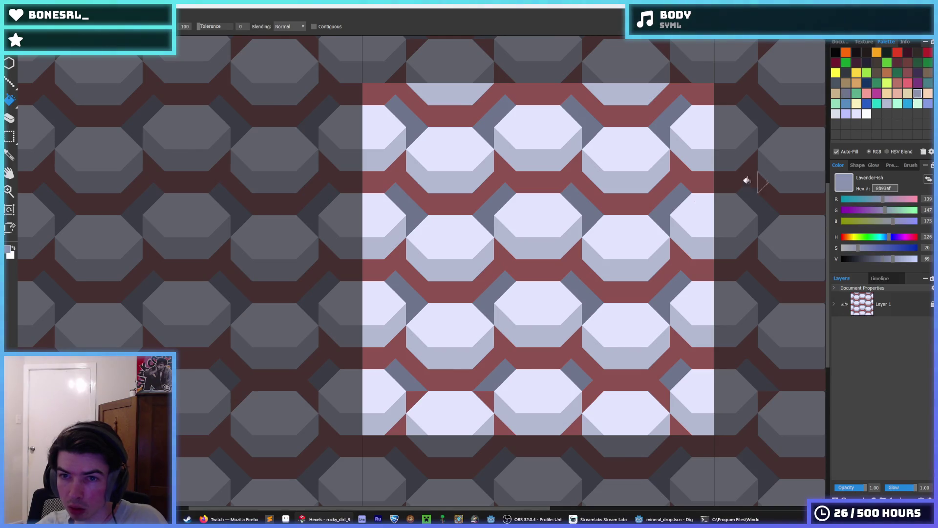
{"action": "left_click", "coordinate": [586, 249]}
{"action": "key", "text": "alt"}
{"action": "scroll", "coordinate": [622, 253], "scroll_direction": "down", "scroll_amount": 3}
{"action": "scroll", "coordinate": [608, 262], "scroll_direction": "down", "scroll_amount": 2}
{"action": "scroll", "coordinate": [616, 262], "scroll_direction": "down", "scroll_amount": 2}
{"action": "scroll", "coordinate": [635, 256], "scroll_direction": "down", "scroll_amount": 1}
{"action": "scroll", "coordinate": [631, 258], "scroll_direction": "up", "scroll_amount": 2}
{"action": "scroll", "coordinate": [630, 263], "scroll_direction": "up", "scroll_amount": 1}
{"action": "scroll", "coordinate": [670, 272], "scroll_direction": "up", "scroll_amount": 3}
{"action": "scroll", "coordinate": [670, 279], "scroll_direction": "down", "scroll_amount": 2}
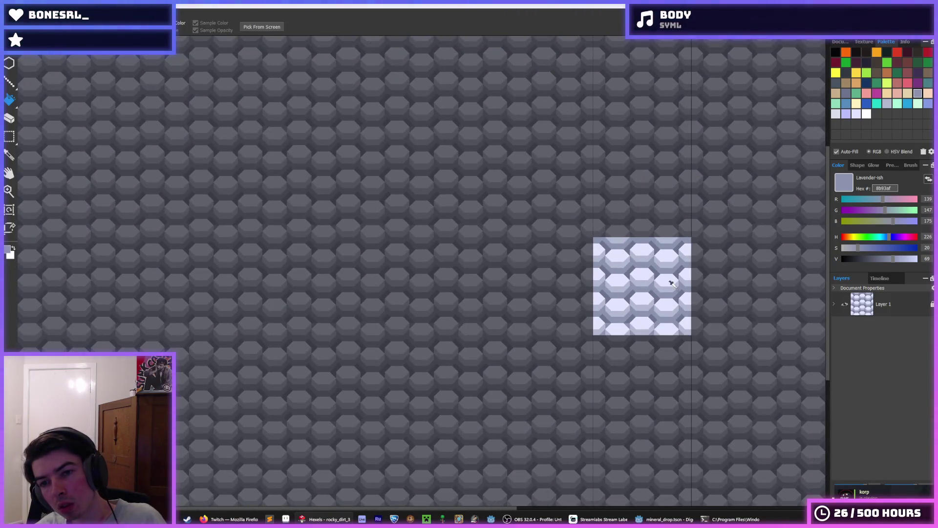
{"action": "scroll", "coordinate": [671, 280], "scroll_direction": "down", "scroll_amount": 1}
{"action": "scroll", "coordinate": [678, 286], "scroll_direction": "down", "scroll_amount": 1}
{"action": "scroll", "coordinate": [685, 291], "scroll_direction": "down", "scroll_amount": 1}
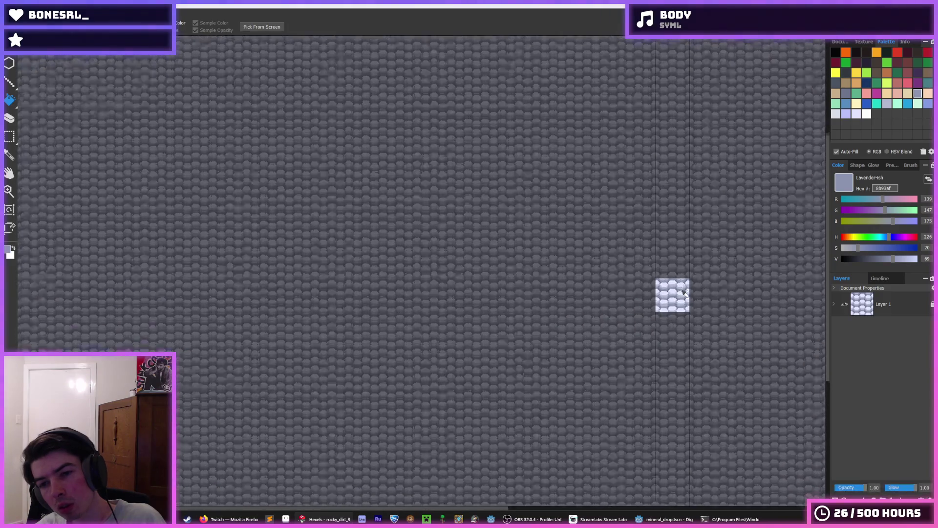
{"action": "scroll", "coordinate": [685, 297], "scroll_direction": "up", "scroll_amount": 3}
{"action": "scroll", "coordinate": [630, 300], "scroll_direction": "up", "scroll_amount": 3}
{"action": "scroll", "coordinate": [693, 297], "scroll_direction": "down", "scroll_amount": 2}
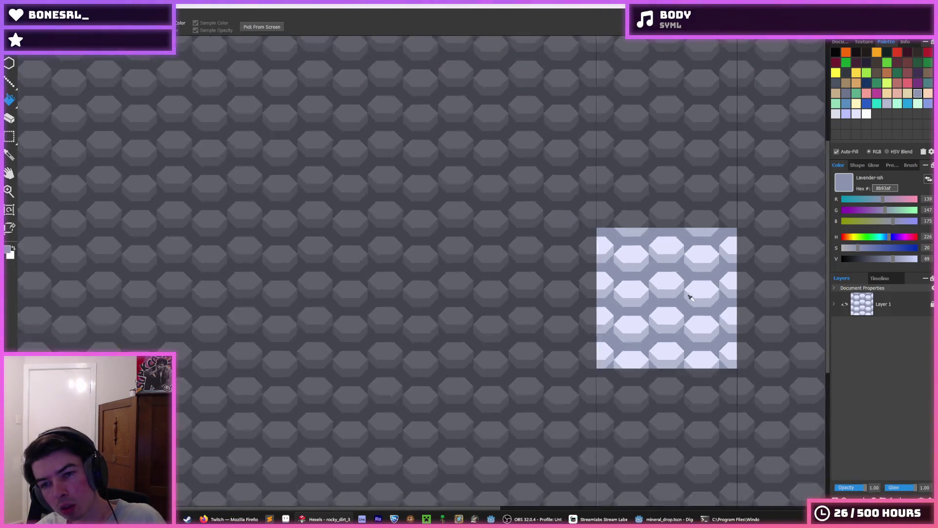
{"action": "scroll", "coordinate": [703, 300], "scroll_direction": "down", "scroll_amount": 3}
{"action": "scroll", "coordinate": [731, 308], "scroll_direction": "down", "scroll_amount": 1}
{"action": "scroll", "coordinate": [733, 309], "scroll_direction": "up", "scroll_amount": 1}
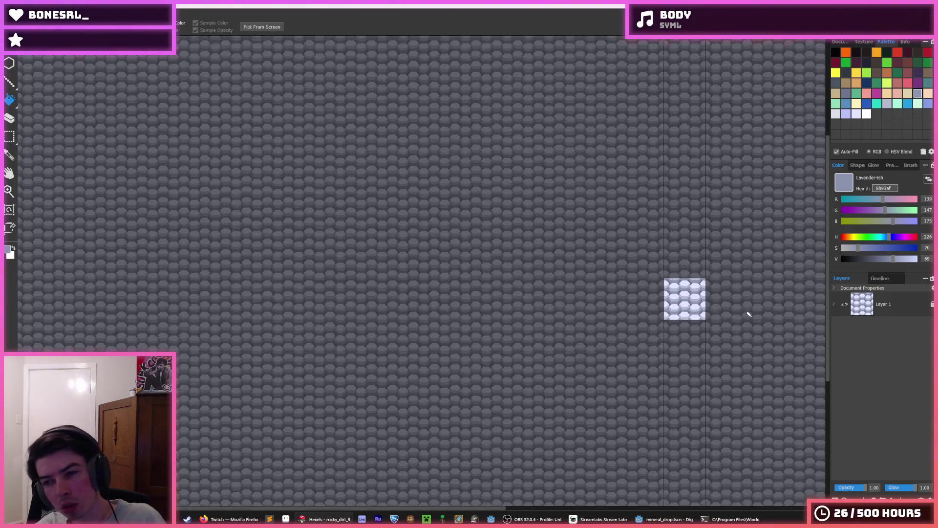
{"action": "scroll", "coordinate": [748, 312], "scroll_direction": "up", "scroll_amount": 2}
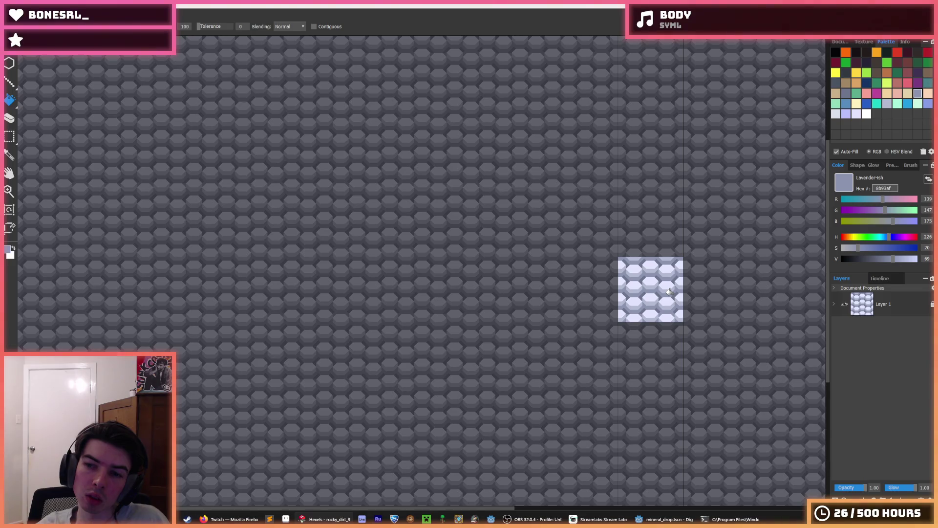
- Bring up the PNG export dialog for the grey stone tile, named dirt.png
{"action": "key", "text": "ctrl+e"}
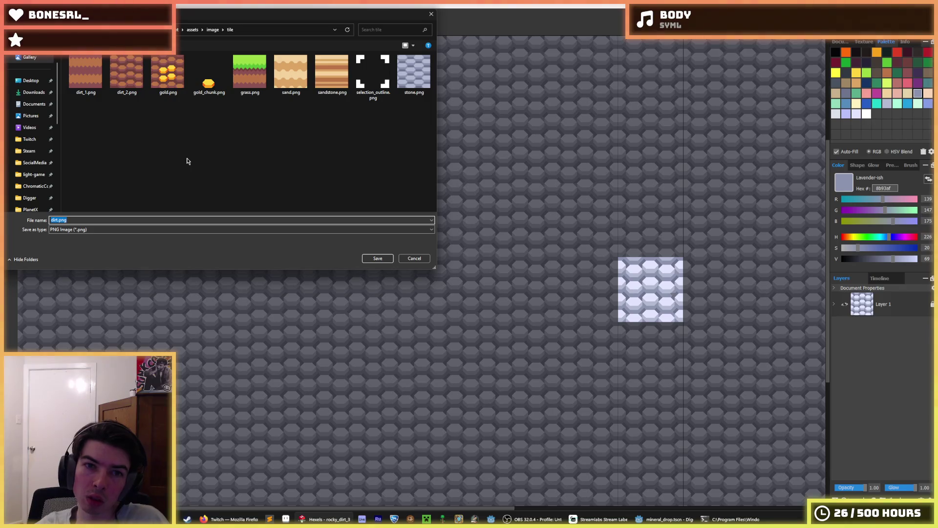
- Cancel the export, reopen it targeting dirt_2.png, then back out of replacing it
{"action": "key", "text": "End"}
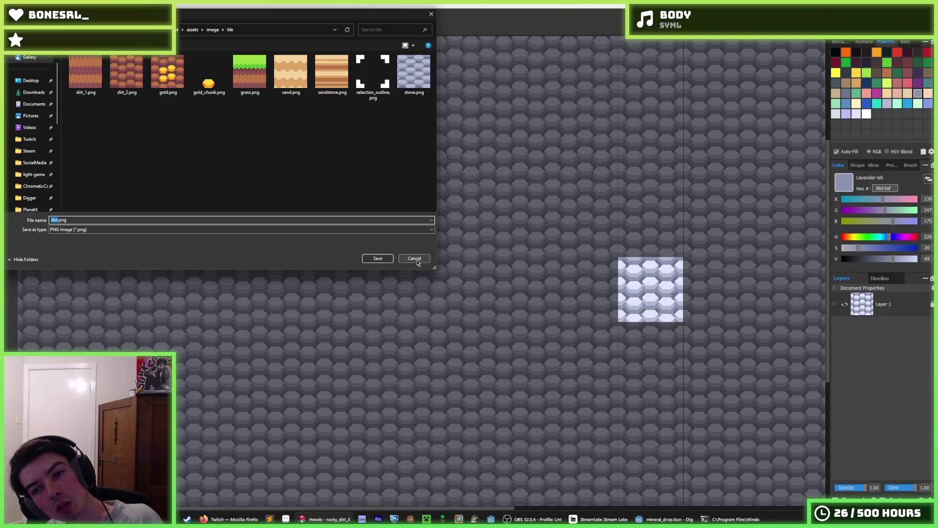
{"action": "left_click", "coordinate": [415, 259]}
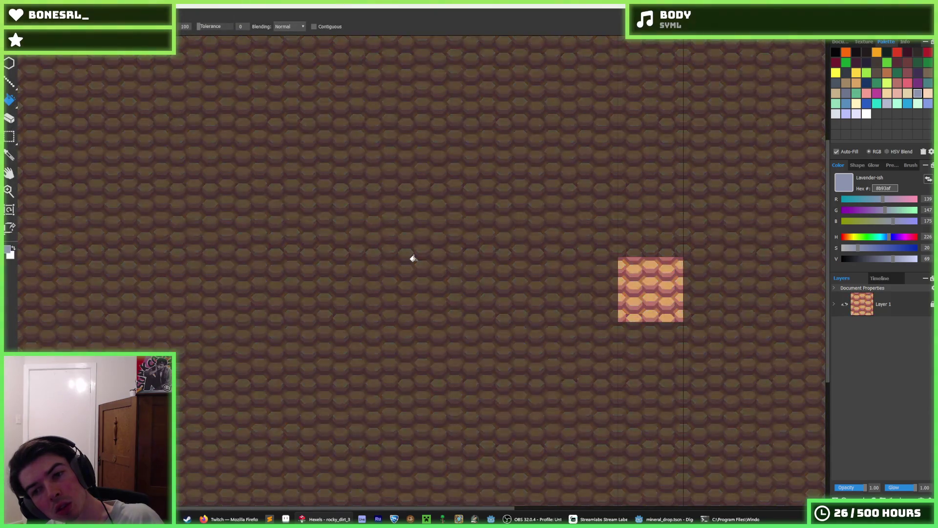
{"action": "key", "text": "ctrl+e"}
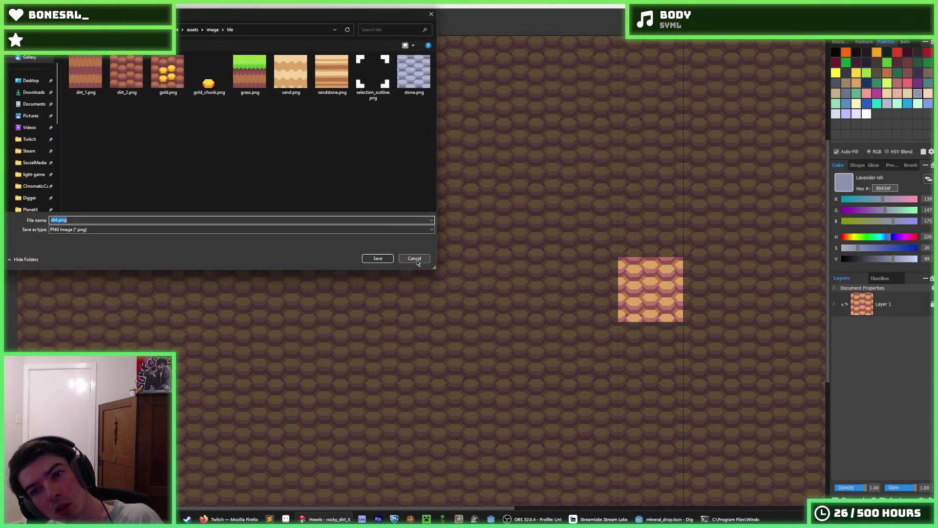
{"action": "double_click", "coordinate": [140, 64]}
{"action": "key", "text": "Return"}
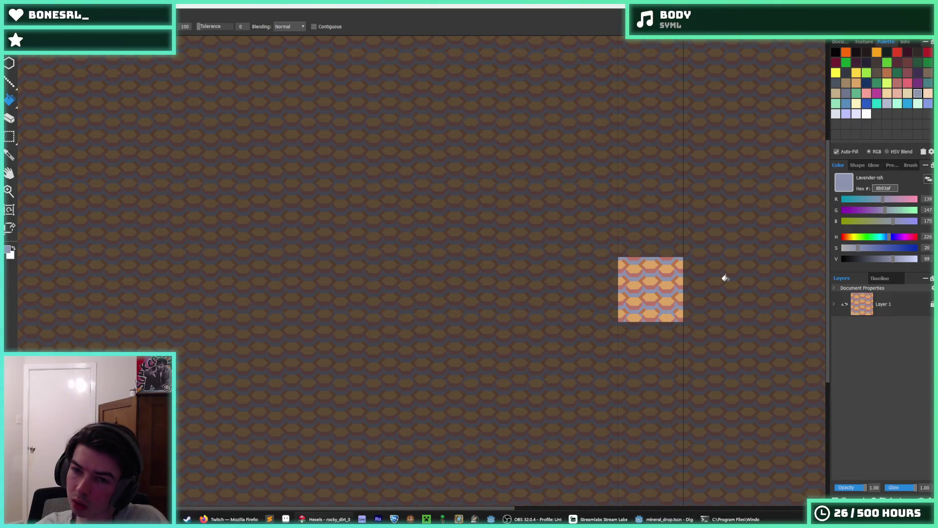
- Select the whole tile and offset-wrap its contents right and up
{"action": "key", "text": "m"}
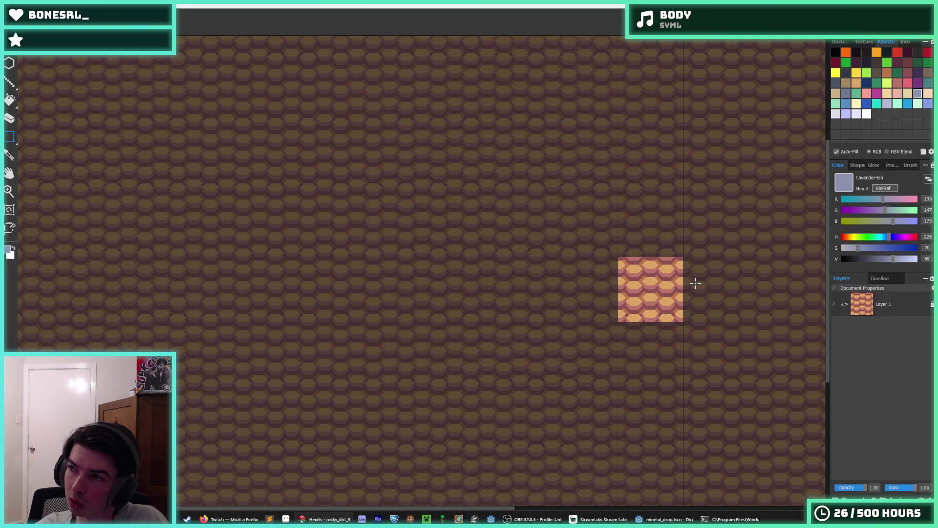
{"action": "scroll", "coordinate": [725, 284], "scroll_direction": "up", "scroll_amount": 2}
{"action": "scroll", "coordinate": [670, 277], "scroll_direction": "up", "scroll_amount": 1}
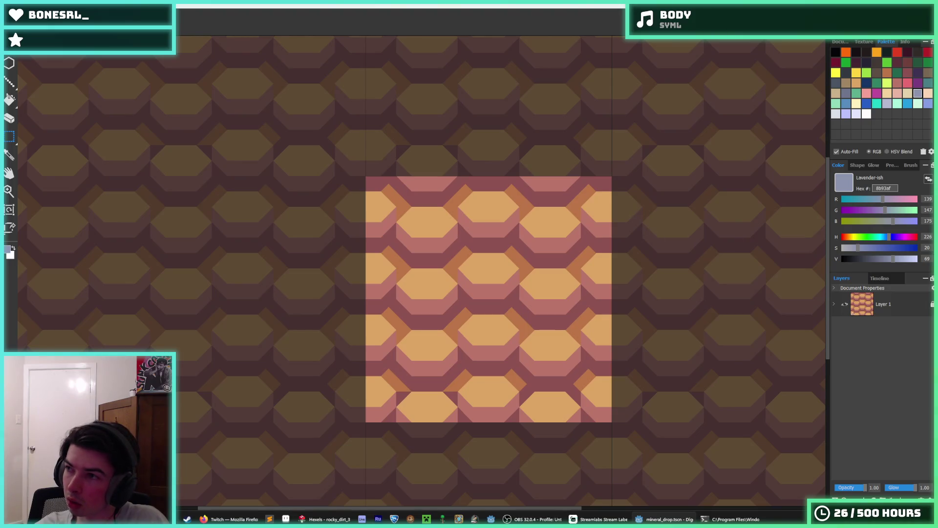
{"action": "key", "text": "ctrl+a"}
{"action": "key", "text": "Right"}
{"action": "key", "text": "Right"}
{"action": "key", "text": "Right"}
{"action": "key", "text": "Right"}
{"action": "key", "text": "Up"}
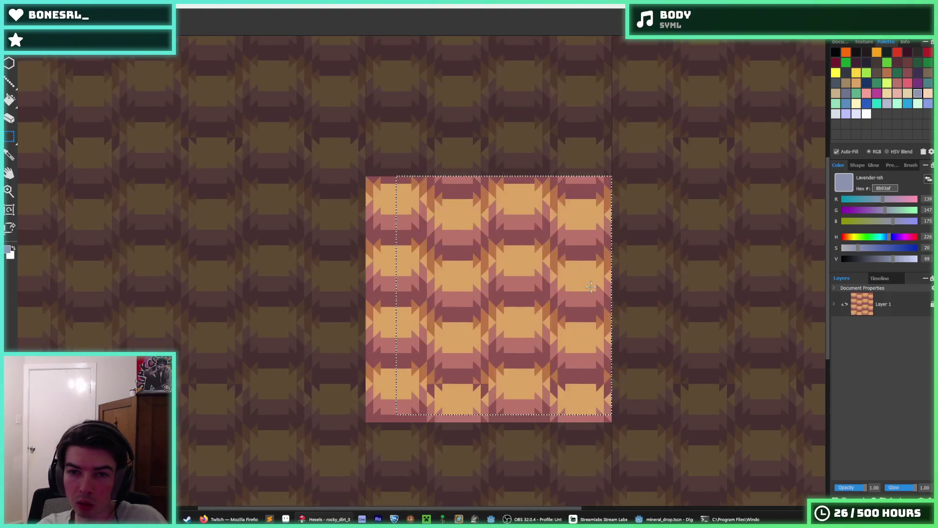
{"action": "key", "text": "ctrl+z"}
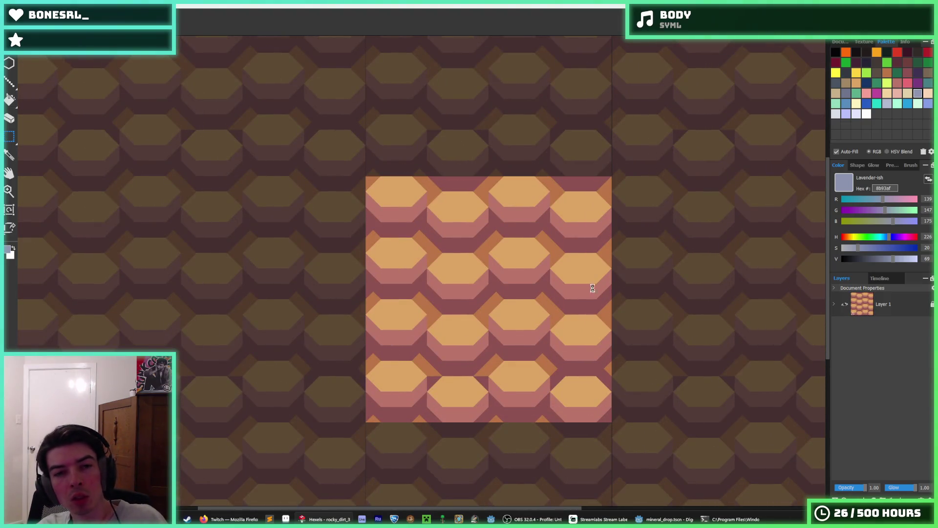
- Export the tile over dirt_2.png, confirming the replace and export options
{"action": "key", "text": "ctrl+e"}
{"action": "left_click", "coordinate": [126, 74]}
{"action": "left_click", "coordinate": [378, 258]}
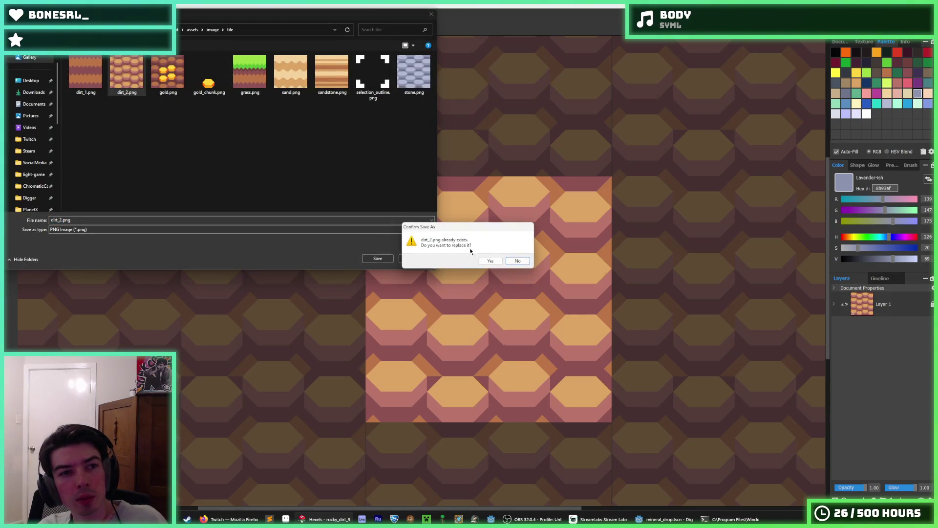
{"action": "left_click", "coordinate": [489, 261]}
{"action": "left_click", "coordinate": [505, 369]}
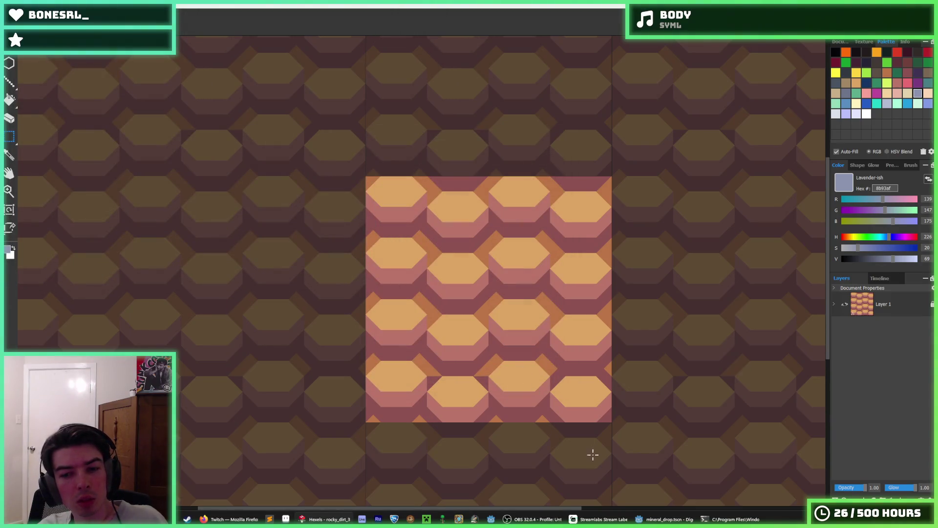
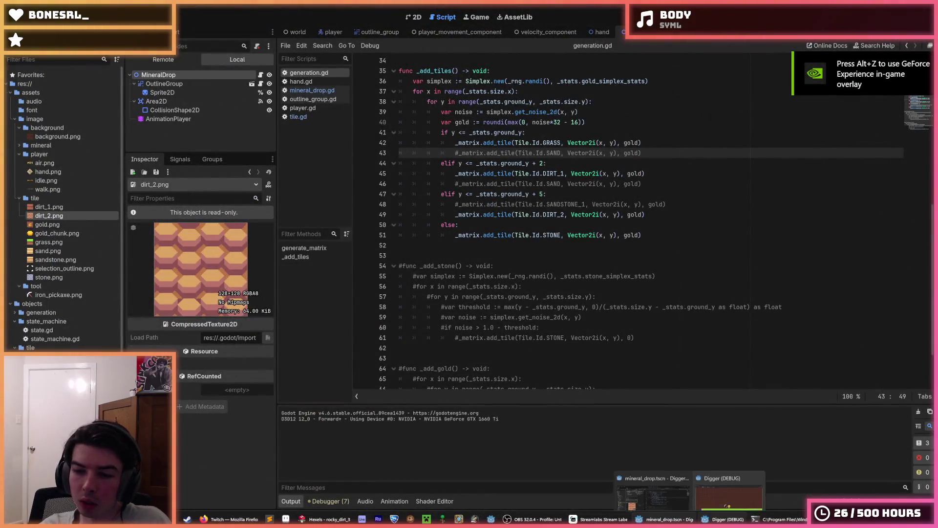
- In the running game, dig a shaft down through the dirt and carve a side tunnel to the right
{"action": "left_click", "coordinate": [729, 480]}
{"action": "key", "text": "s"}
{"action": "key", "text": "s"}
{"action": "key", "text": "s"}
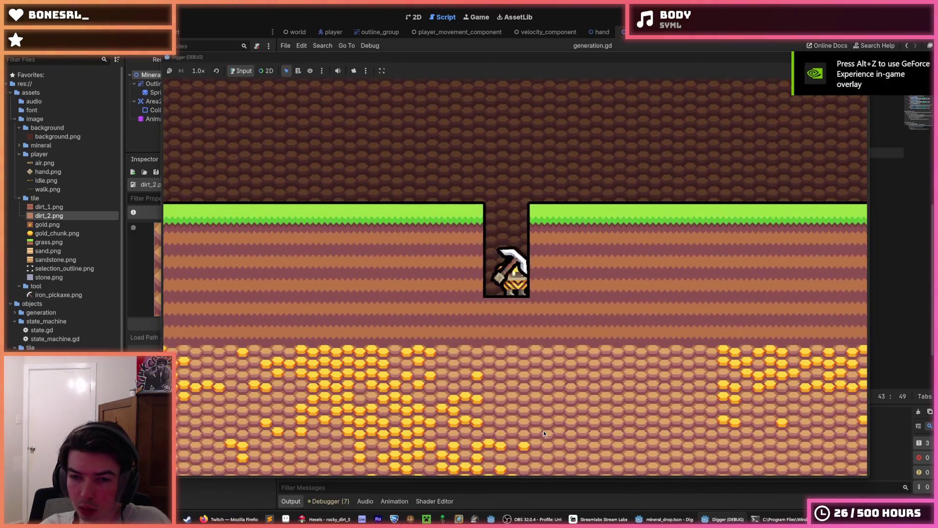
{"action": "key", "text": "s"}
{"action": "key", "text": "d"}
{"action": "key", "text": "s"}
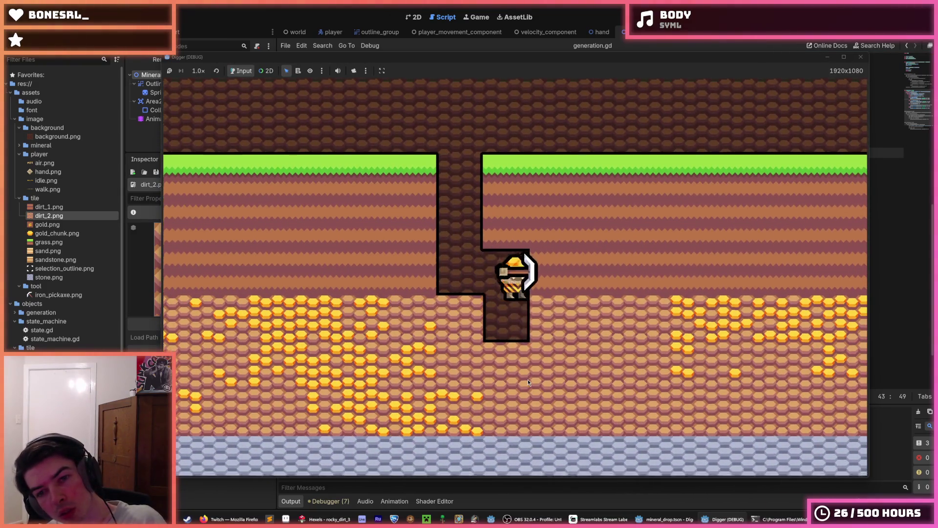
{"action": "key", "text": "d"}
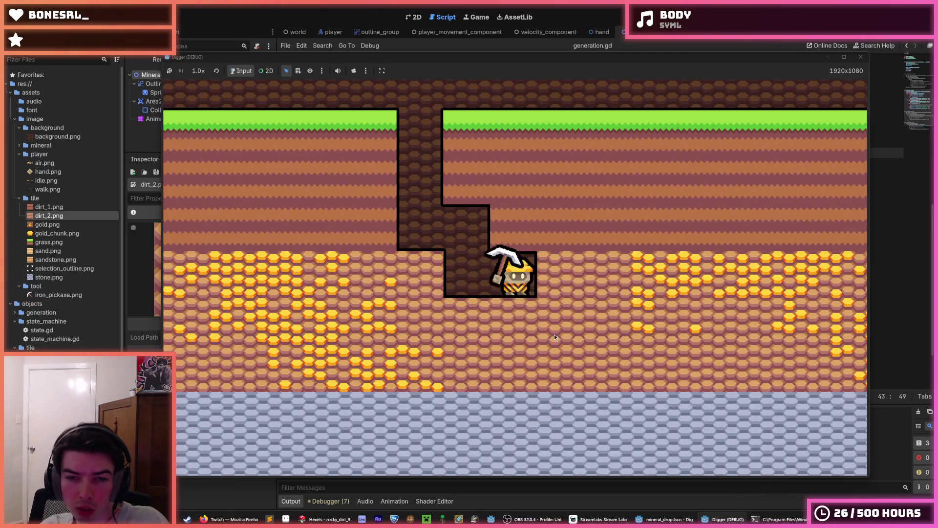
{"action": "key", "text": "s"}
{"action": "key", "text": "d"}
{"action": "key", "text": "d"}
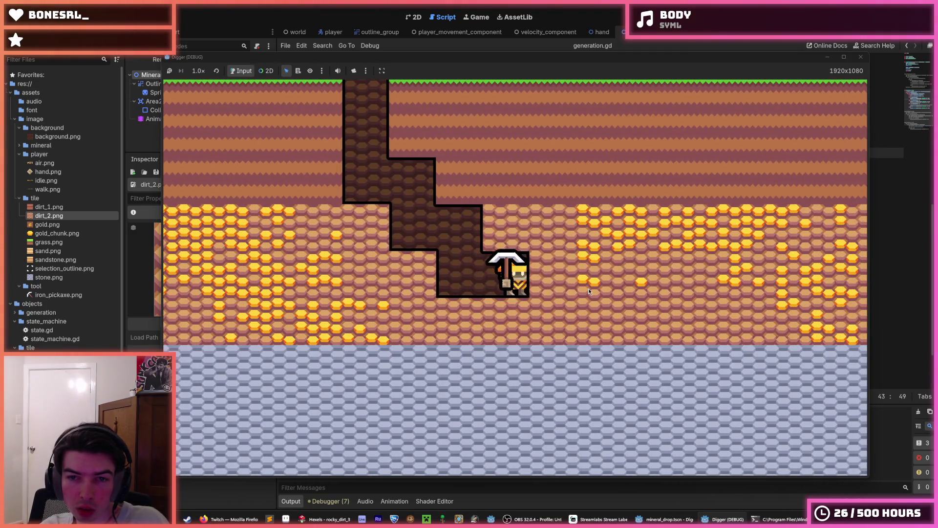
{"action": "key", "text": "d"}
{"action": "left_click", "coordinate": [528, 225]}
{"action": "left_click", "coordinate": [495, 211]}
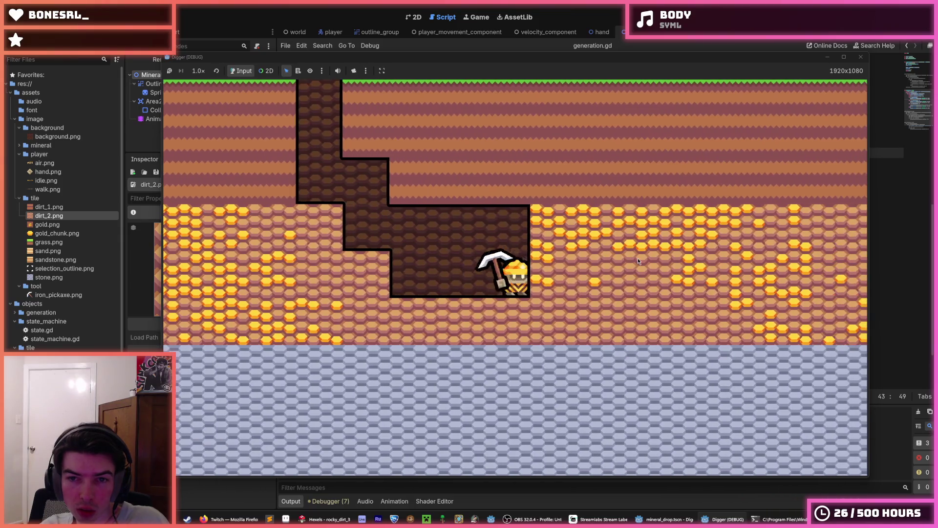
{"action": "key", "text": "d"}
{"action": "key", "text": "d"}
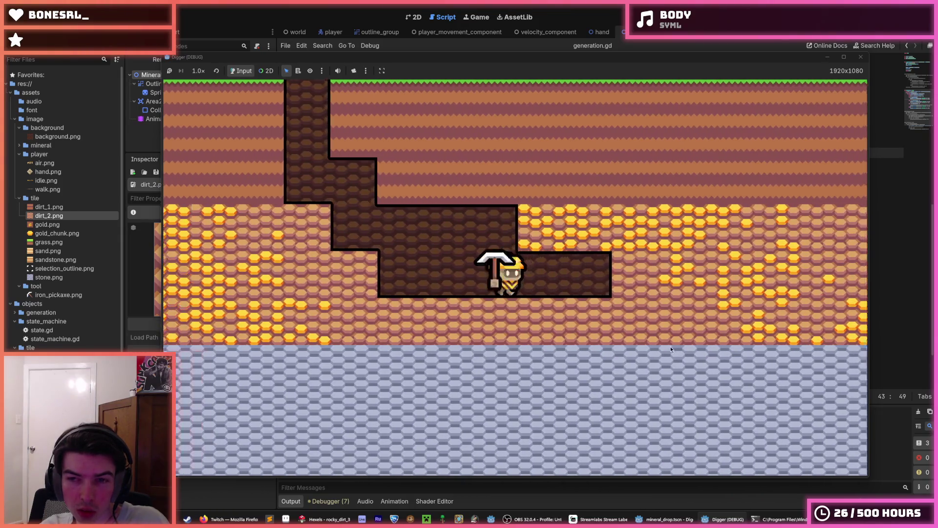
{"action": "key", "text": "a"}
{"action": "key", "text": "a"}
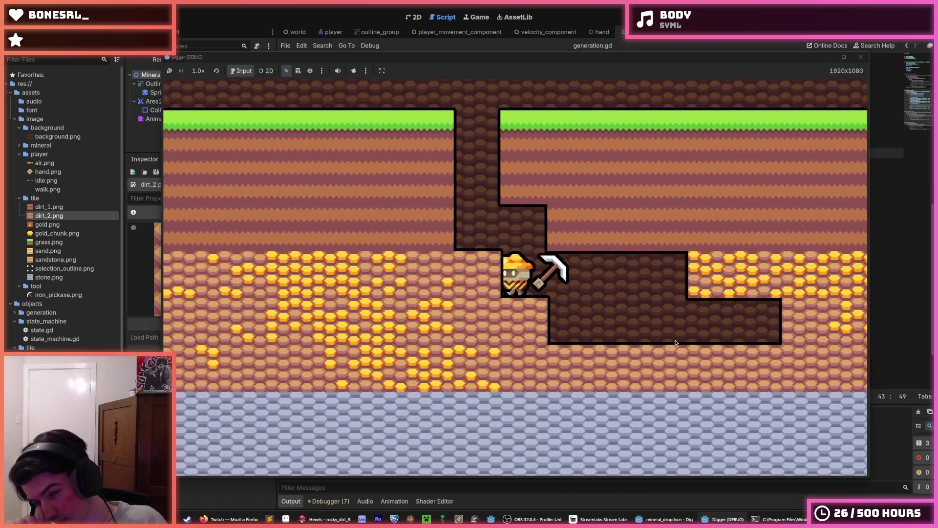
{"action": "key", "text": "d"}
{"action": "key", "text": "a"}
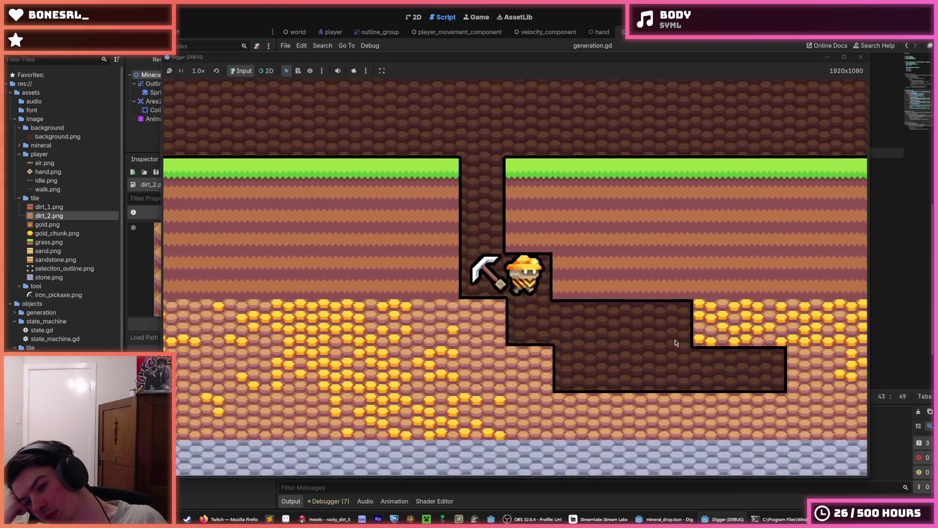
{"action": "key", "text": "d"}
- Walk and jump along the tunnel, digging it longer in both directions and knocking loose a gold chunk
{"action": "key", "text": "Right"}
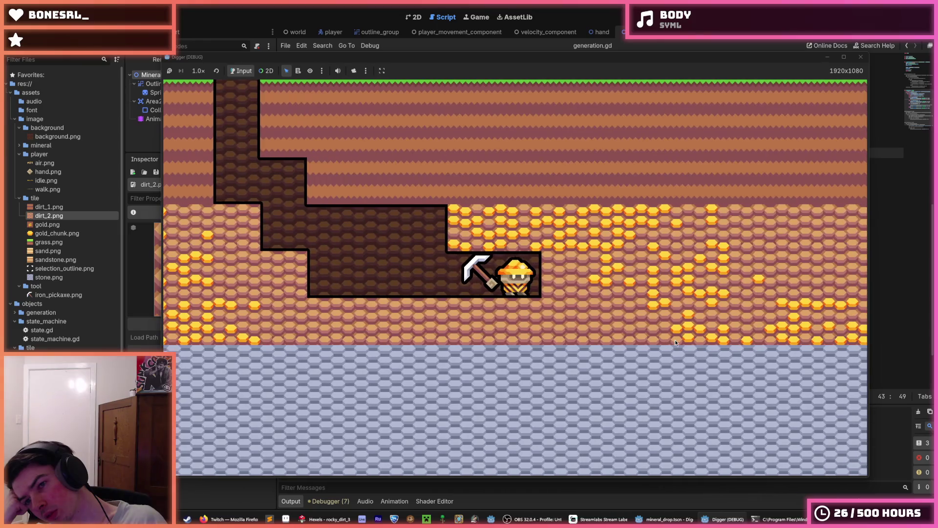
{"action": "key", "text": "Left"}
{"action": "key", "text": "Right"}
{"action": "key", "text": "space"}
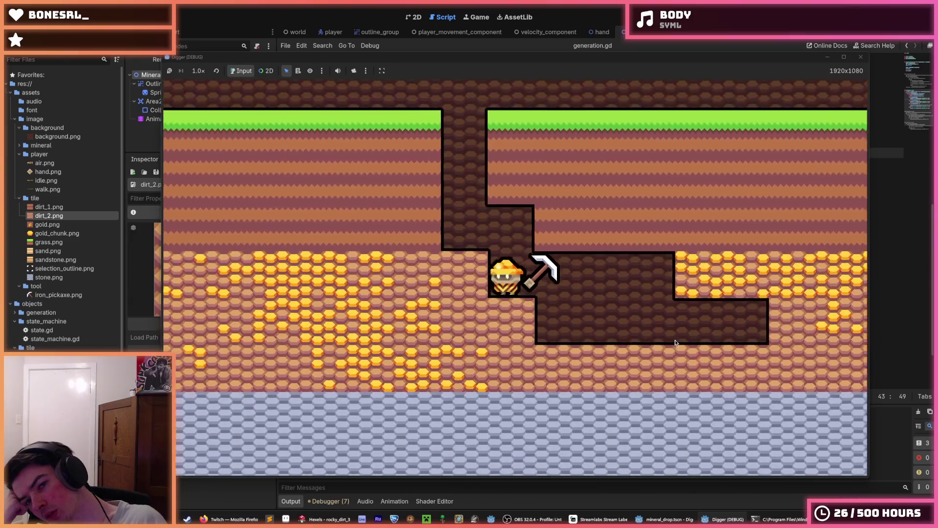
{"action": "key", "text": "Left"}
{"action": "key", "text": "Right"}
{"action": "key", "text": "Left"}
{"action": "key", "text": "Right"}
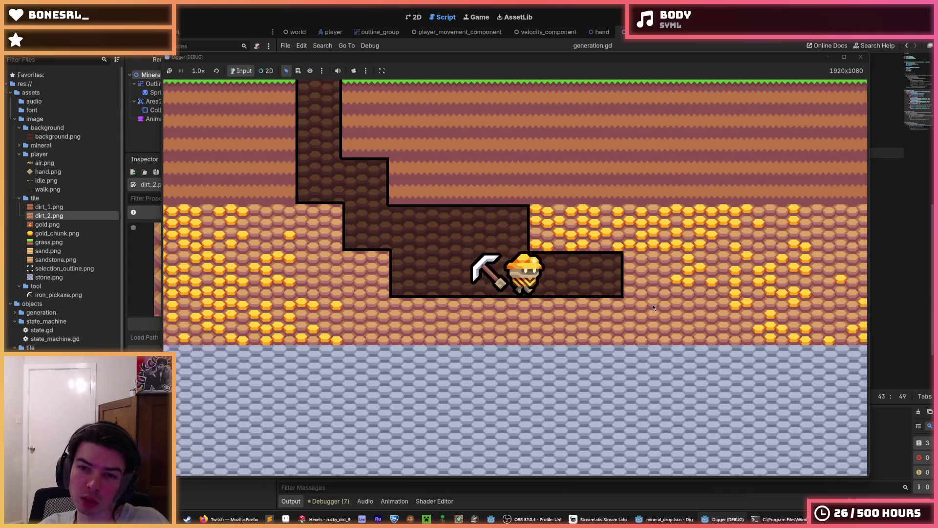
{"action": "key", "text": "Right"}
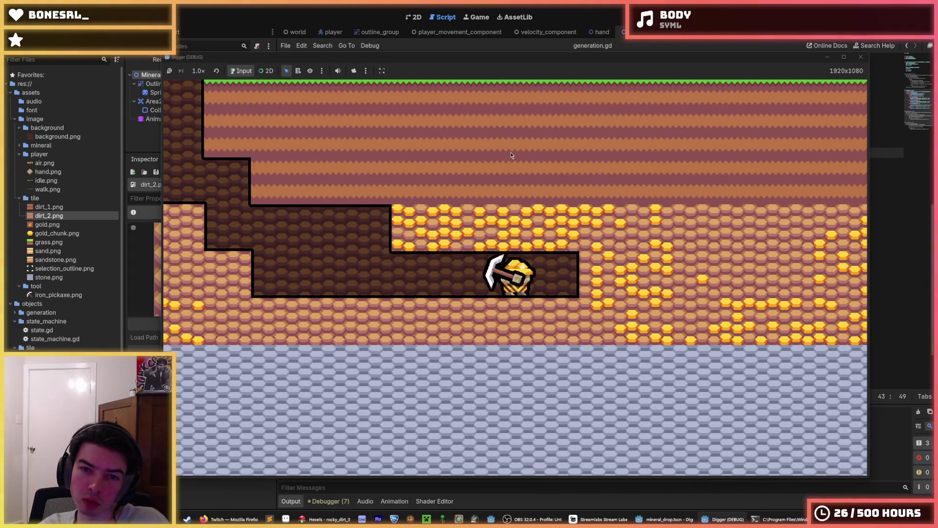
{"action": "left_click", "coordinate": [511, 154]}
{"action": "key", "text": "Right"}
{"action": "left_click", "coordinate": [660, 289]}
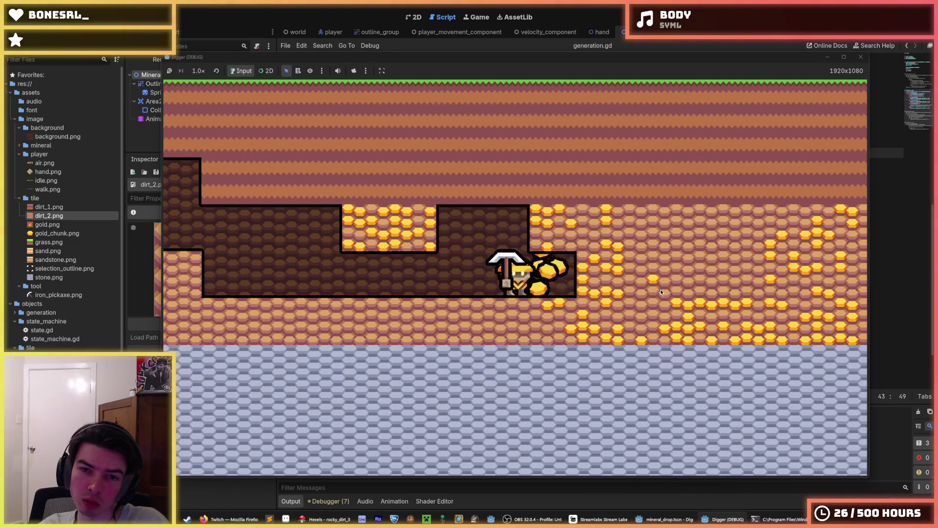
{"action": "key", "text": "Right"}
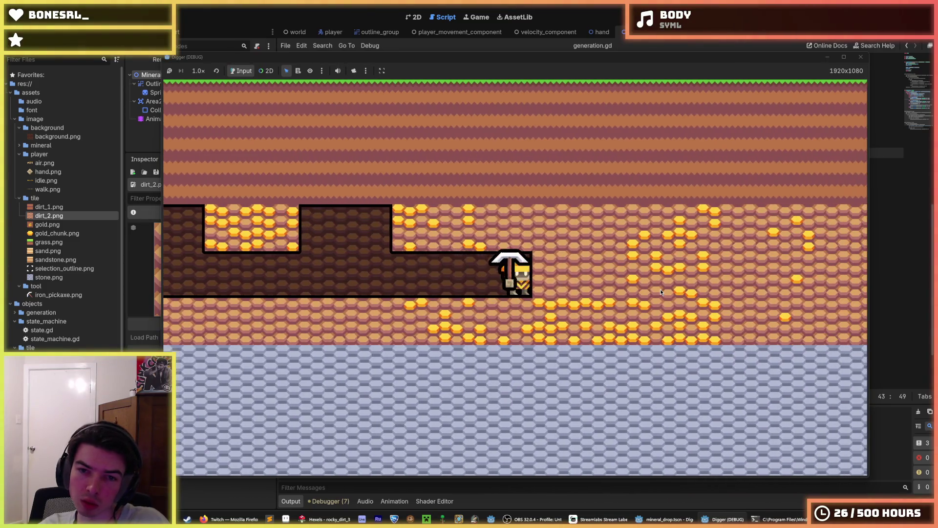
{"action": "key", "text": "Right"}
{"action": "key", "text": "Right"}
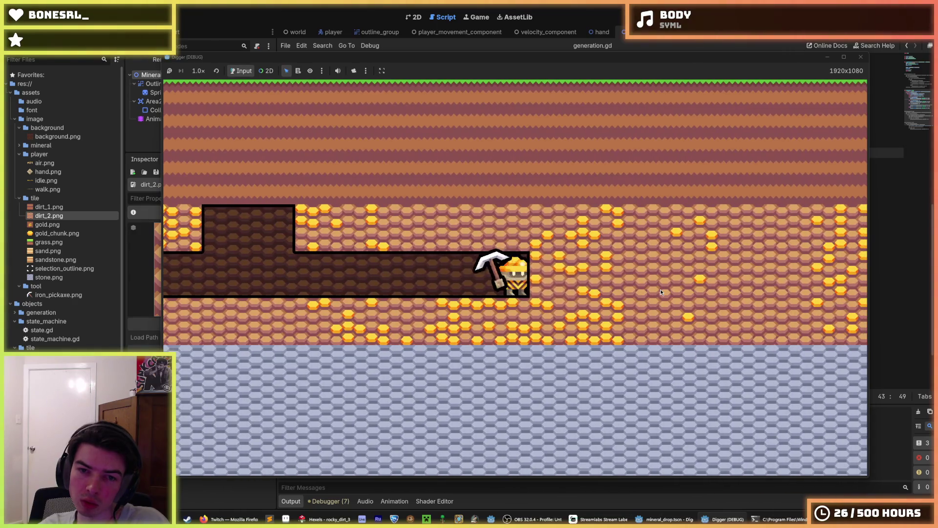
{"action": "left_click", "coordinate": [661, 289]}
{"action": "key", "text": "Right"}
{"action": "left_click", "coordinate": [440, 361]}
{"action": "key", "text": "Left"}
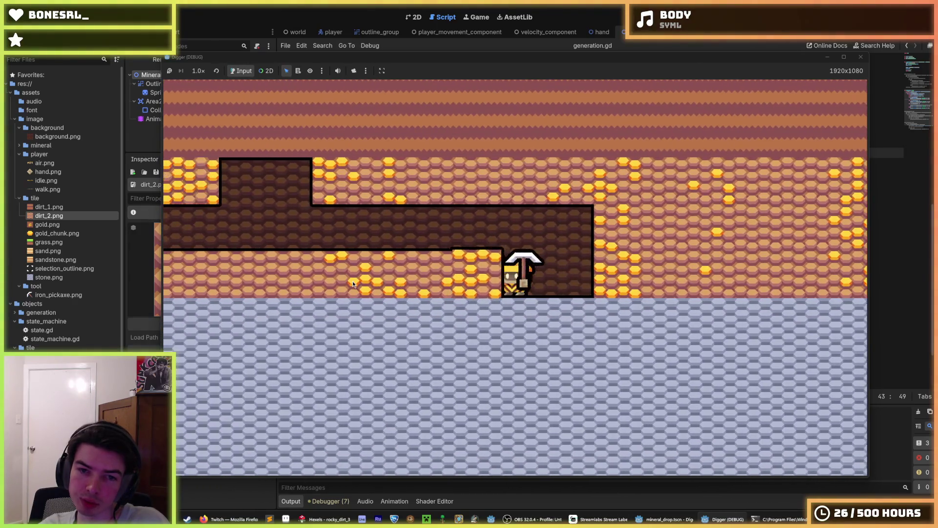
{"action": "key", "text": "Left"}
{"action": "key", "text": "Left"}
{"action": "key", "text": "Left"}
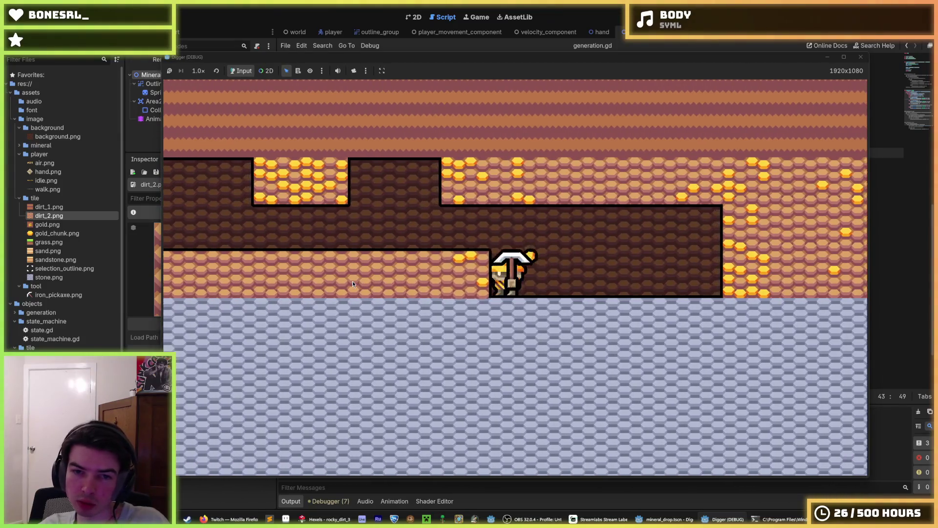
{"action": "key", "text": "Left"}
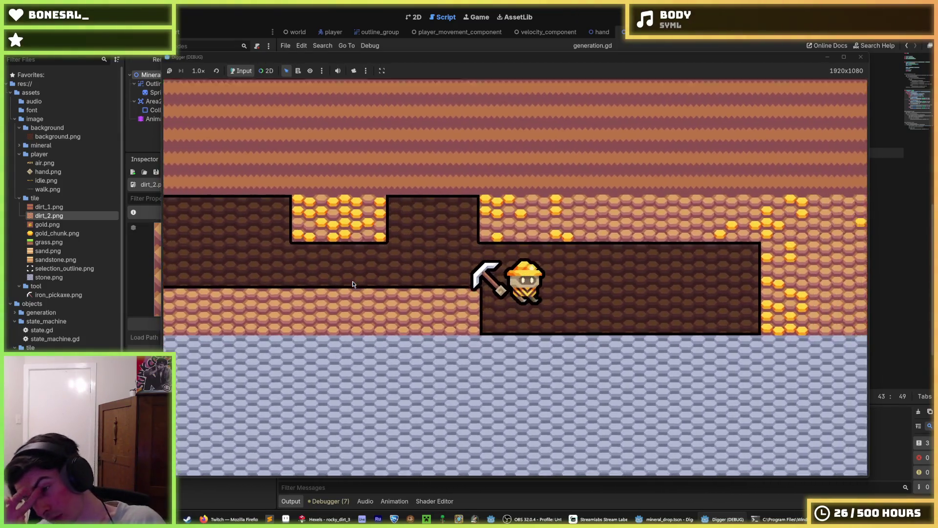
{"action": "key", "text": "Right"}
{"action": "key", "text": "Right"}
{"action": "key", "text": "Right"}
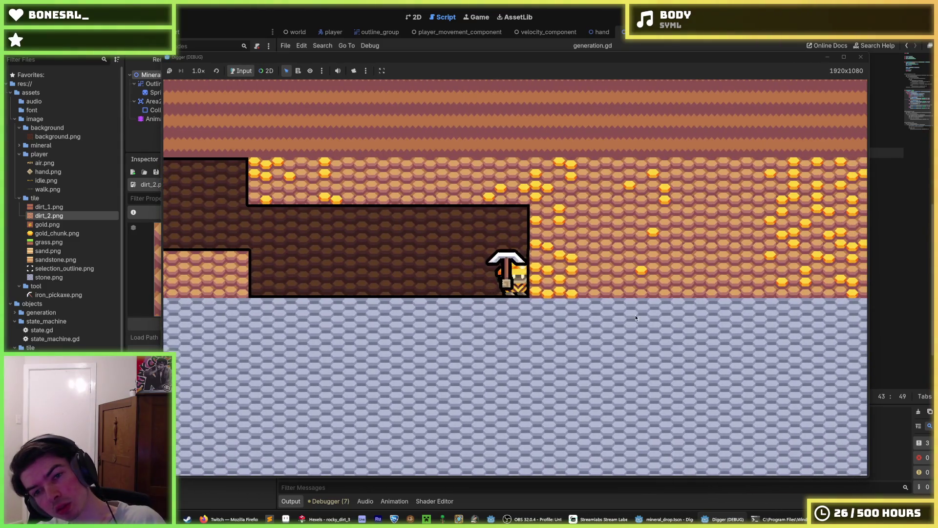
{"action": "key", "text": "Right"}
{"action": "key", "text": "Right"}
{"action": "key", "text": "Right"}
{"action": "key", "text": "Right"}
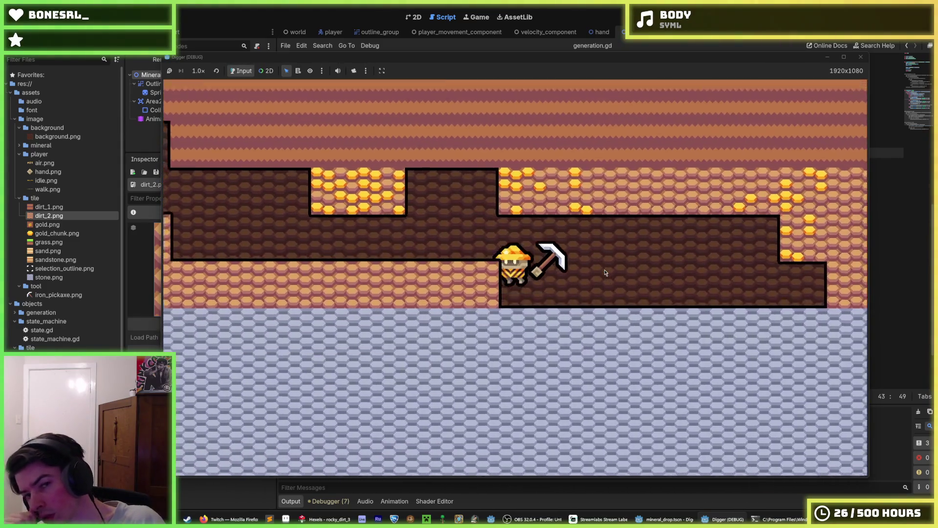
{"action": "key", "text": "Left"}
- Dig out the gold blocks above and below down to the stone layer, then stop the game with F8
{"action": "key", "text": "Up"}
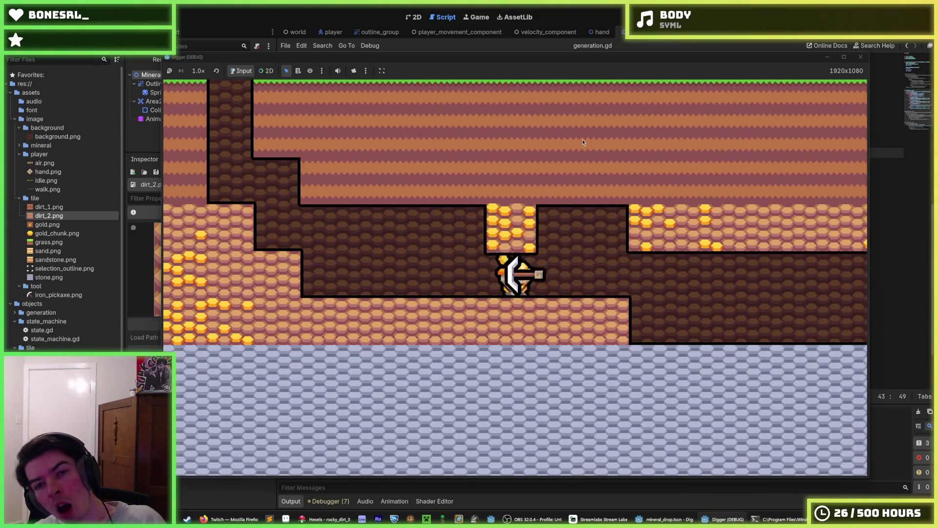
{"action": "key", "text": "Left"}
{"action": "key", "text": "Left"}
{"action": "key", "text": "Right"}
{"action": "key", "text": "Left"}
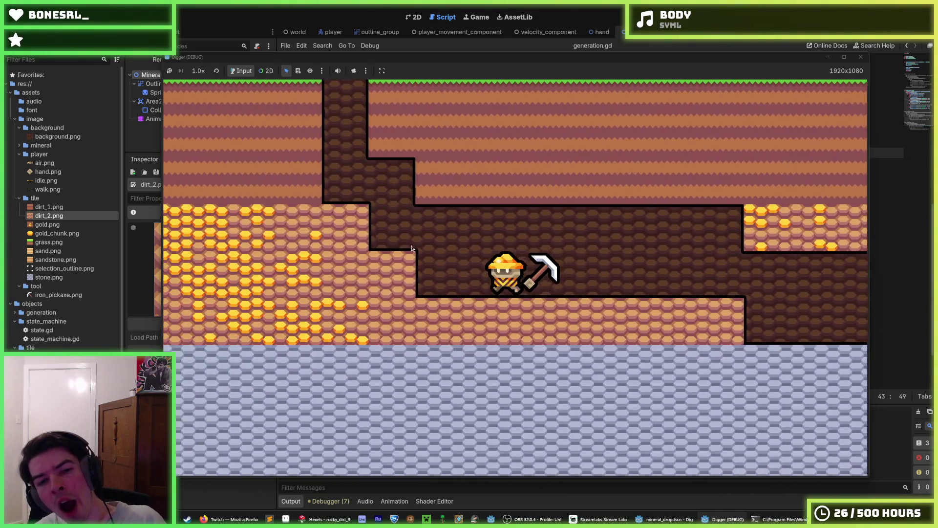
{"action": "key", "text": "Left"}
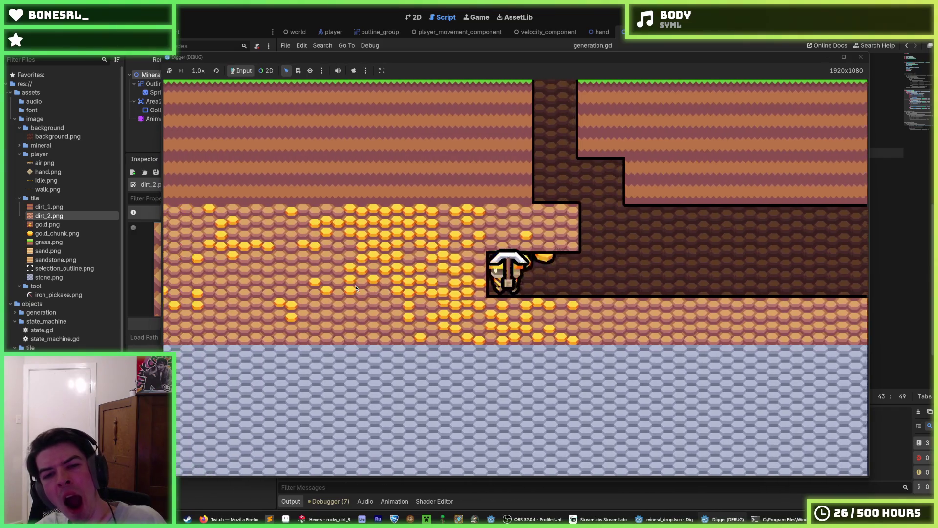
{"action": "key", "text": "Left"}
{"action": "key", "text": "Up"}
{"action": "key", "text": "Left"}
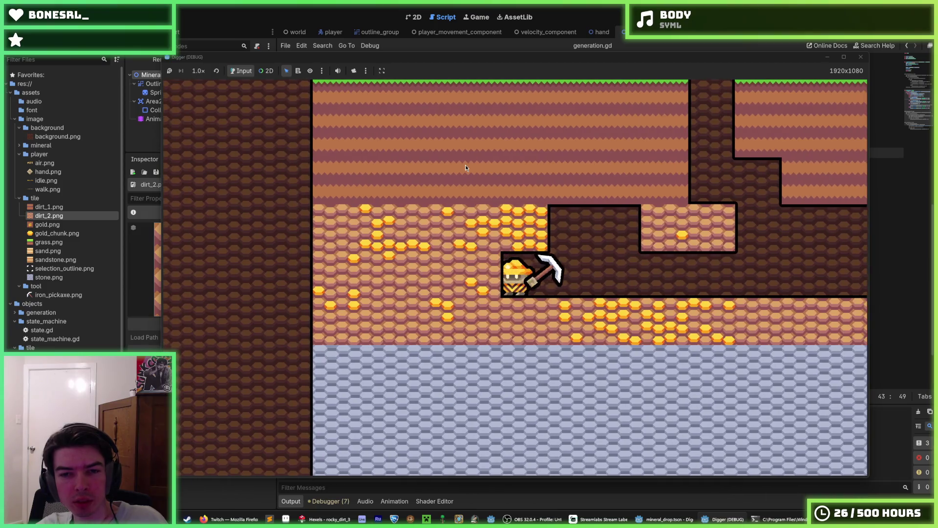
{"action": "key", "text": "Left"}
{"action": "key", "text": "Up"}
{"action": "key", "text": "Left"}
{"action": "key", "text": "Right"}
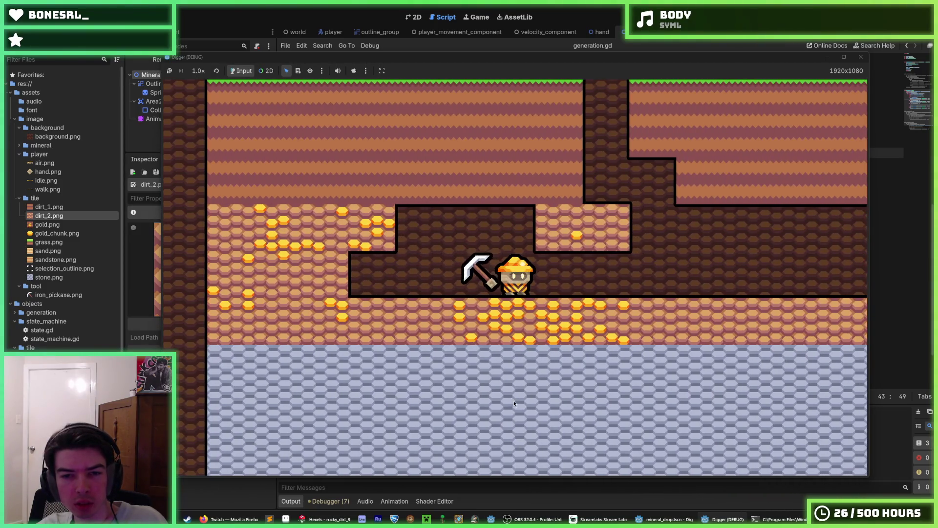
{"action": "key", "text": "Left"}
{"action": "key", "text": "Down"}
{"action": "key", "text": "Right"}
{"action": "key", "text": "Down"}
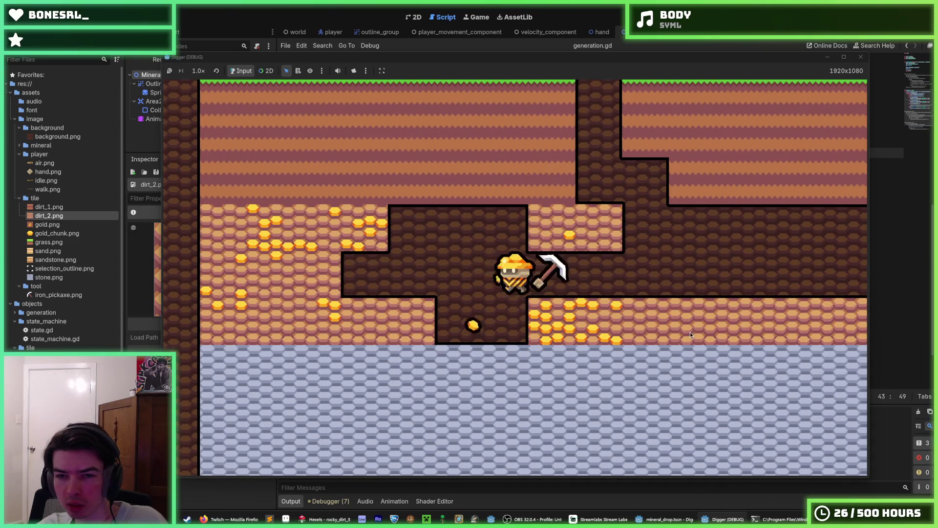
{"action": "key", "text": "Right"}
{"action": "key", "text": "Right"}
{"action": "key", "text": "Right"}
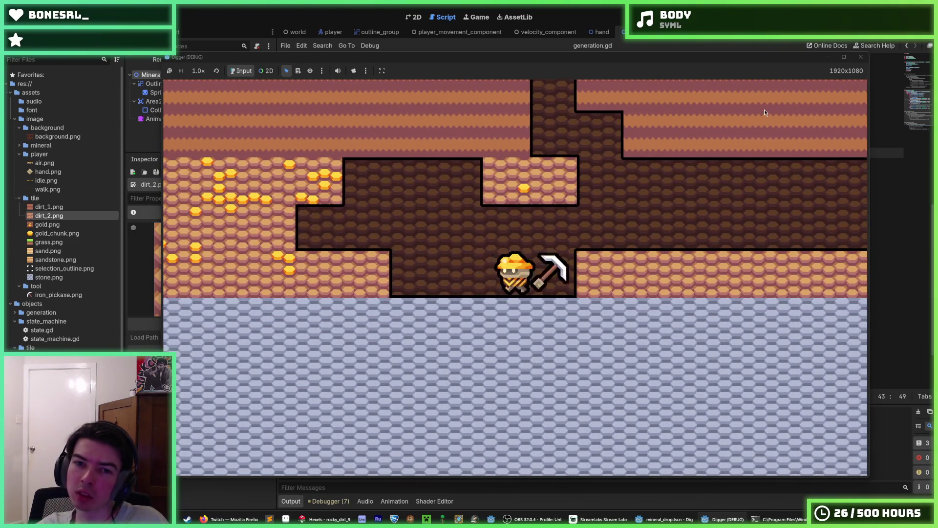
{"action": "key", "text": "Right"}
{"action": "key", "text": "Right"}
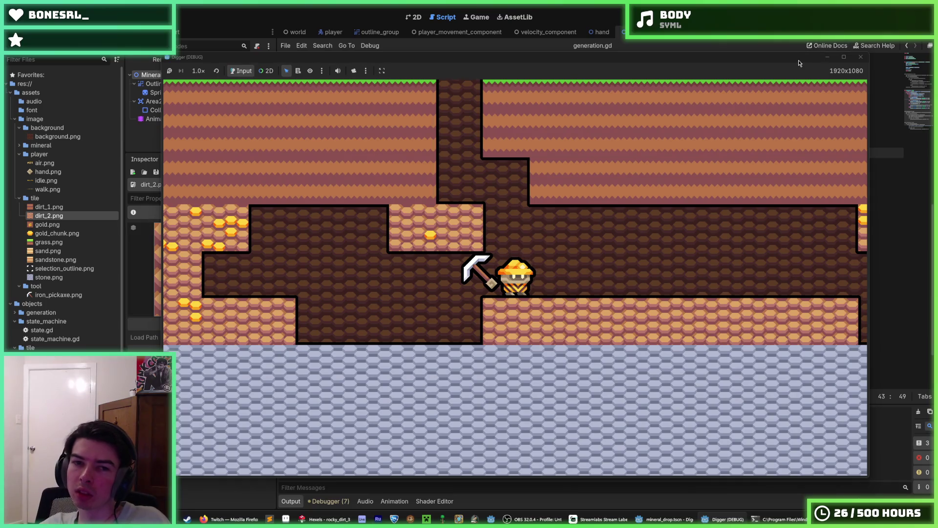
{"action": "key", "text": "F8"}
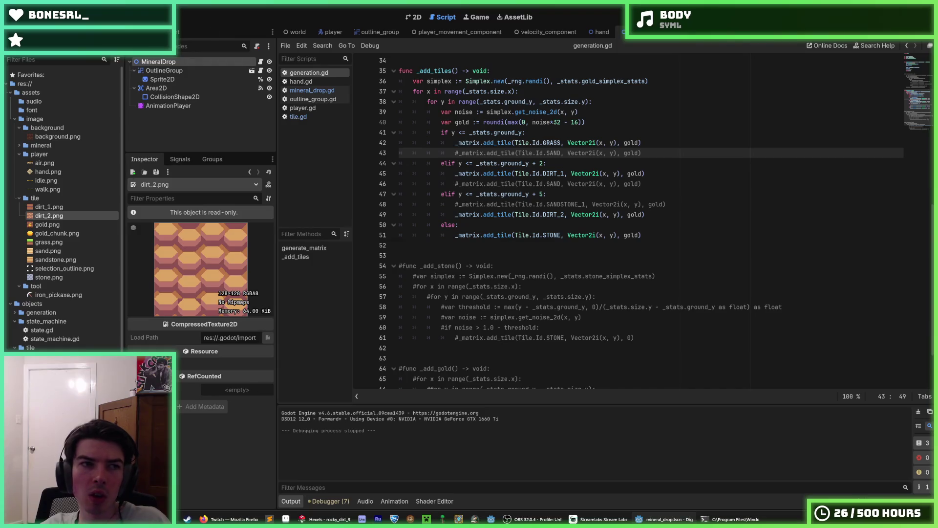
- Switch to the tile in Hexels, check its seams, and fill the hexagon tops pale lavender
{"action": "key", "text": "alt+Tab"}
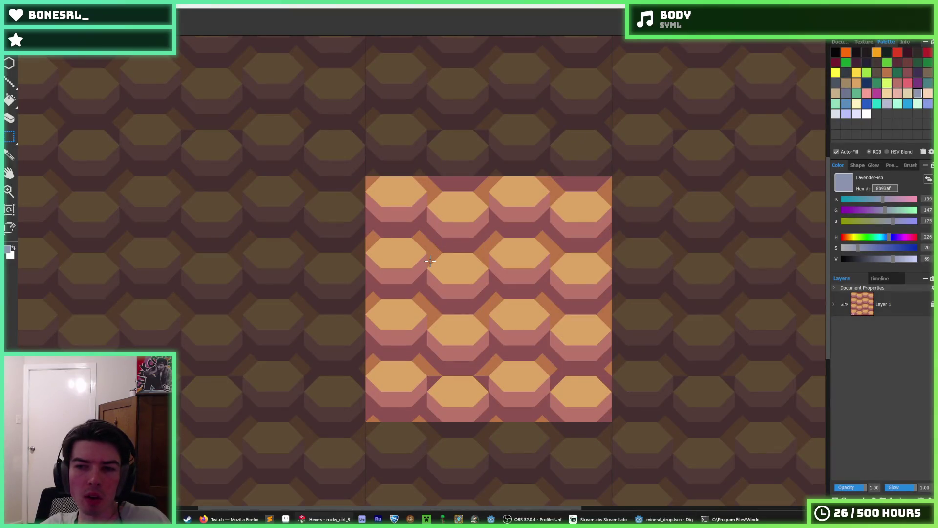
{"action": "key", "text": "ctrl+z"}
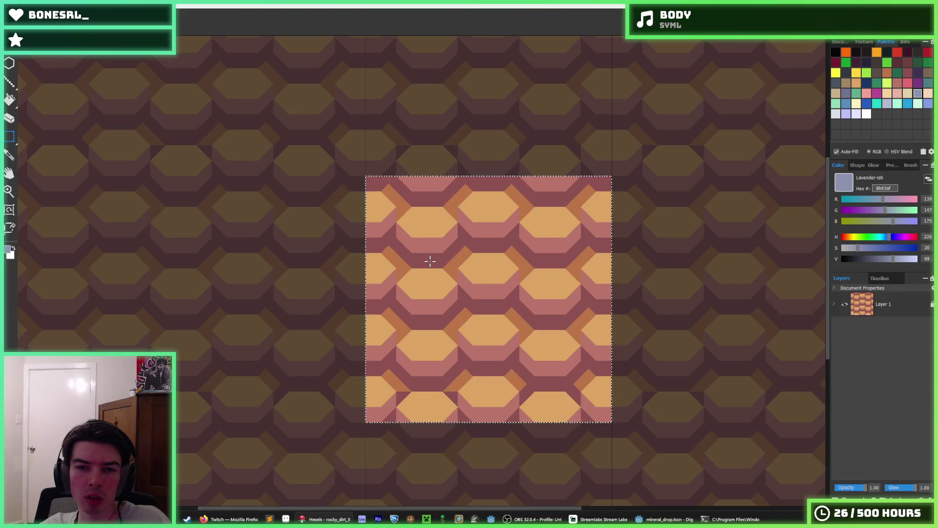
{"action": "key", "text": "ctrl+y"}
{"action": "left_click", "coordinate": [884, 109]}
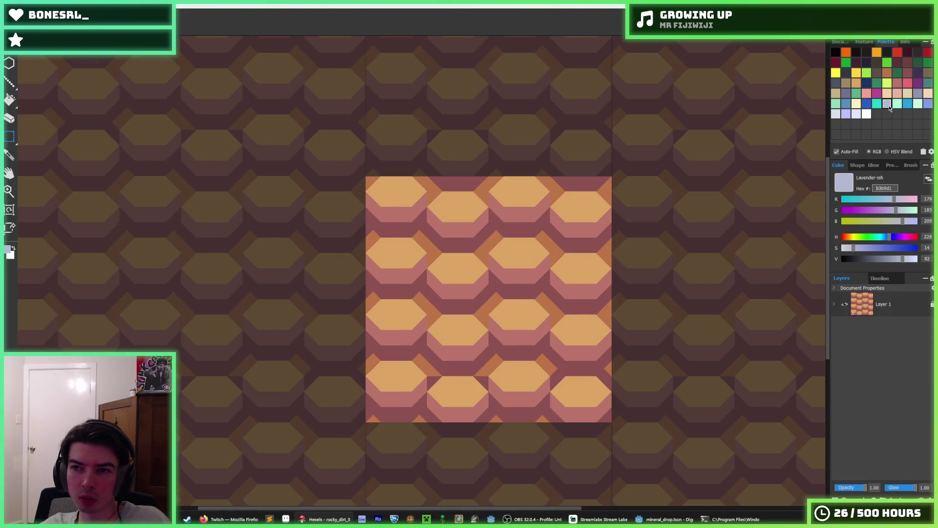
{"action": "key", "text": "f"}
{"action": "left_click", "coordinate": [523, 249]}
{"action": "left_click", "coordinate": [836, 115]}
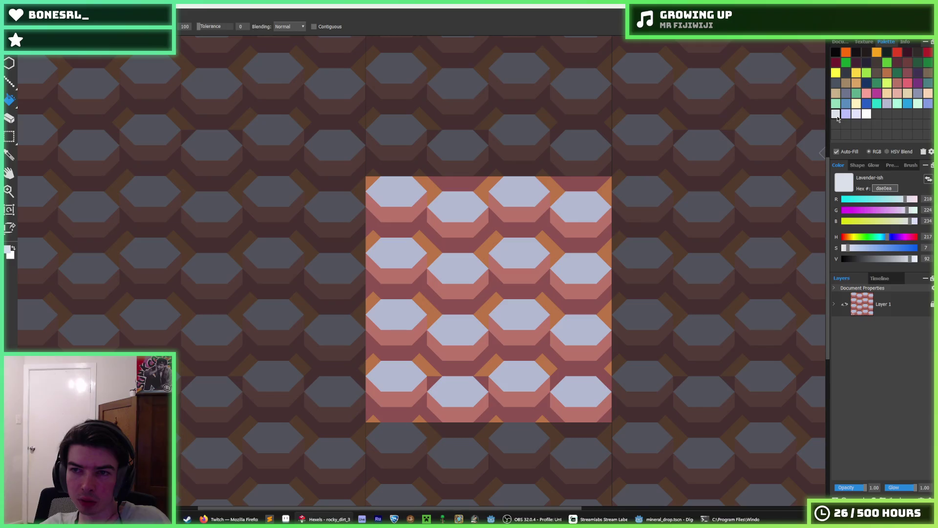
{"action": "left_click", "coordinate": [544, 246]}
{"action": "key", "text": "ctrl+z"}
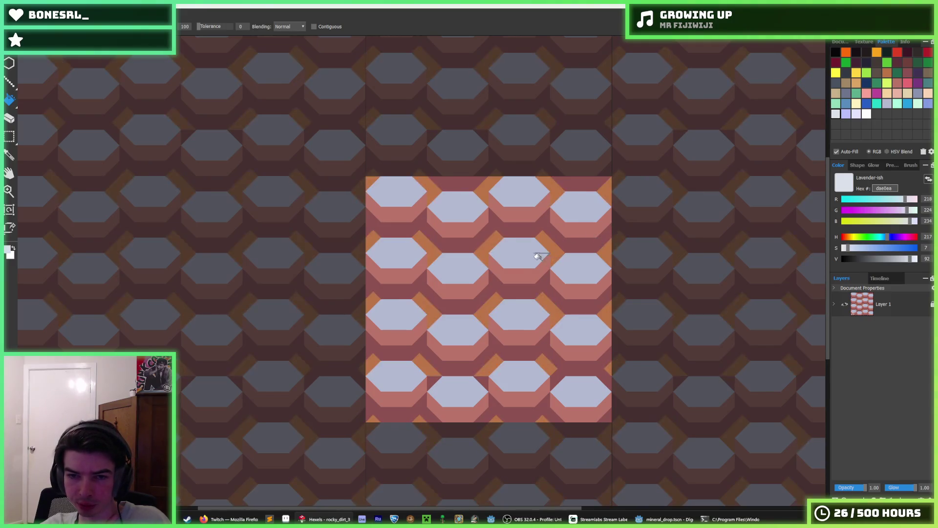
{"action": "left_click", "coordinate": [533, 255]}
- Fill the hexagons' lower faces brighter lavender and the reddish bands pale grey-lavender
{"action": "left_click", "coordinate": [845, 115]}
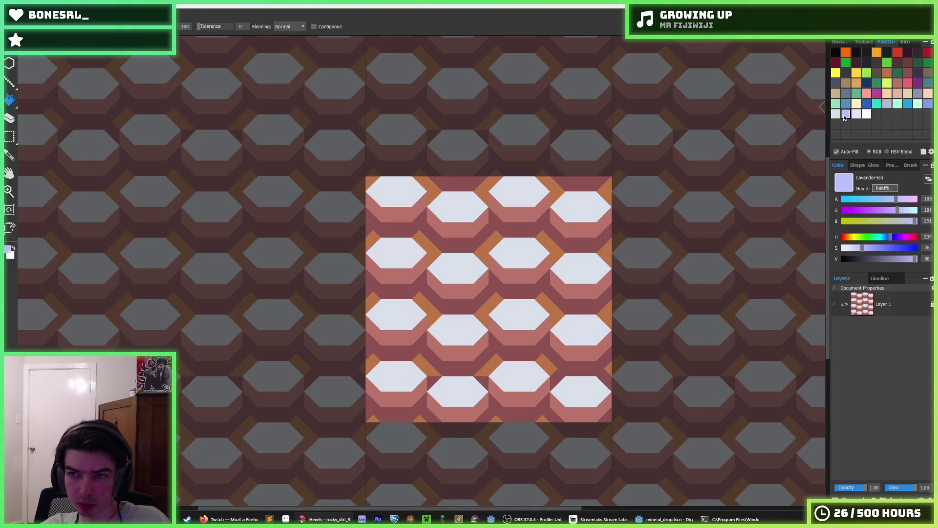
{"action": "left_click", "coordinate": [523, 283]}
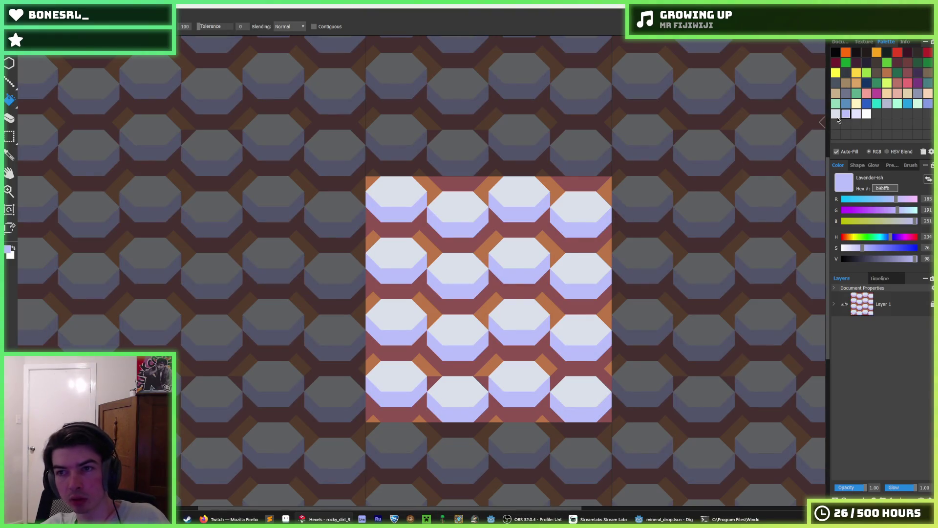
{"action": "left_click", "coordinate": [889, 104]}
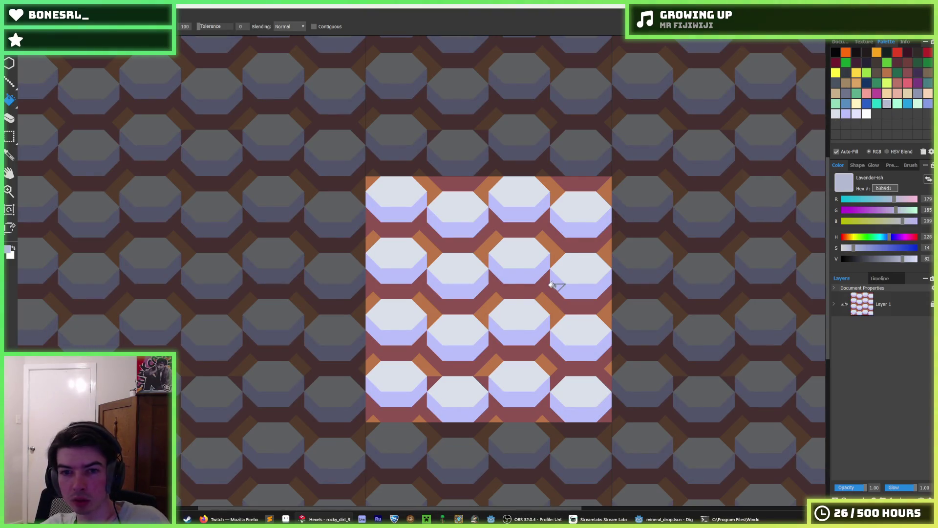
{"action": "left_click", "coordinate": [557, 271]}
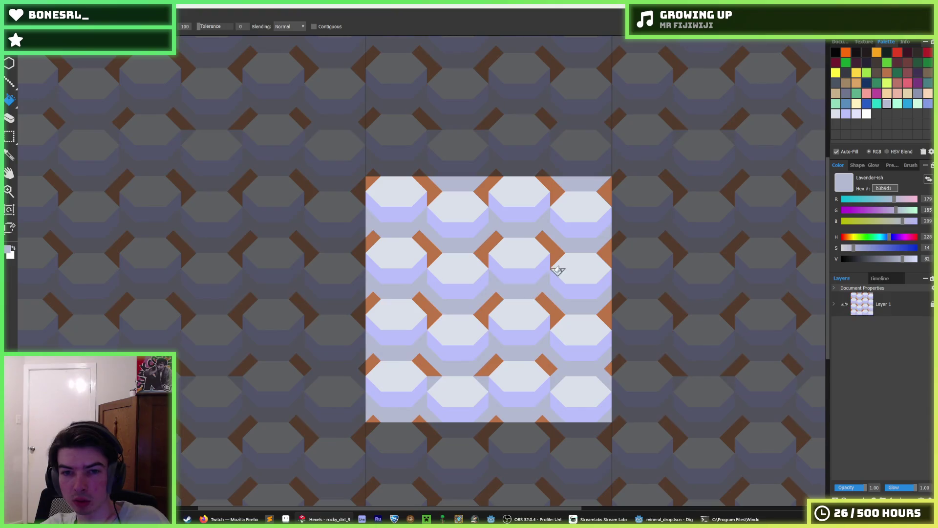
- Fill the orange diagonal bands dark grey and the background between hexagons grey-blue
{"action": "left_click", "coordinate": [919, 95]}
{"action": "left_click", "coordinate": [845, 93]}
{"action": "left_click", "coordinate": [550, 311]}
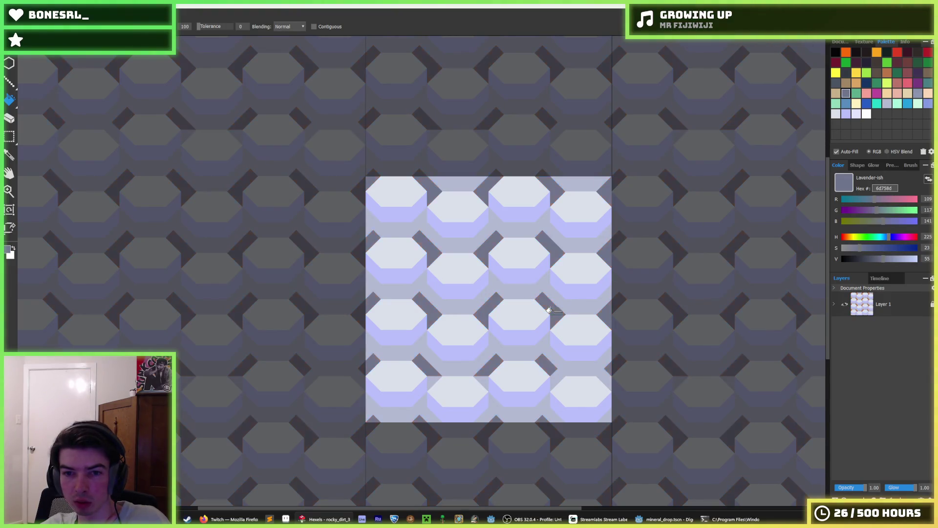
{"action": "left_click", "coordinate": [918, 96]}
{"action": "left_click", "coordinate": [533, 305]}
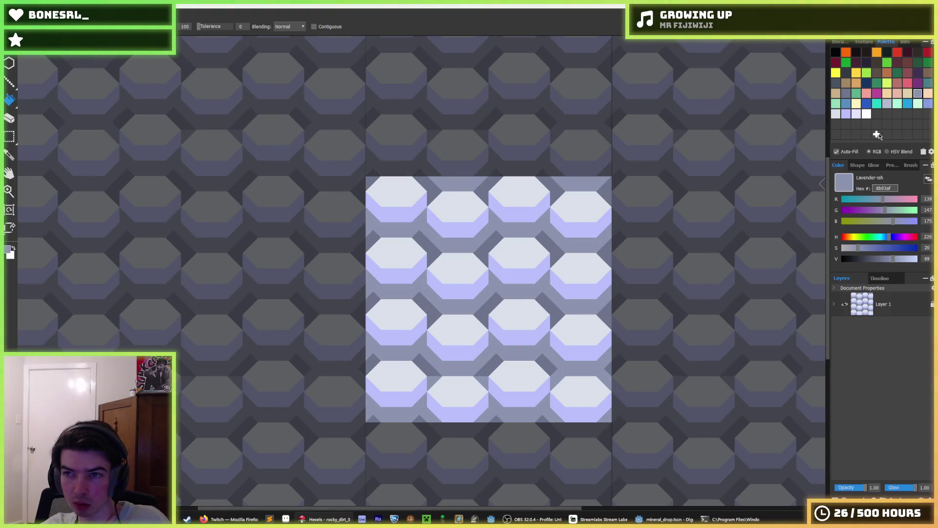
- Refill the hexagon bands pale grey-lavender and compare light swatches, settling on pale grey
{"action": "left_click", "coordinate": [897, 104]}
{"action": "left_click", "coordinate": [515, 275]}
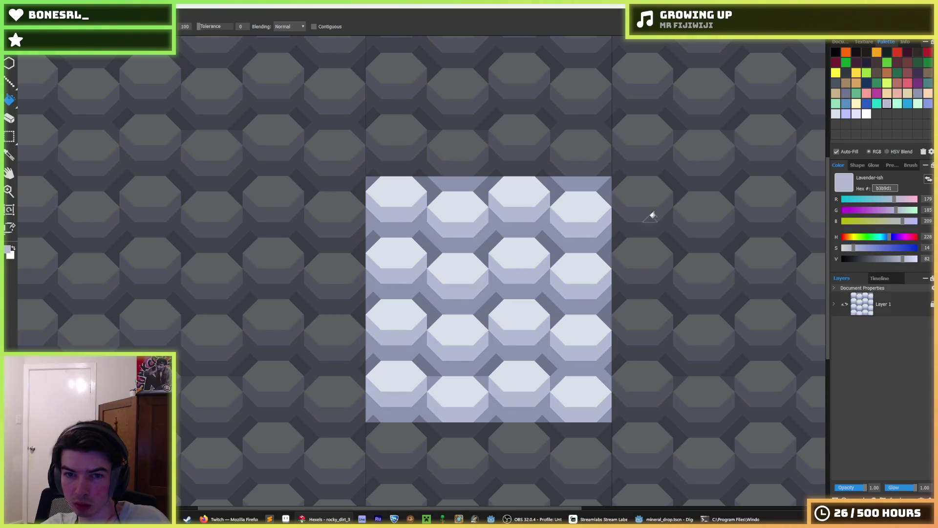
{"action": "left_click", "coordinate": [855, 113]}
{"action": "left_click", "coordinate": [846, 120]}
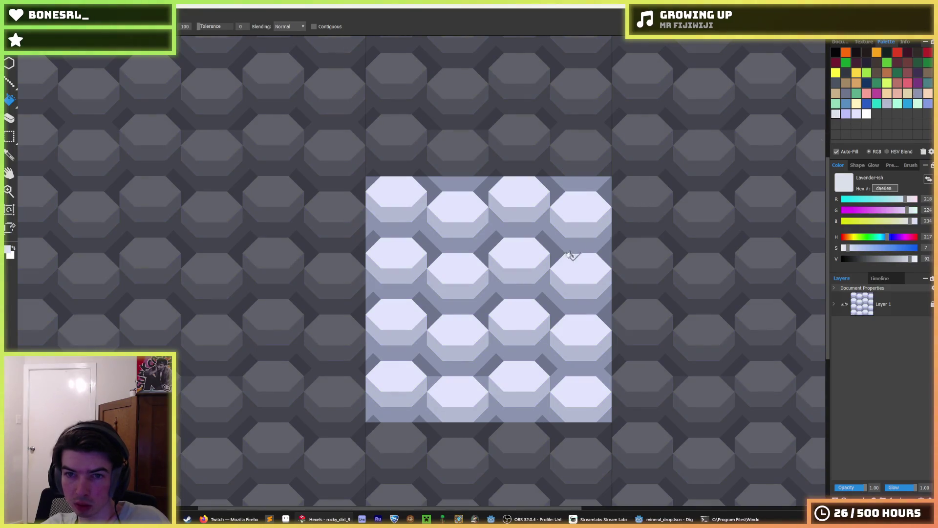
{"action": "scroll", "coordinate": [484, 290], "scroll_direction": "up", "scroll_amount": 1}
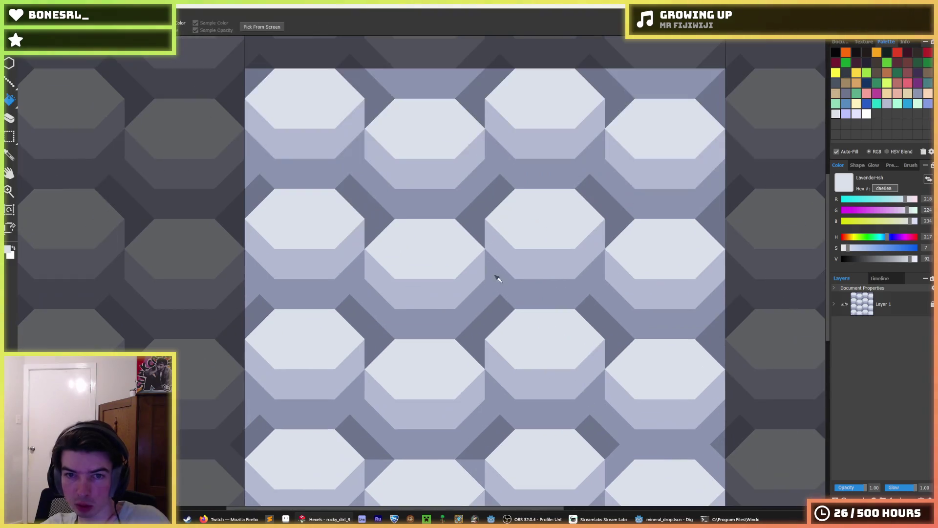
{"action": "left_click", "coordinate": [856, 113]}
{"action": "left_click", "coordinate": [846, 114]}
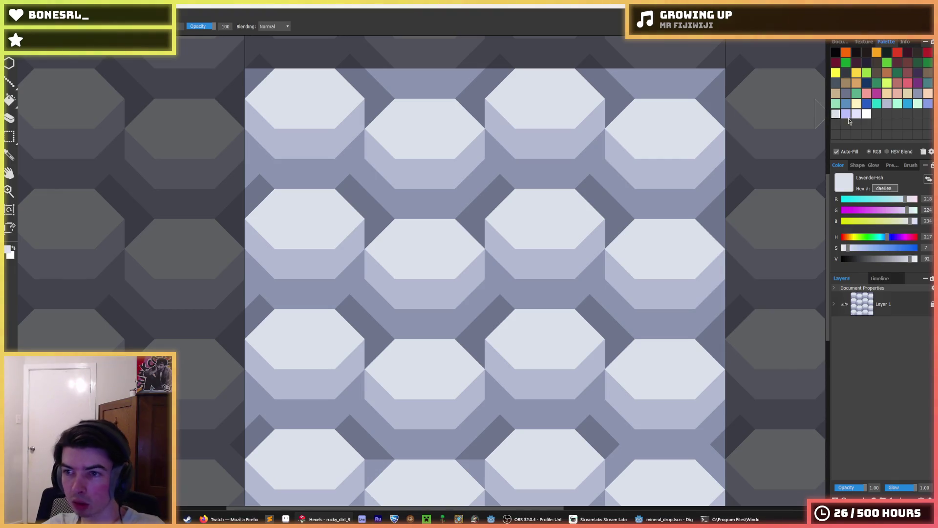
{"action": "left_click", "coordinate": [856, 114]}
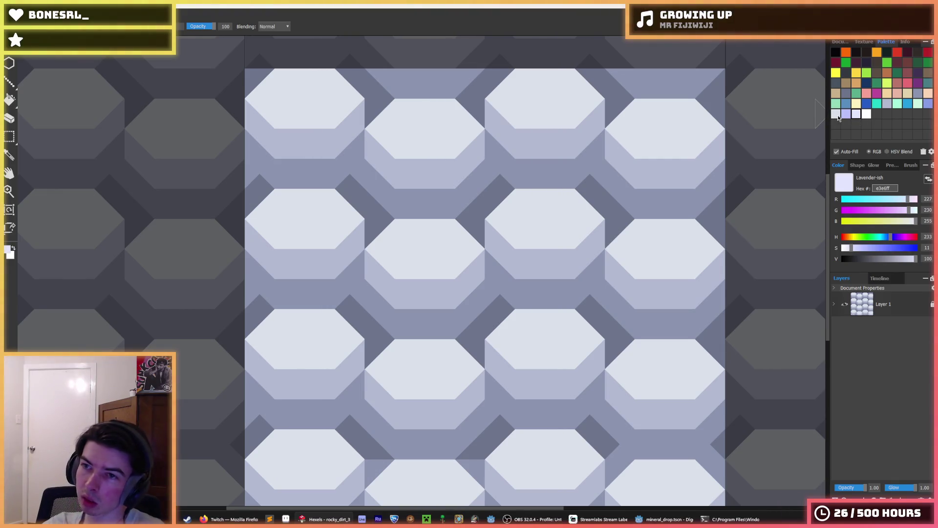
{"action": "left_click", "coordinate": [846, 114]}
{"action": "key", "text": "g"}
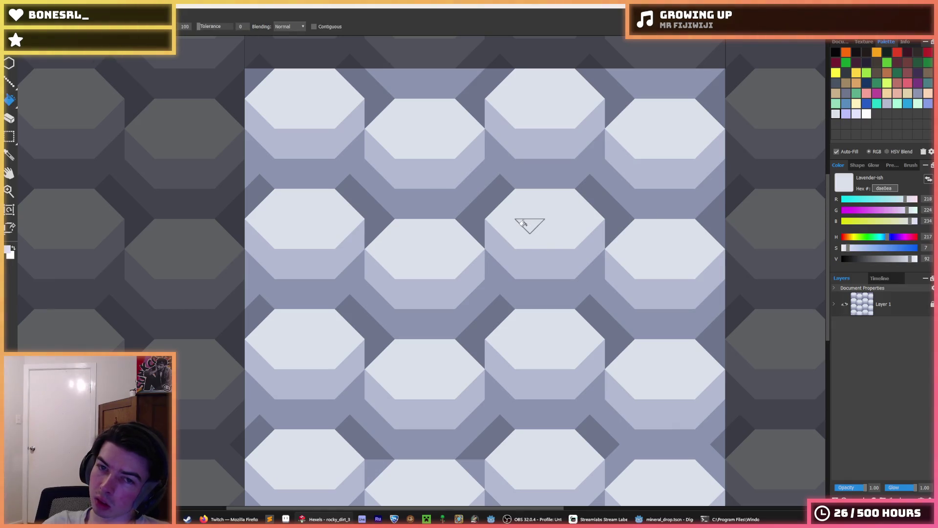
{"action": "scroll", "coordinate": [669, 209], "scroll_direction": "down", "scroll_amount": 5}
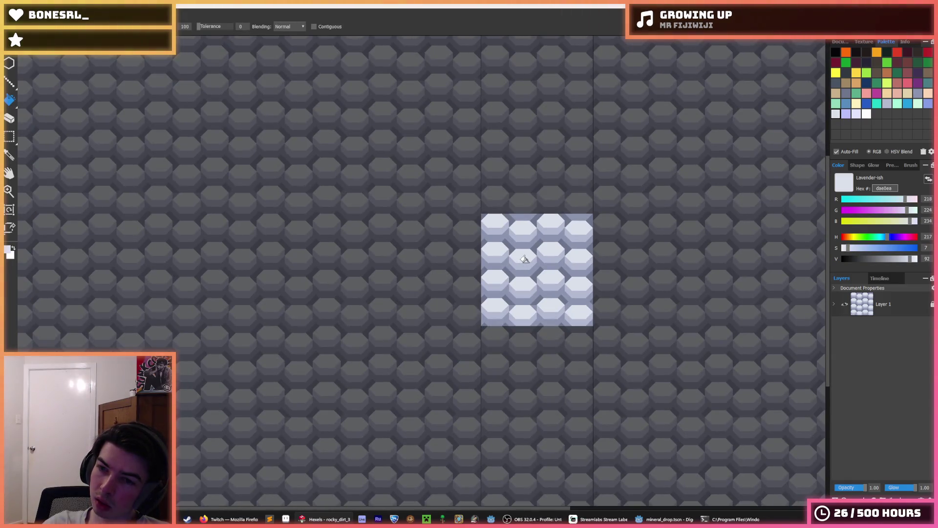
- Export the lavender tile as stone_2.png in the tile folder without replacing stone.png
{"action": "key", "text": "ctrl+shift+s"}
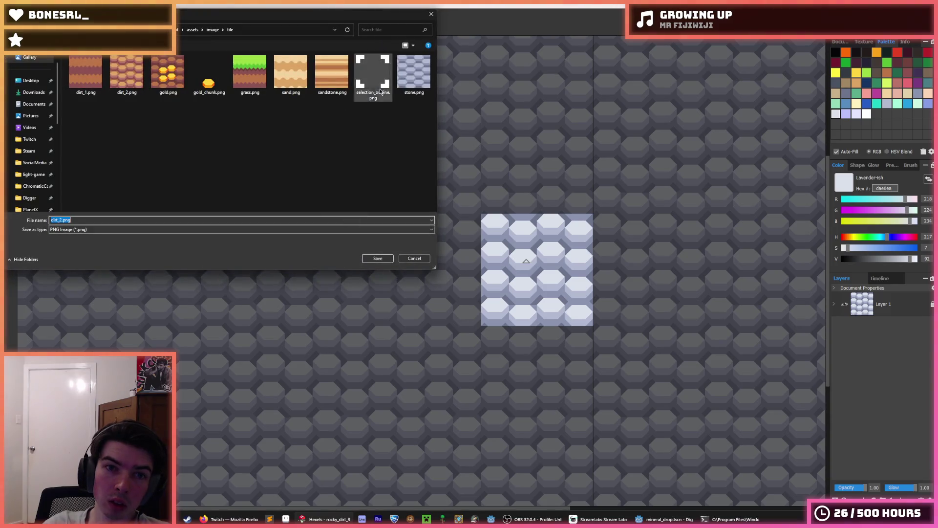
{"action": "double_click", "coordinate": [413, 77]}
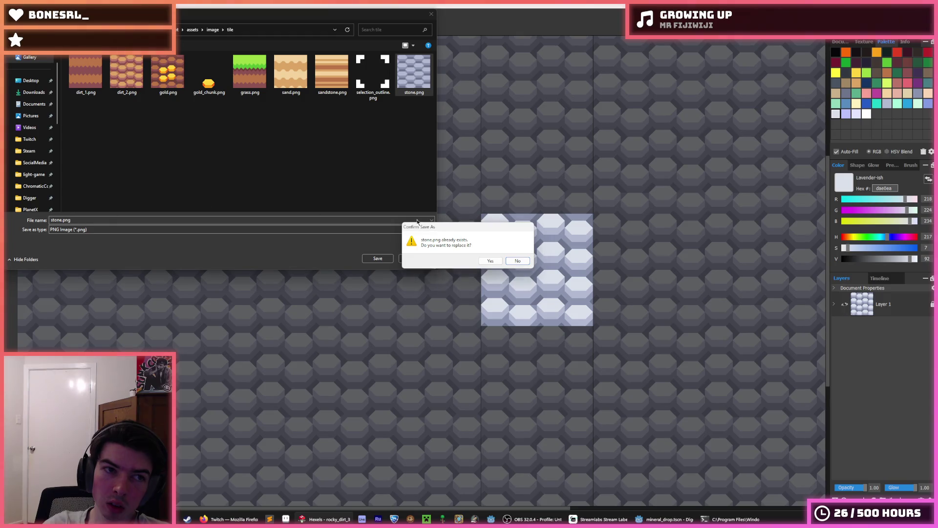
{"action": "left_click", "coordinate": [518, 261]}
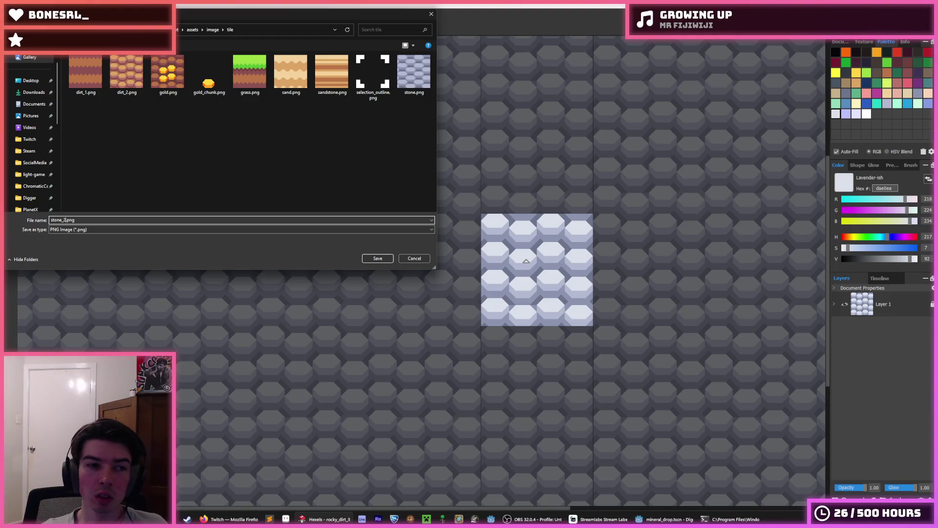
{"action": "key", "text": "Return"}
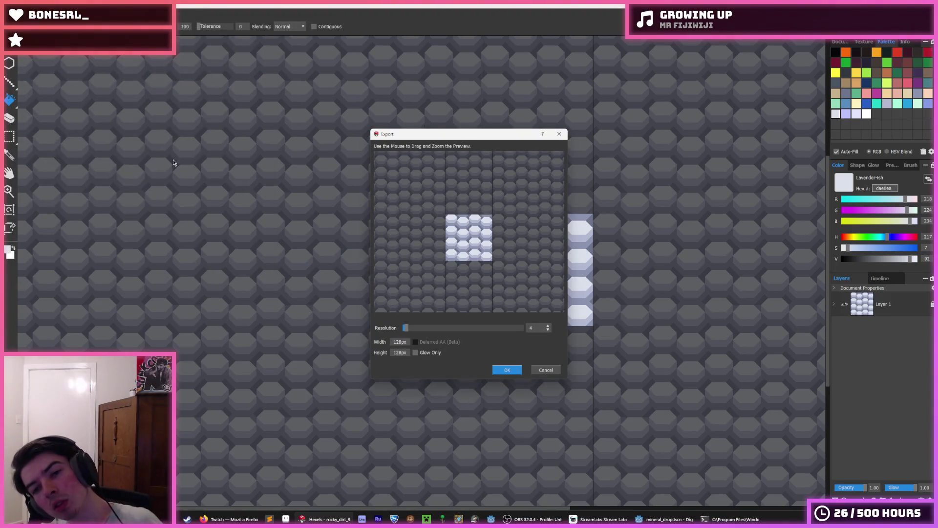
{"action": "left_click", "coordinate": [497, 372]}
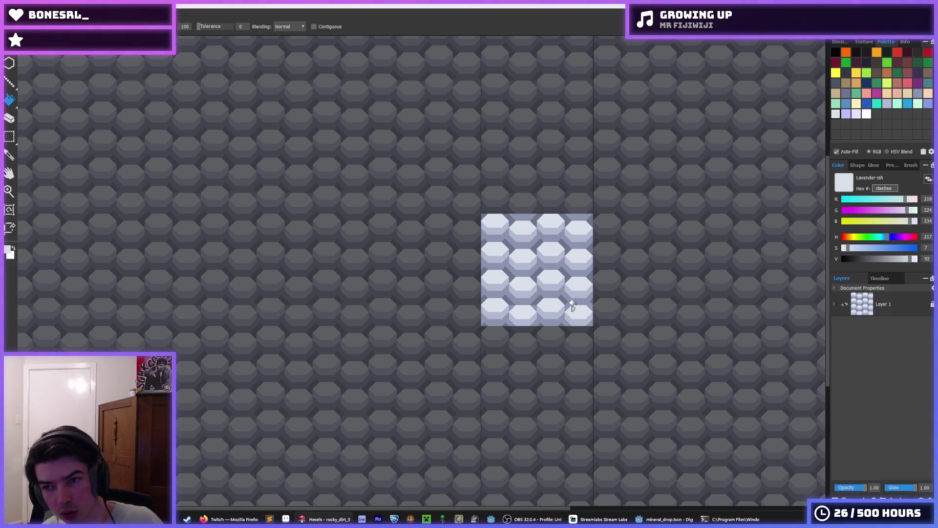
{"action": "scroll", "coordinate": [561, 311], "scroll_direction": "up", "scroll_amount": 2}
{"action": "scroll", "coordinate": [527, 256], "scroll_direction": "up", "scroll_amount": 3}
- Paint the dark band between hexagons light lavender, undoing a stray darker triangle
{"action": "left_click", "coordinate": [411, 237], "text": "alt"}
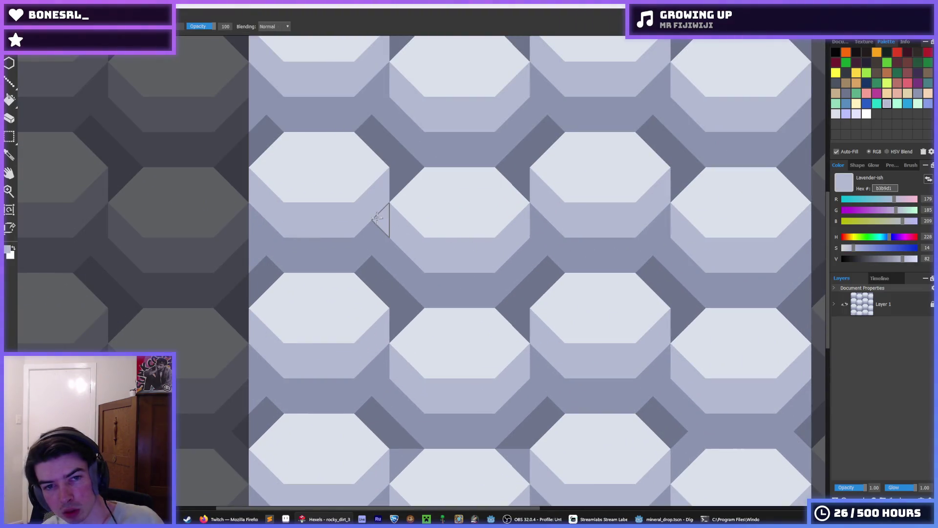
{"action": "left_click_drag", "start_coordinate": [524, 228], "coordinate": [675, 222]}
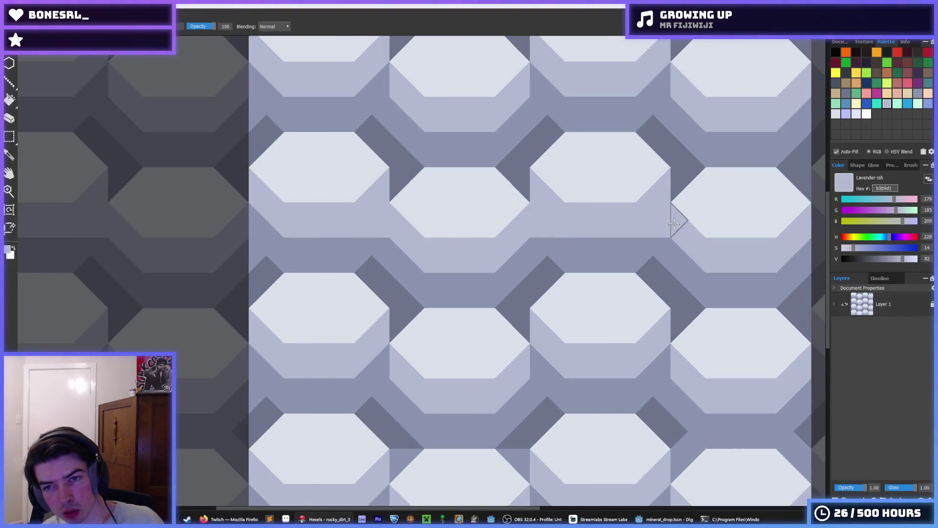
{"action": "left_click", "coordinate": [663, 224]}
{"action": "key", "text": "ctrl+z"}
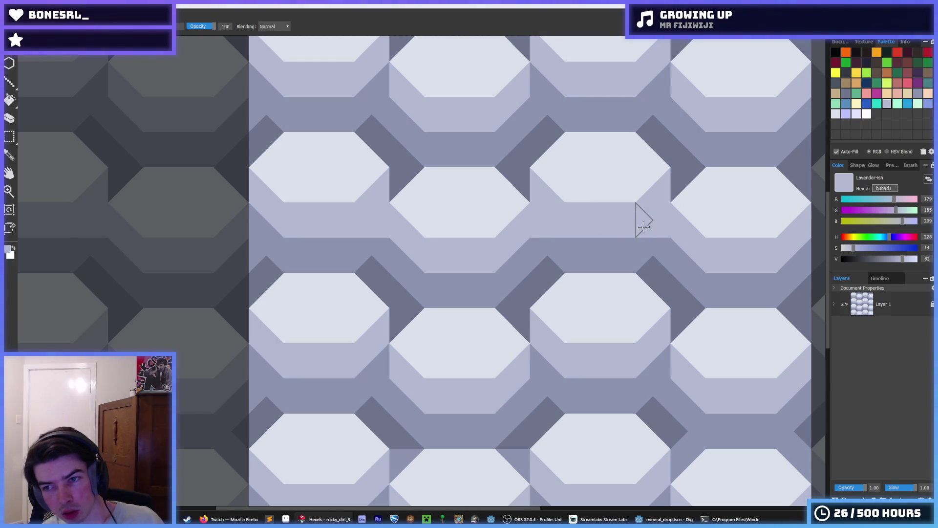
{"action": "scroll", "coordinate": [622, 292], "scroll_direction": "down", "scroll_amount": 5}
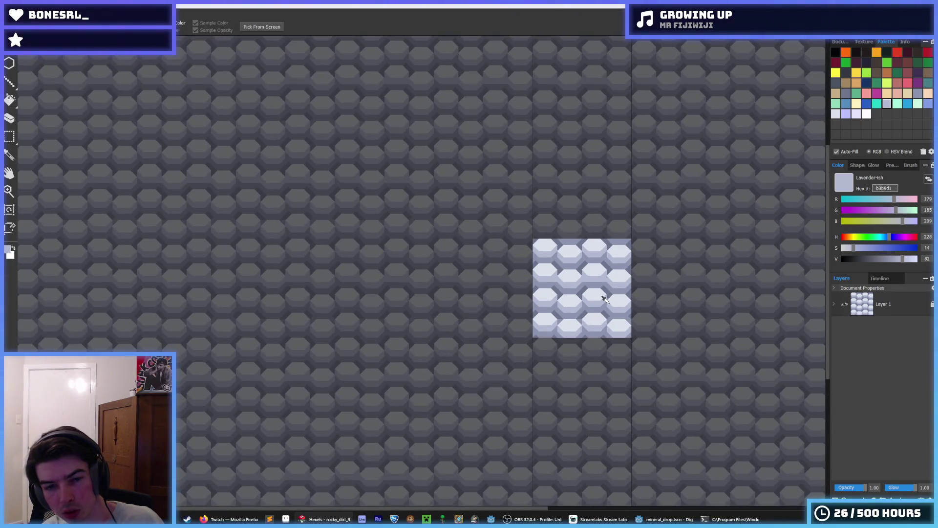
{"action": "scroll", "coordinate": [608, 293], "scroll_direction": "up", "scroll_amount": 1}
{"action": "scroll", "coordinate": [609, 294], "scroll_direction": "up", "scroll_amount": 2}
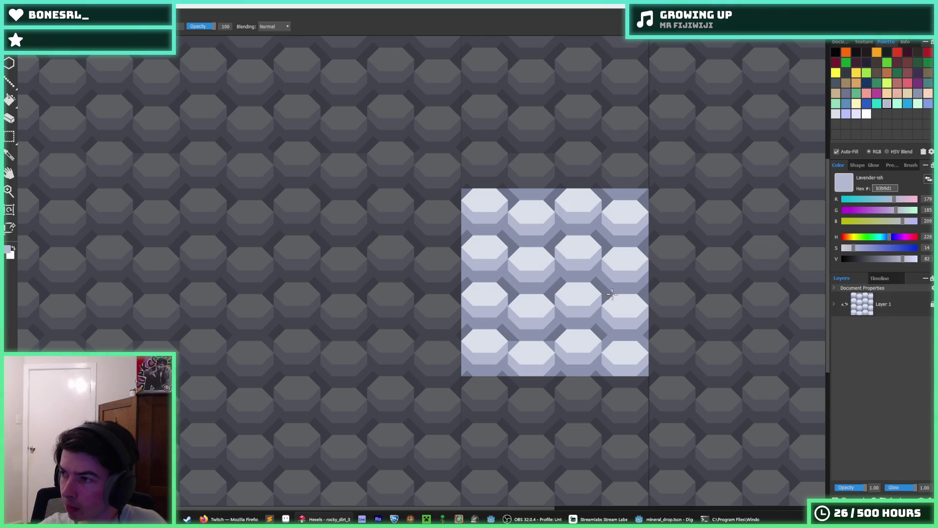
{"action": "scroll", "coordinate": [671, 262], "scroll_direction": "down", "scroll_amount": 2}
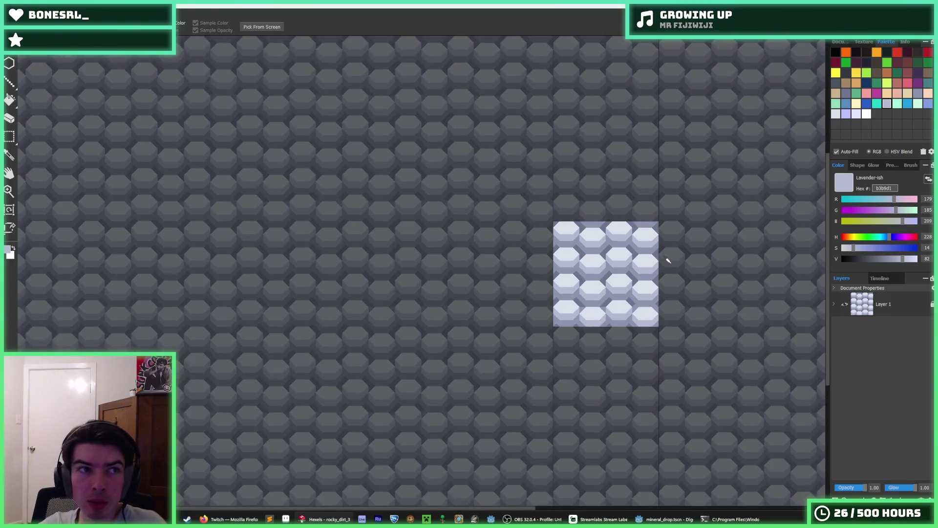
- Re-export the tile over stone_2.png and return to the Godot generation script
{"action": "key", "text": "ctrl+shift+s"}
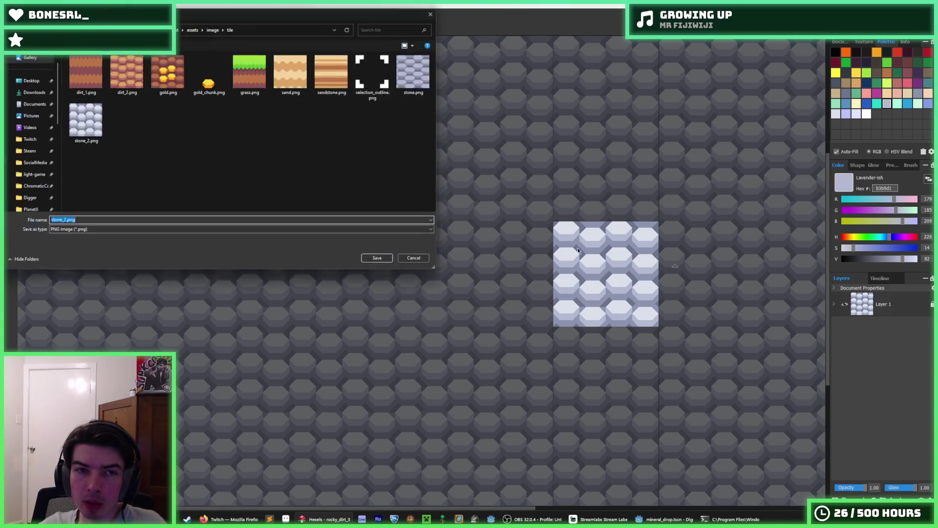
{"action": "left_click", "coordinate": [83, 118]}
{"action": "key", "text": "Return"}
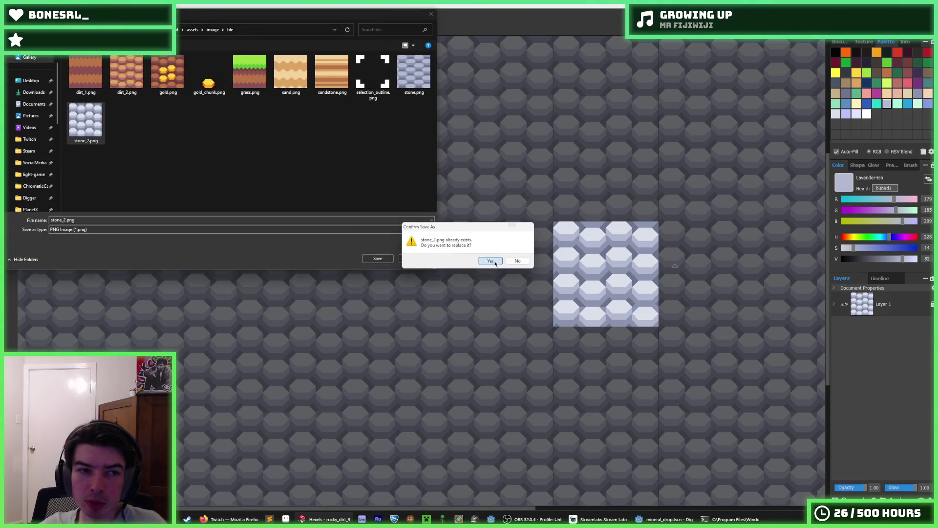
{"action": "left_click", "coordinate": [490, 260]}
{"action": "left_click", "coordinate": [507, 370]}
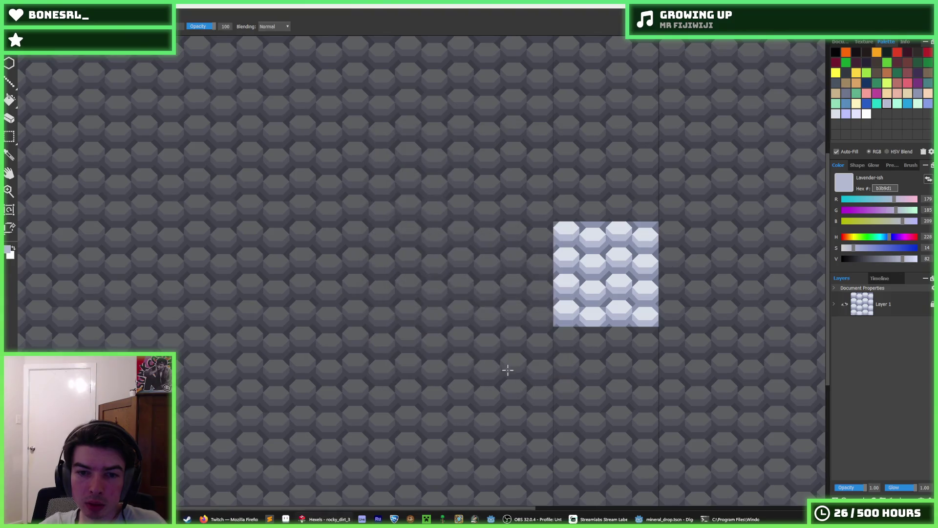
{"action": "left_click", "coordinate": [664, 520]}
{"action": "left_click", "coordinate": [413, 296]}
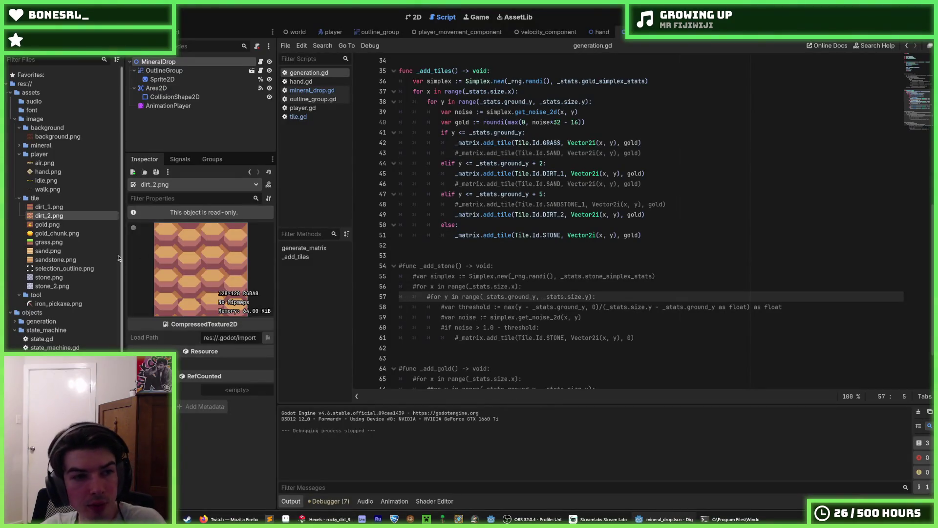
{"action": "key", "text": "ctrl+k"}
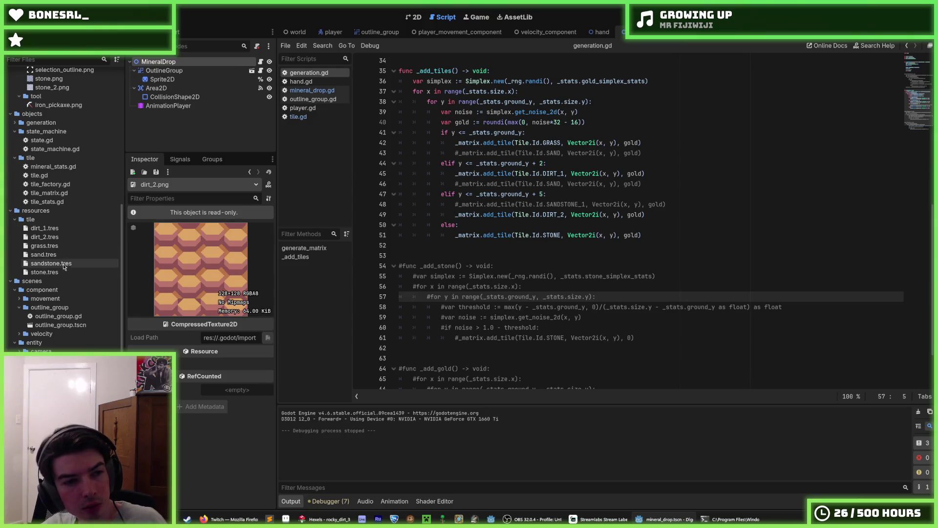
{"action": "key", "text": "ctrl+d"}
{"action": "key", "text": "Right"}
{"action": "type", "text": "_2"}
{"action": "key", "text": "Return"}
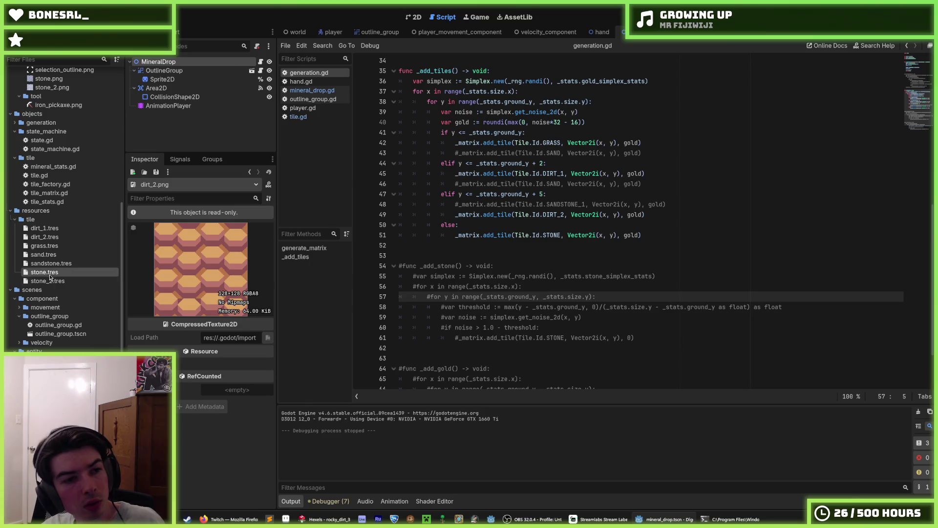
{"action": "left_click", "coordinate": [49, 280]}
{"action": "key", "text": "ctrl+s"}
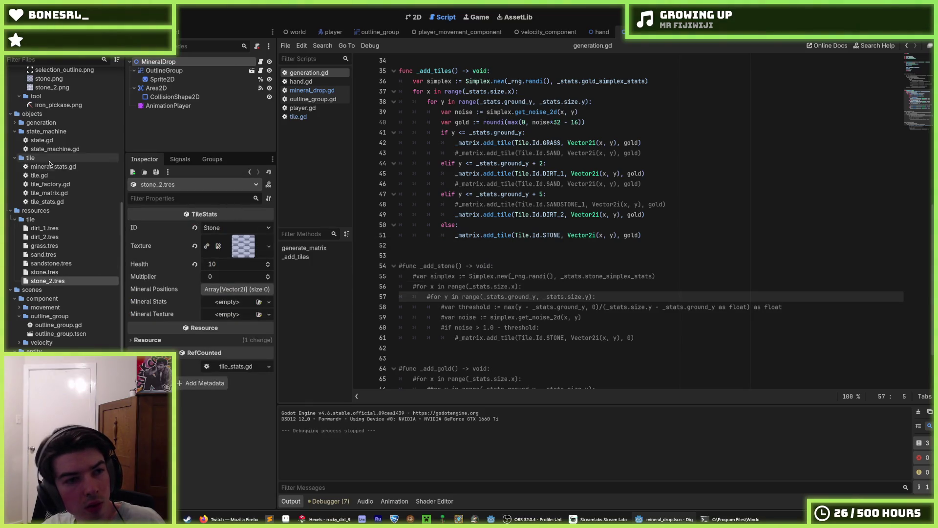
{"action": "scroll", "coordinate": [59, 162], "scroll_direction": "up", "scroll_amount": 5}
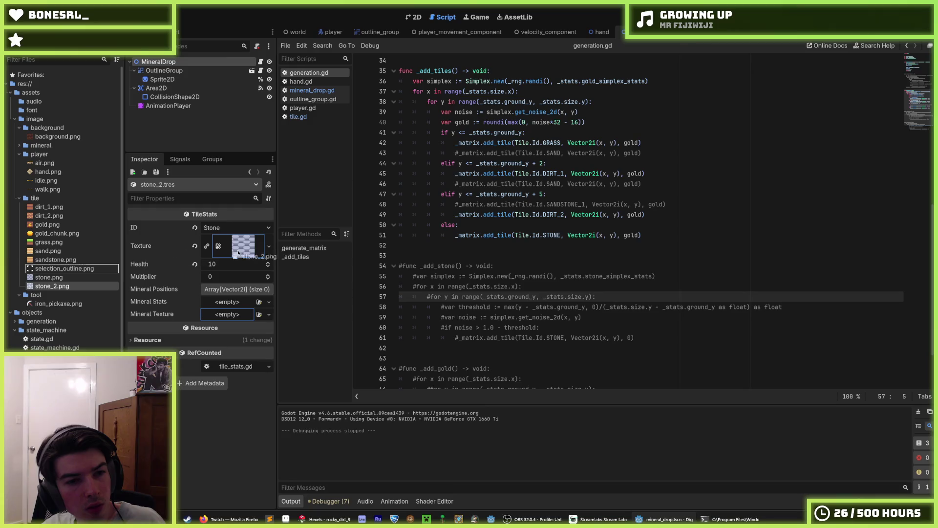
{"action": "left_click_drag", "start_coordinate": [63, 286], "coordinate": [243, 245]}
{"action": "left_click", "coordinate": [41, 9]}
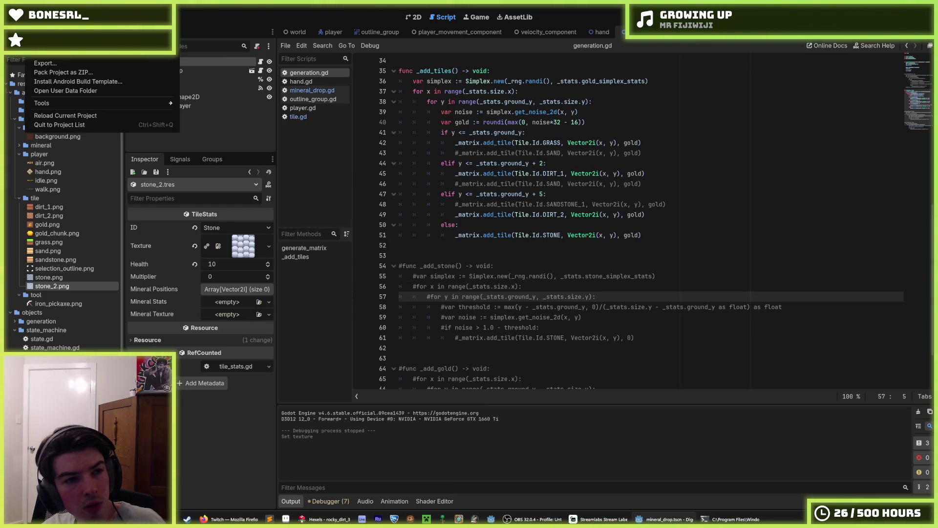
{"action": "key", "text": "Escape"}
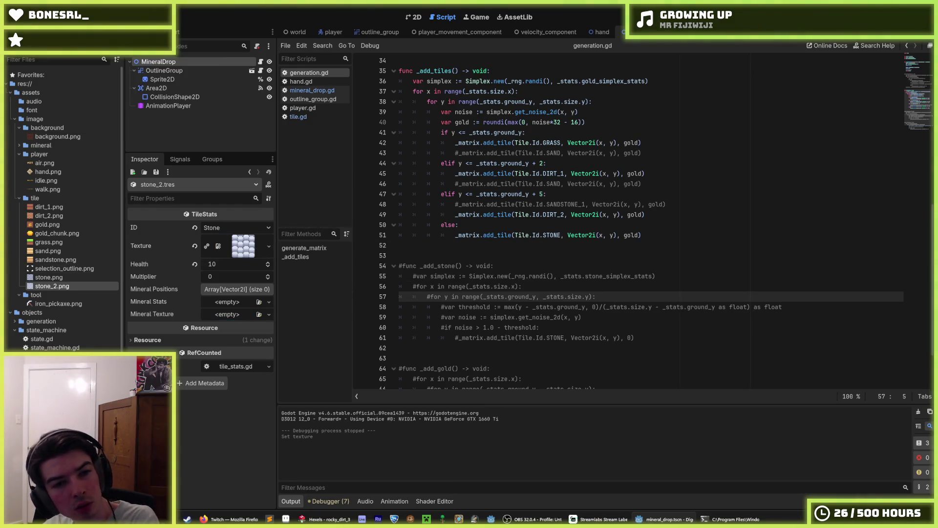
{"action": "scroll", "coordinate": [48, 320], "scroll_direction": "down", "scroll_amount": 5}
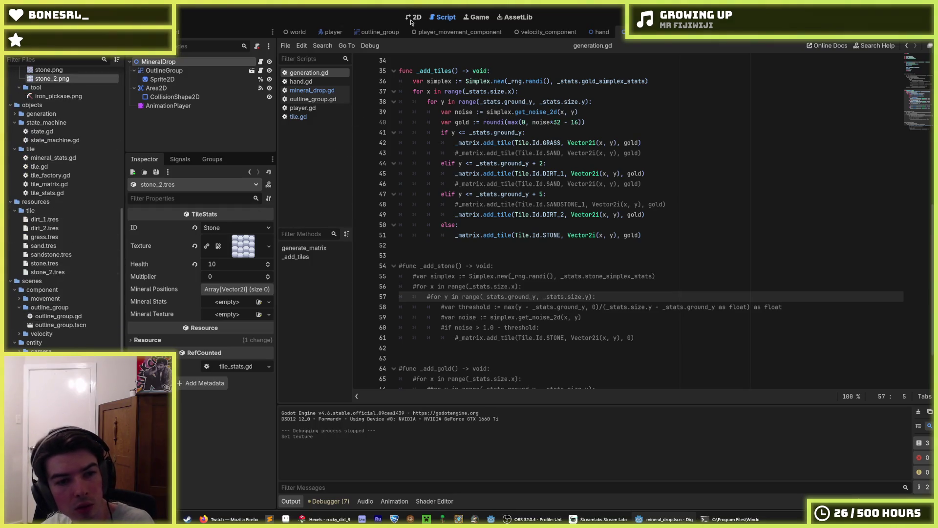
{"action": "left_click", "coordinate": [218, 246]}
{"action": "left_click", "coordinate": [323, 519]}
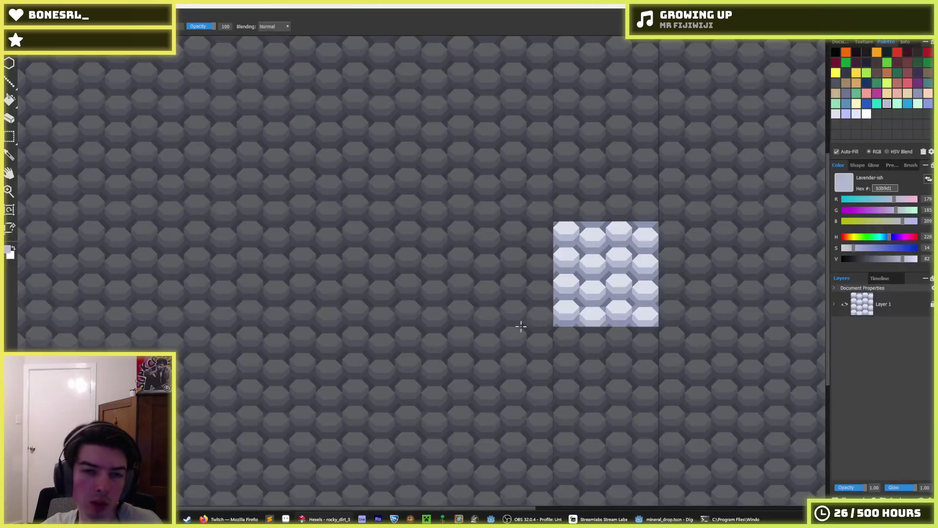
{"action": "key", "text": "alt+Tab"}
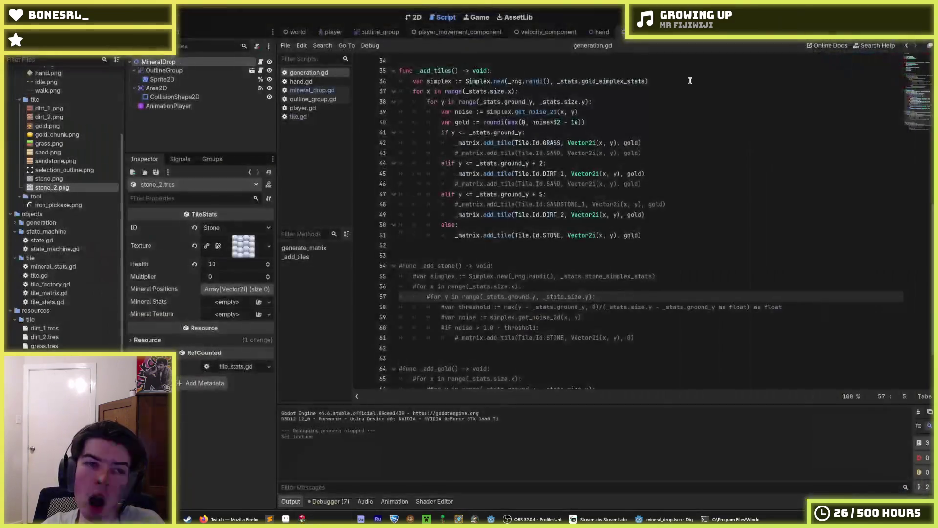
- In FileSystem, rename stone_2.png to stone_1.png and stone.png to stone_2.png
{"action": "left_click", "coordinate": [69, 176]}
{"action": "key", "text": "Return"}
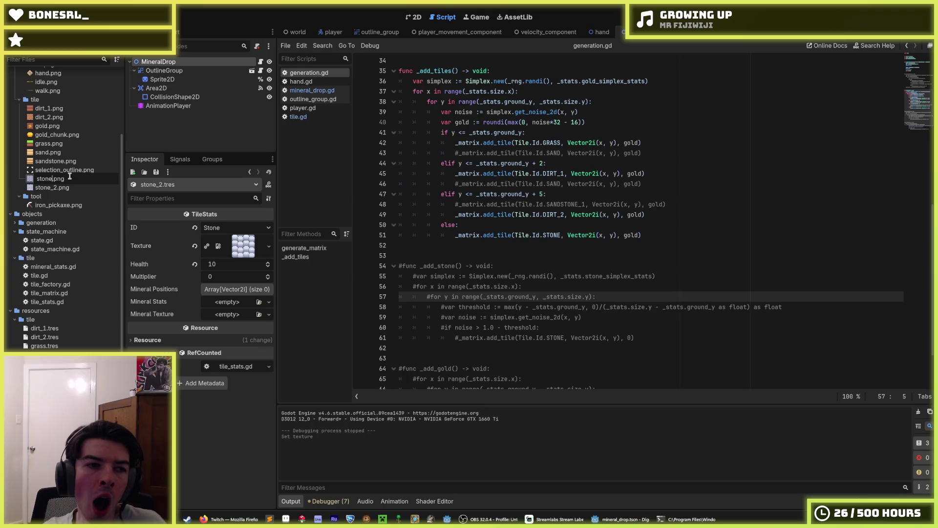
{"action": "key", "text": "Return"}
{"action": "mouse_move", "coordinate": [51, 179]}
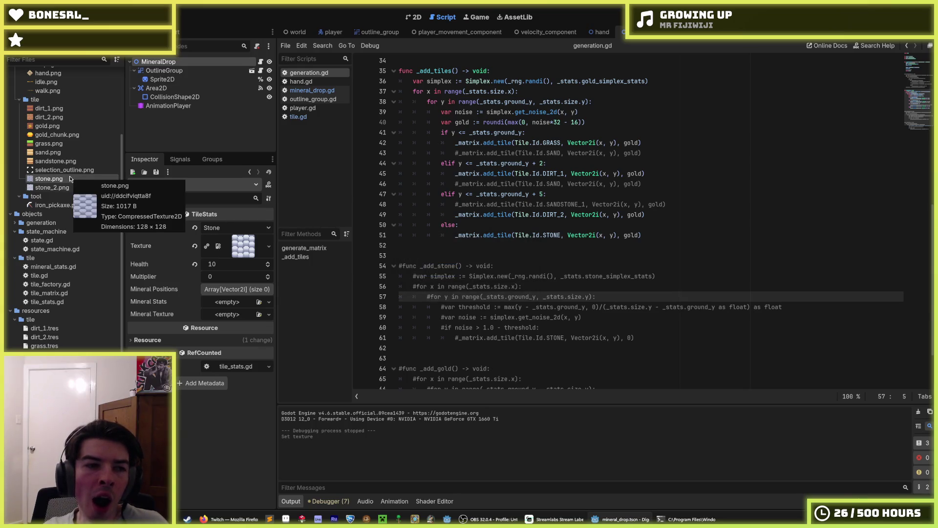
{"action": "left_click", "coordinate": [64, 187]}
{"action": "key", "text": "F2"}
{"action": "key", "text": "Return"}
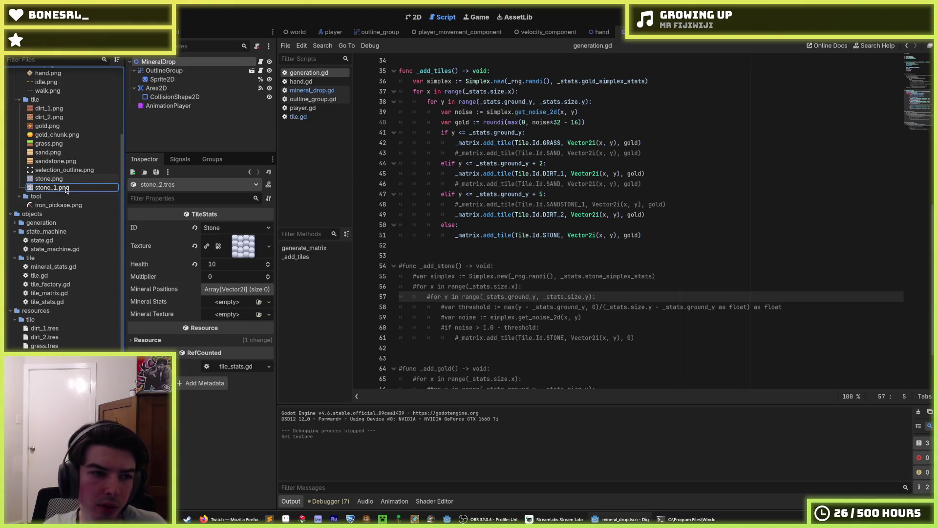
{"action": "left_click", "coordinate": [54, 179]}
{"action": "key", "text": "F2"}
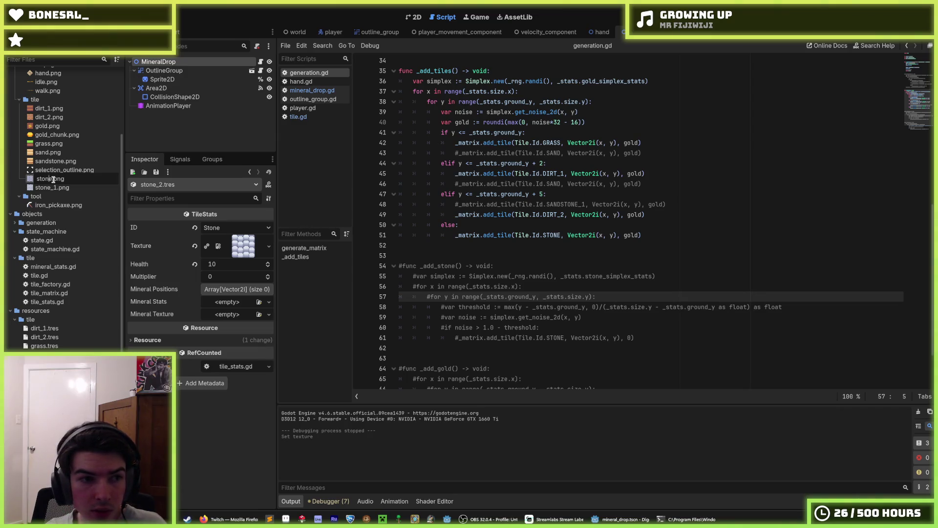
{"action": "type", "text": "stone_2"}
{"action": "key", "text": "Return"}
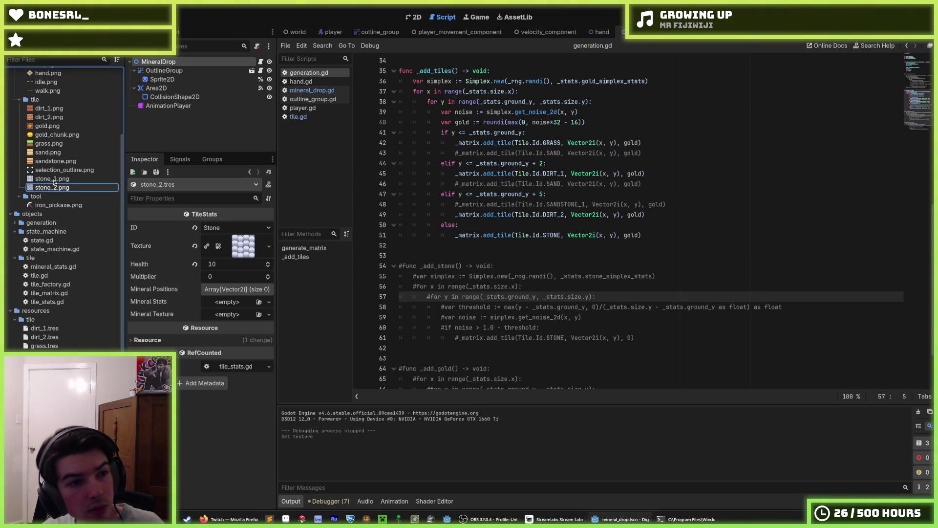
- Compare the two stone texture previews, then duplicate the STONE Id line in tile.gd
{"action": "left_click", "coordinate": [66, 188]}
{"action": "left_click", "coordinate": [65, 180]}
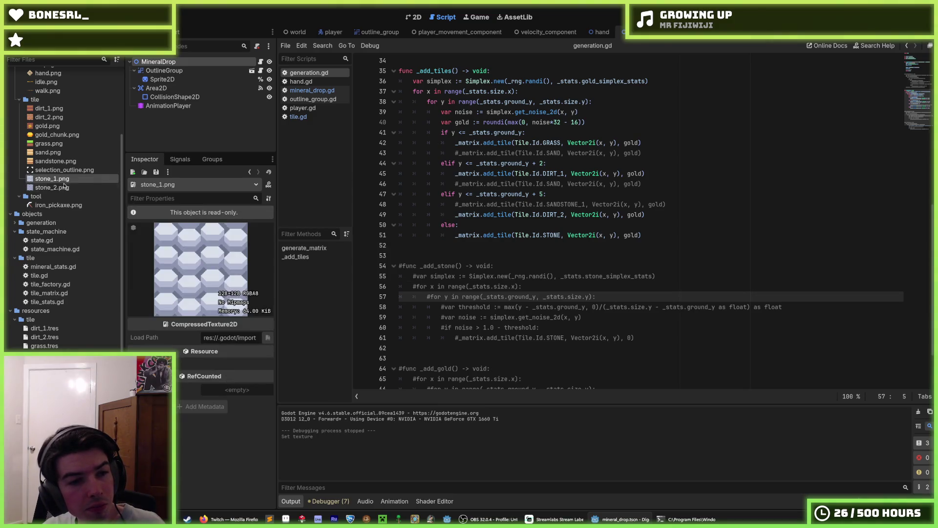
{"action": "left_click", "coordinate": [66, 179]}
{"action": "left_click", "coordinate": [65, 180]}
{"action": "left_click", "coordinate": [66, 189]}
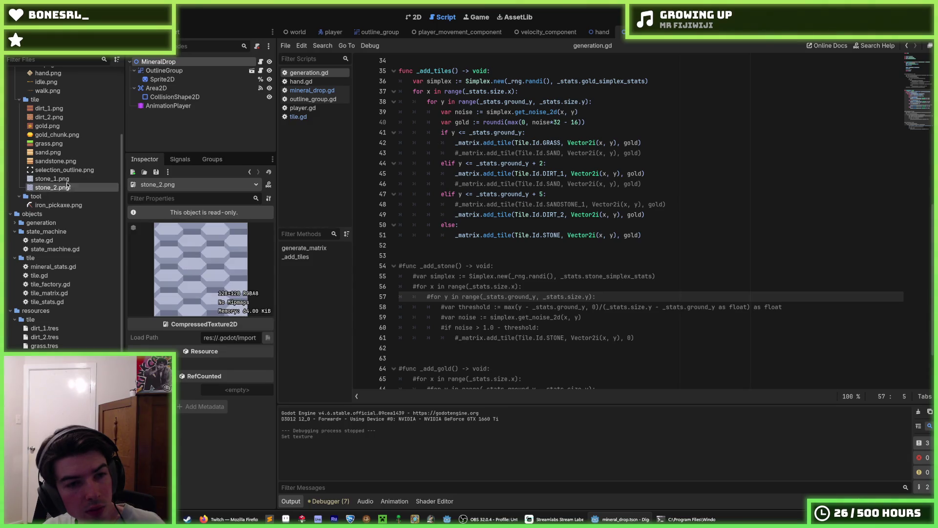
{"action": "left_click", "coordinate": [65, 180]}
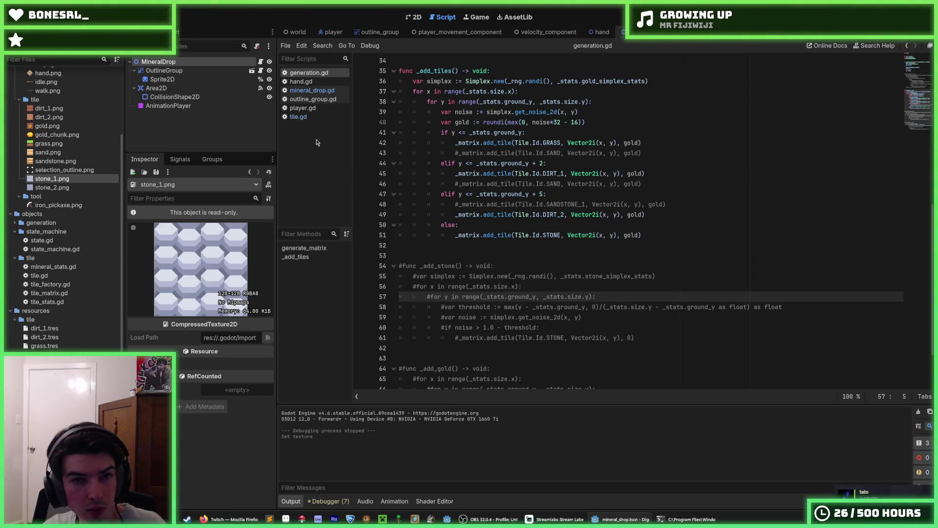
{"action": "left_click", "coordinate": [315, 117]}
{"action": "key", "text": "ctrl+shift+d"}
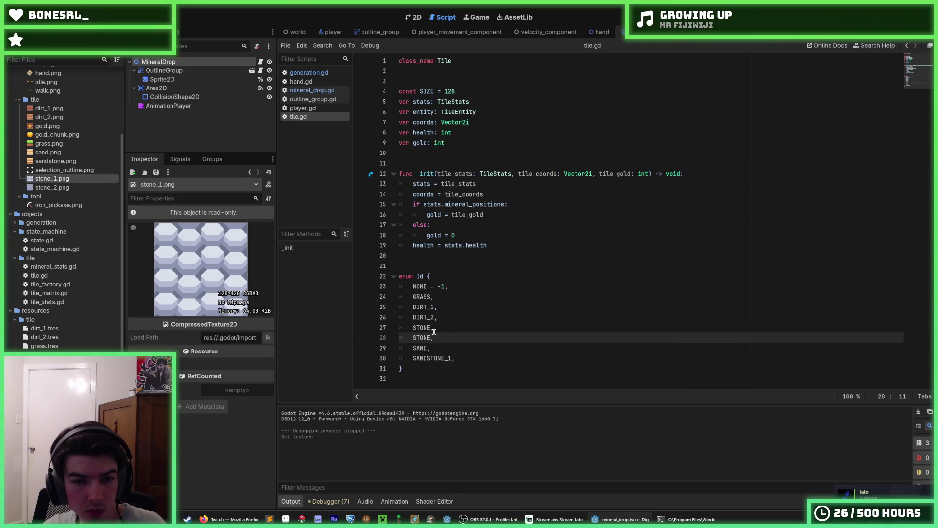
- Name the tile Ids STONE_1 and STONE_2, save tile.gd, and reload the current project
{"action": "key", "text": "BackSpace"}
{"action": "type", "text": "_1"}
{"action": "key", "text": "Down"}
{"action": "key", "text": "Left"}
{"action": "type", "text": "_2"}
{"action": "key", "text": "ctrl+s"}
{"action": "left_click", "coordinate": [37, 11]}
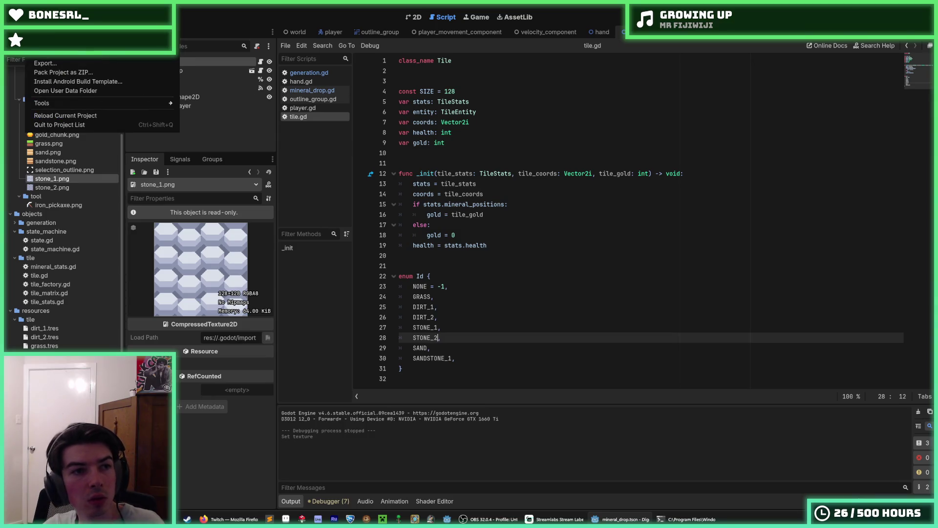
{"action": "left_click", "coordinate": [64, 118]}
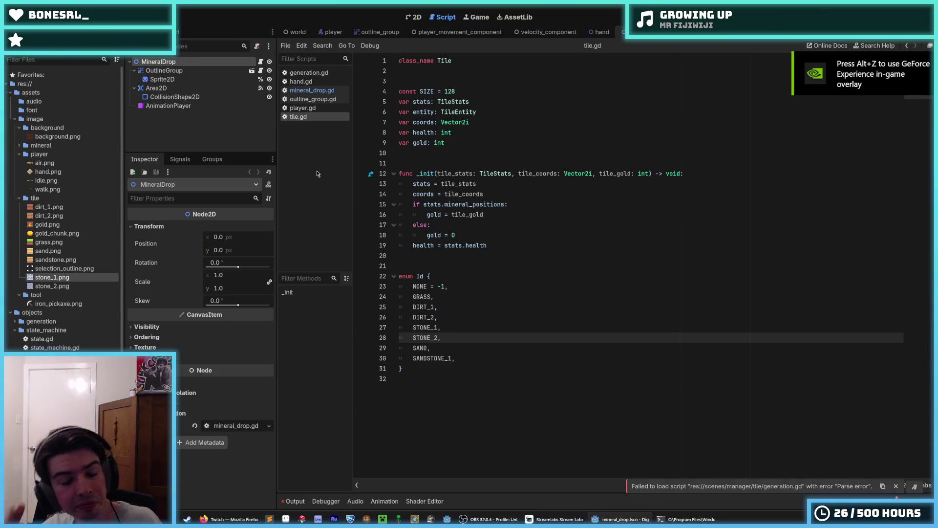
- Review the dirt tiles, then set the sand tile's Id to Sand and sandstone's to Sandstone 1
{"action": "left_click", "coordinate": [443, 346]}
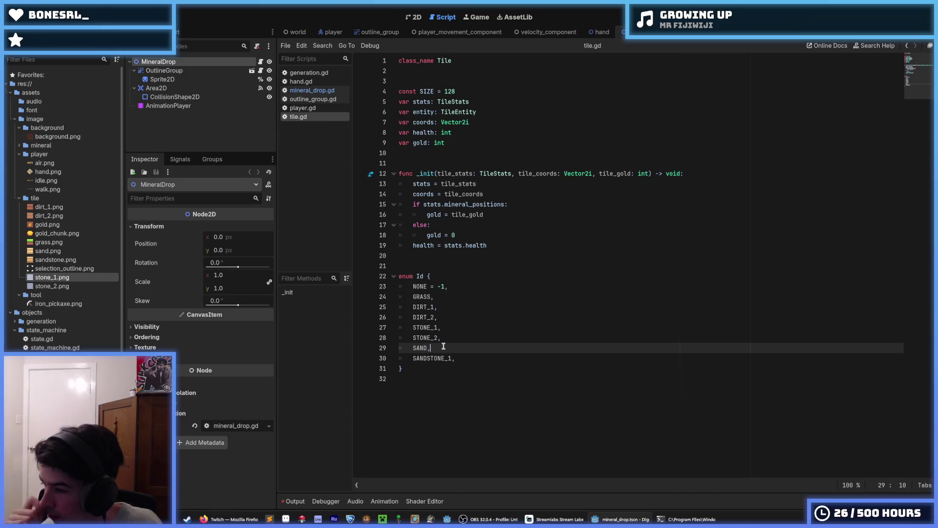
{"action": "left_click", "coordinate": [438, 328]}
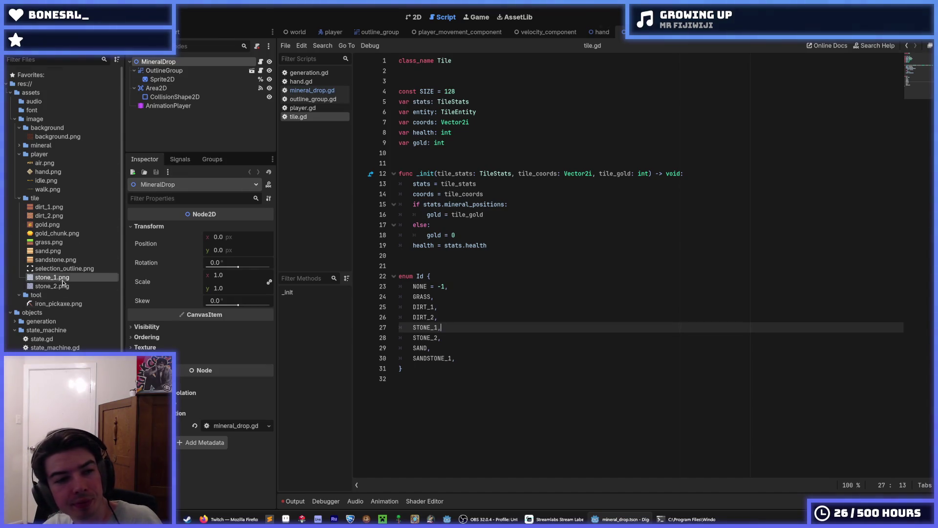
{"action": "scroll", "coordinate": [66, 278], "scroll_direction": "down", "scroll_amount": 5}
{"action": "left_click", "coordinate": [45, 220]}
{"action": "left_click", "coordinate": [47, 228]}
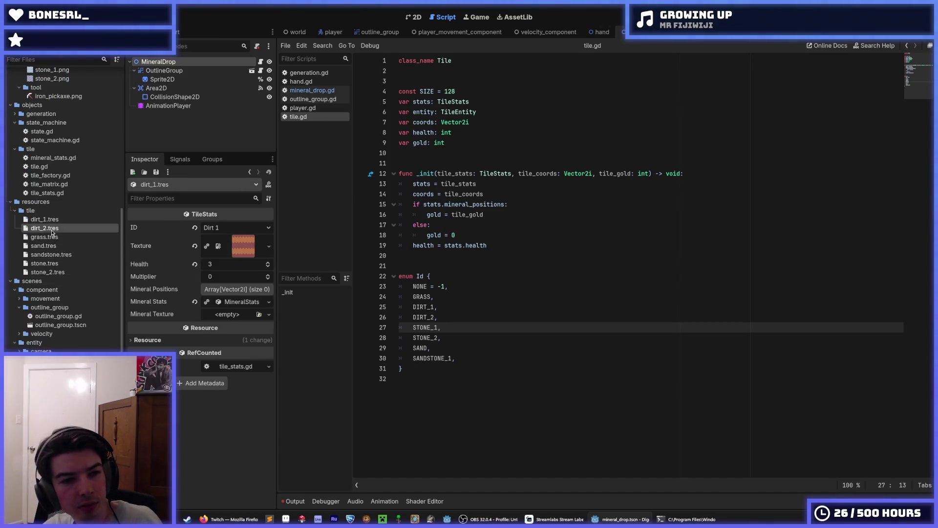
{"action": "left_click", "coordinate": [63, 246]}
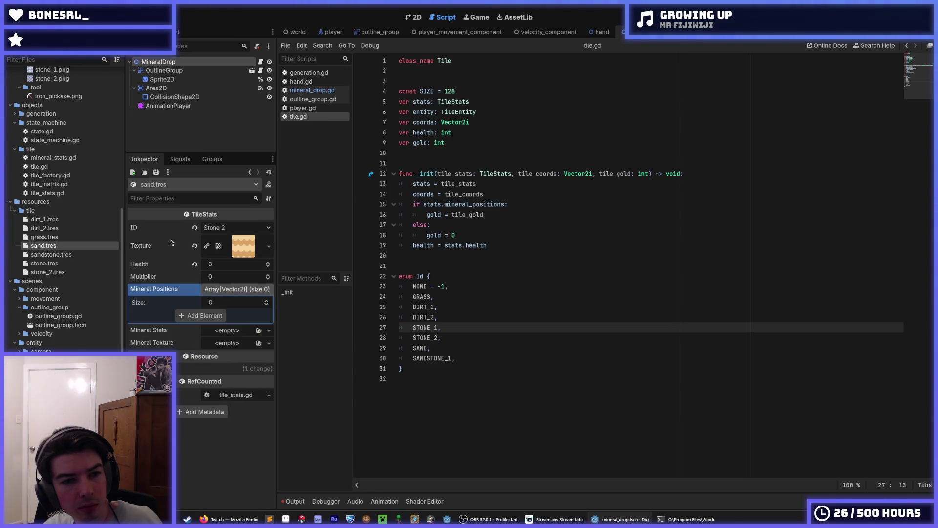
{"action": "left_click", "coordinate": [214, 229]}
{"action": "left_click", "coordinate": [222, 295]}
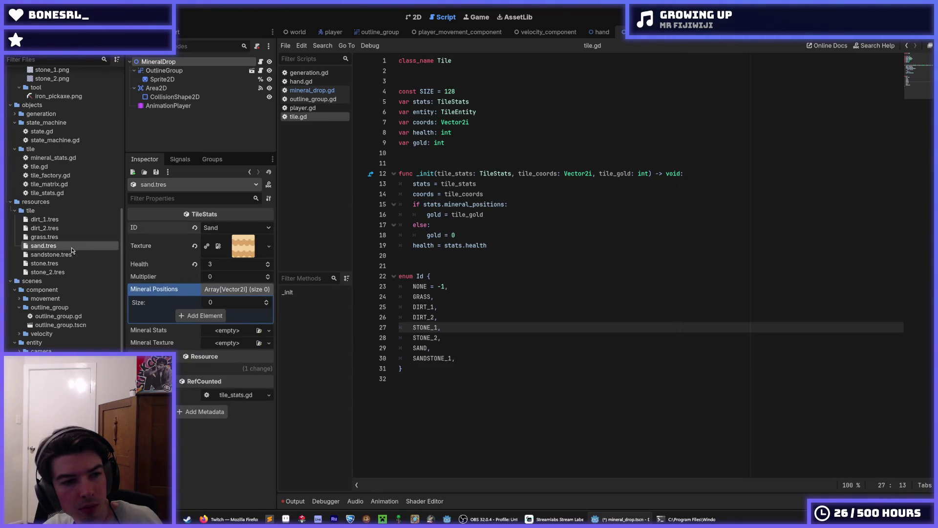
{"action": "left_click", "coordinate": [51, 255]}
{"action": "left_click", "coordinate": [207, 230]}
{"action": "left_click", "coordinate": [228, 303]}
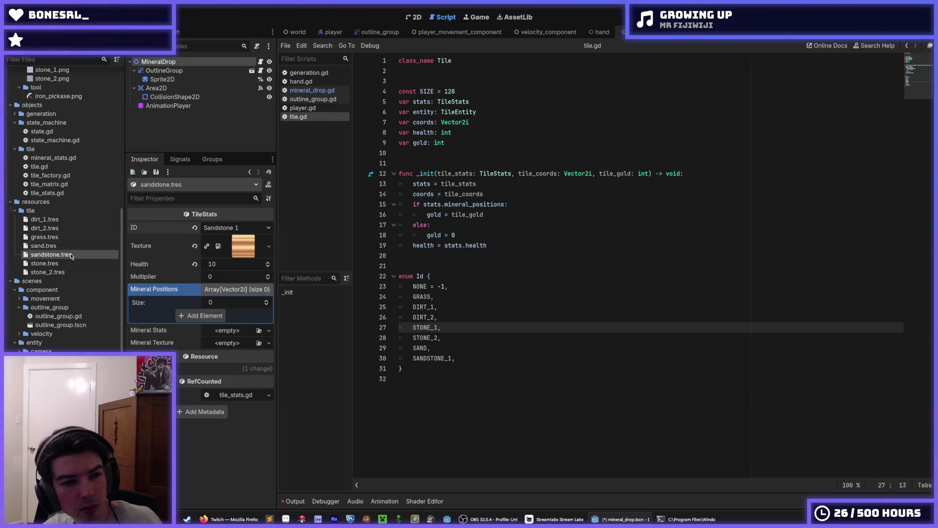
- Set the stone tile's Id to Stone 2 and the stone_2 tile's Id to Stone 1
{"action": "left_click", "coordinate": [44, 263]}
{"action": "left_click", "coordinate": [221, 229]}
{"action": "left_click", "coordinate": [222, 229]}
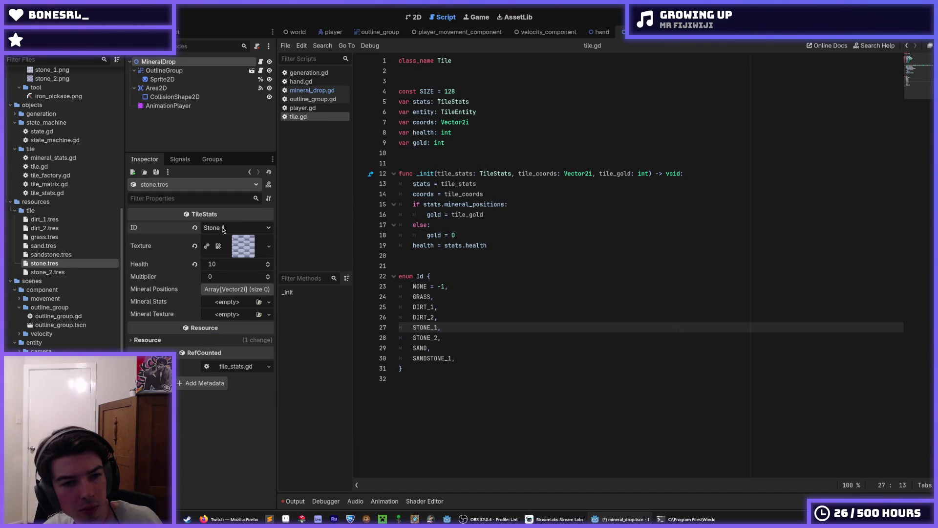
{"action": "left_click", "coordinate": [222, 229]}
{"action": "left_click", "coordinate": [222, 286]}
{"action": "left_click", "coordinate": [56, 272]}
{"action": "left_click", "coordinate": [222, 229]}
{"action": "left_click", "coordinate": [233, 289]}
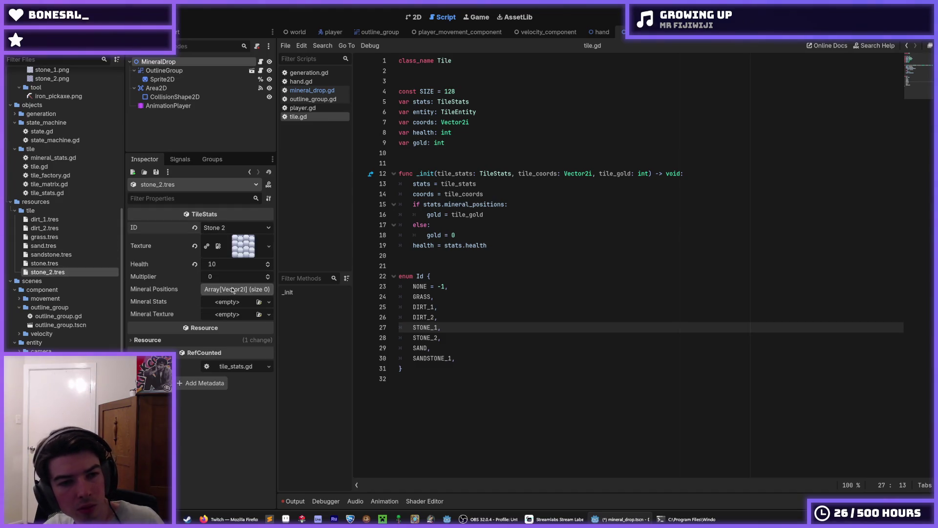
{"action": "left_click", "coordinate": [222, 229]}
{"action": "left_click", "coordinate": [232, 290]}
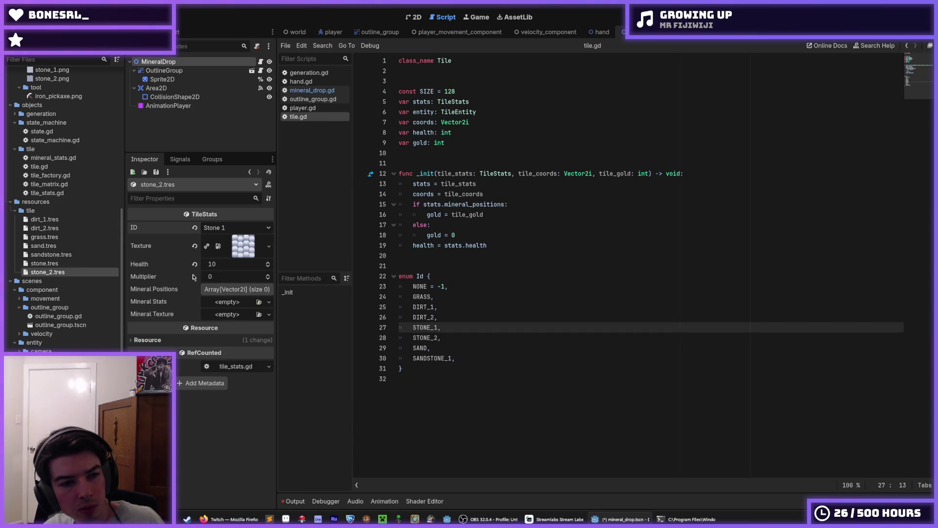
{"action": "left_click", "coordinate": [87, 265]}
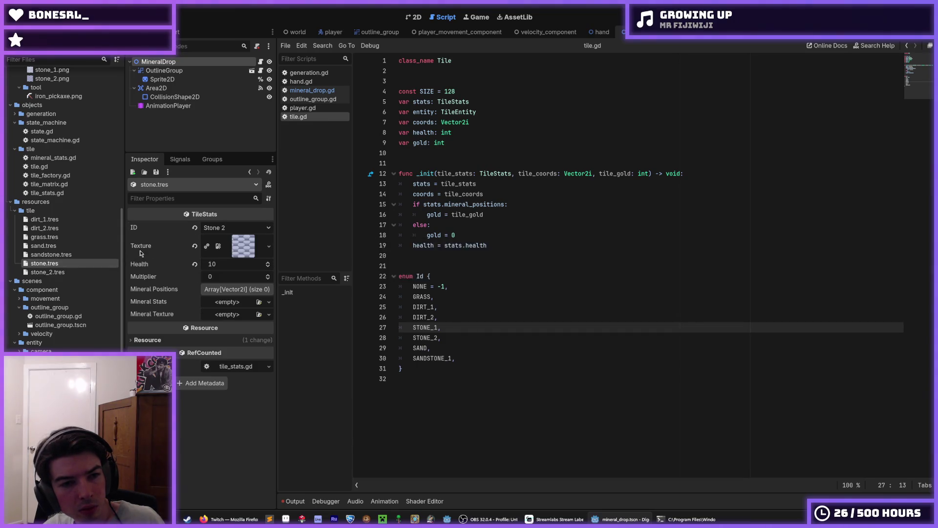
- Rename the tile files so Stone 1 is stone_1.tres and Stone 2 is stone_2.tres
{"action": "left_click", "coordinate": [57, 264]}
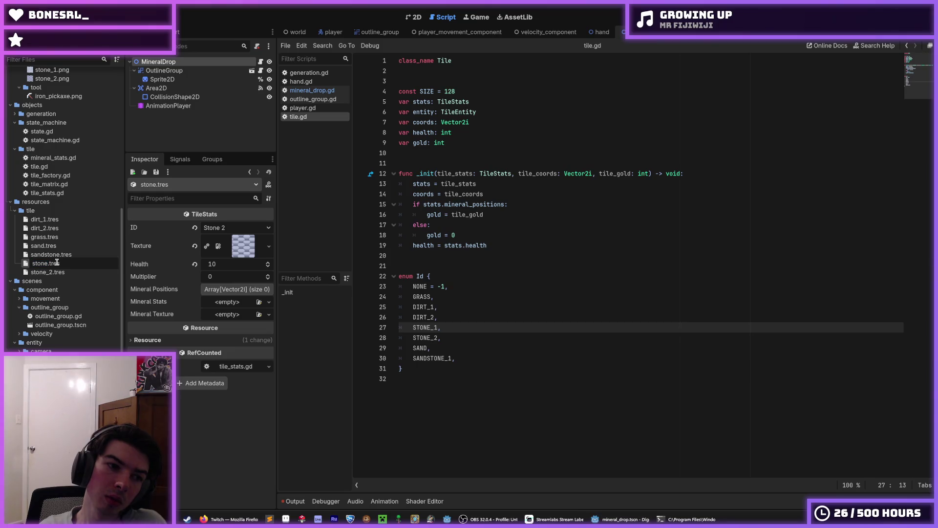
{"action": "type", "text": "2"}
{"action": "key", "text": "BackSpace"}
{"action": "type", "text": "_1"}
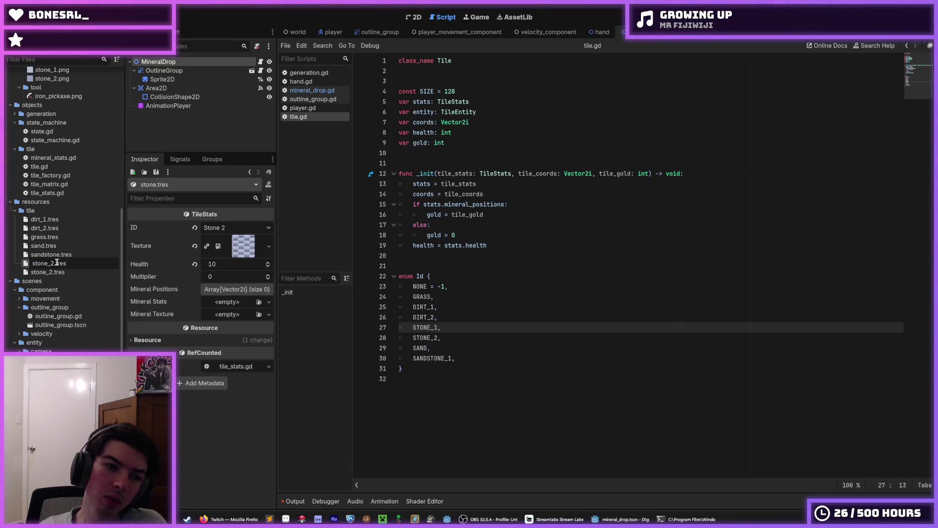
{"action": "key", "text": "Return"}
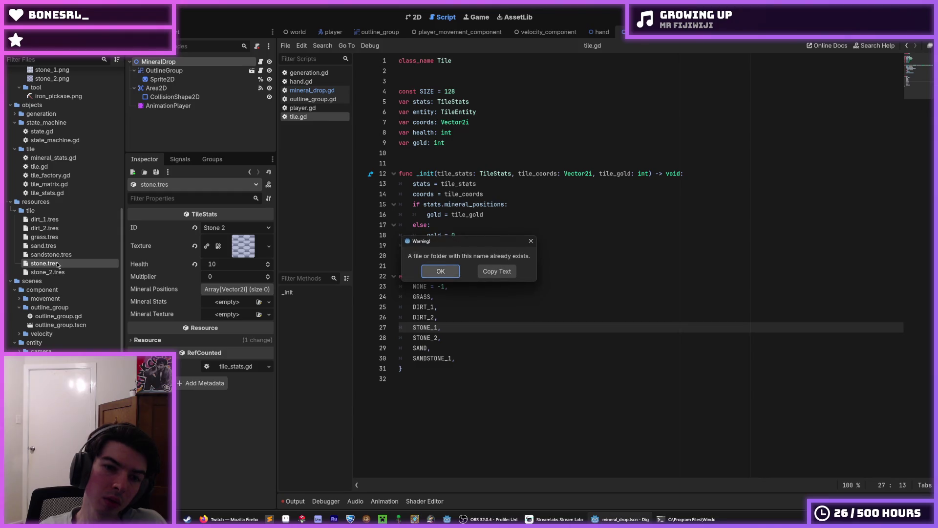
{"action": "key", "text": "Return"}
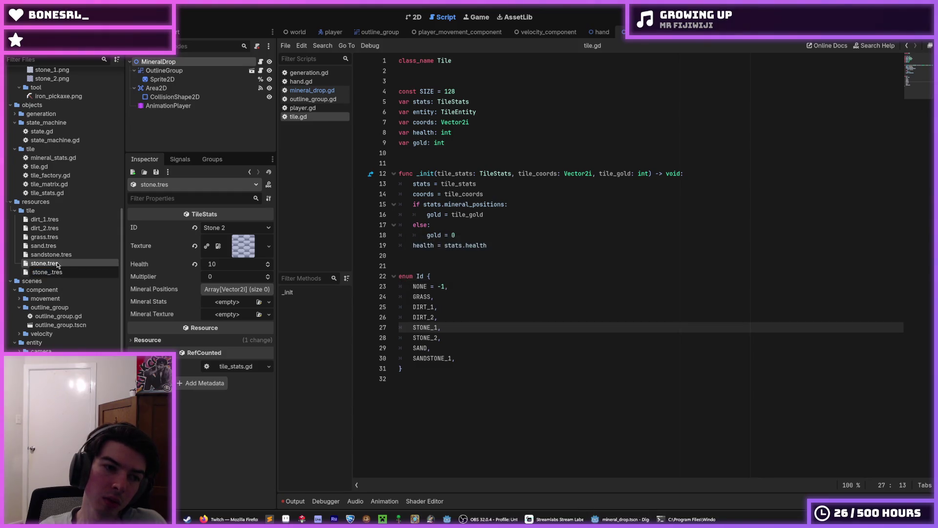
{"action": "type", "text": "1"}
{"action": "key", "text": "Return"}
{"action": "left_click", "coordinate": [57, 264]}
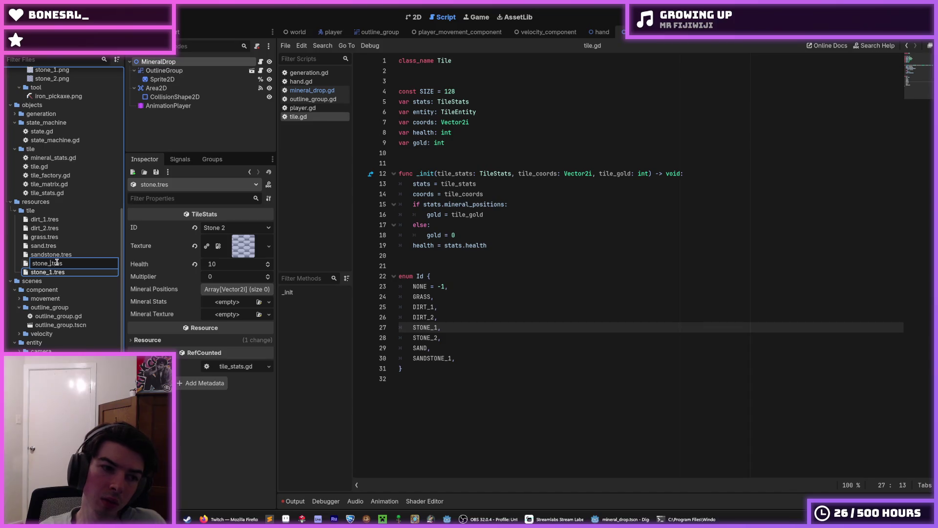
{"action": "type", "text": "2"}
{"action": "key", "text": "Return"}
{"action": "left_click", "coordinate": [51, 262]}
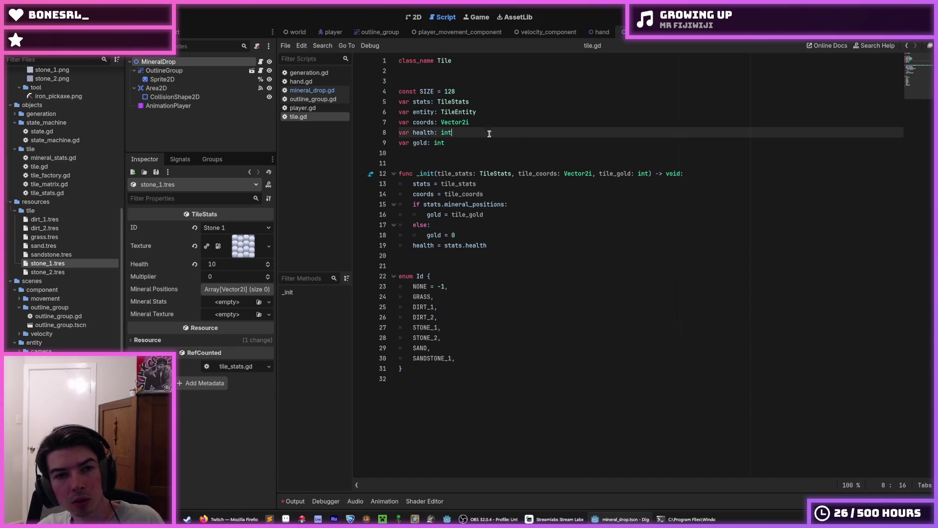
{"action": "left_click", "coordinate": [311, 89]}
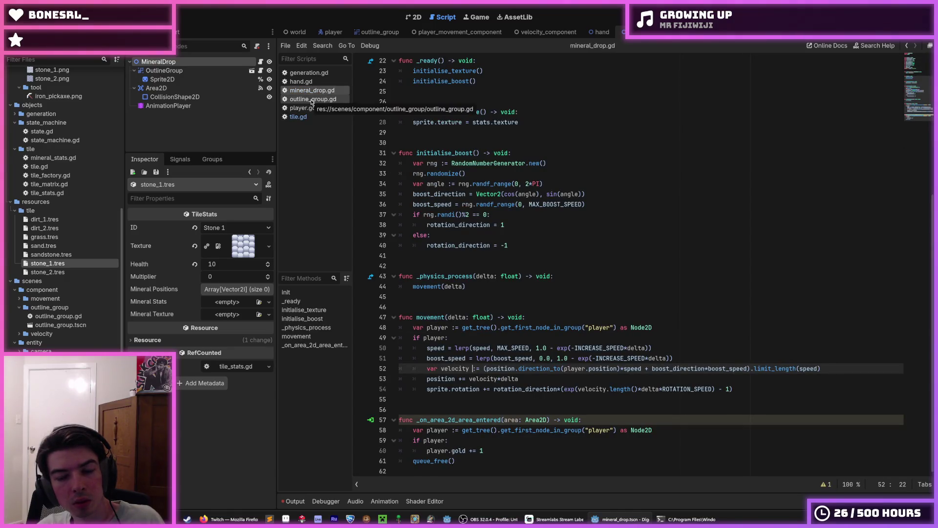
- In generation.gd add a STONE_1 band down to ground_y + 8 above the STONE_2 fill, save and run
{"action": "left_click", "coordinate": [313, 73]}
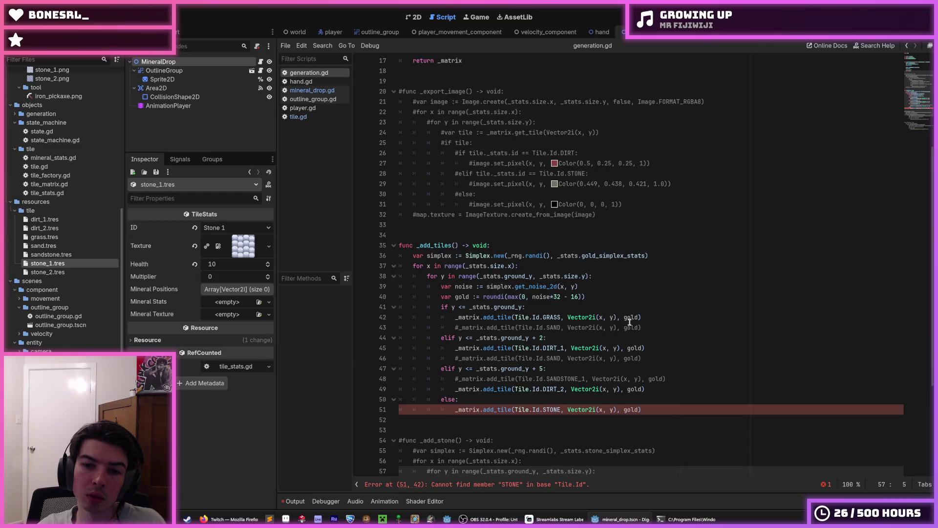
{"action": "left_click", "coordinate": [562, 408]}
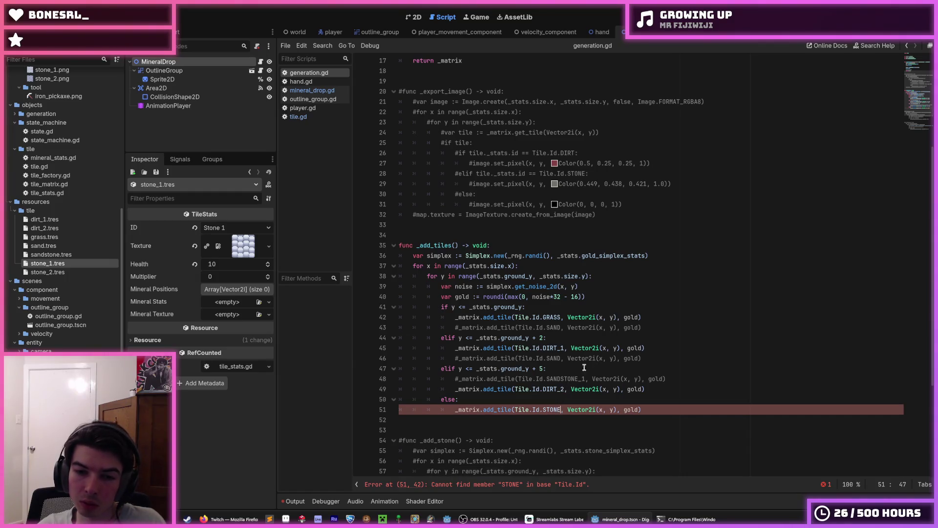
{"action": "type", "text": "_"}
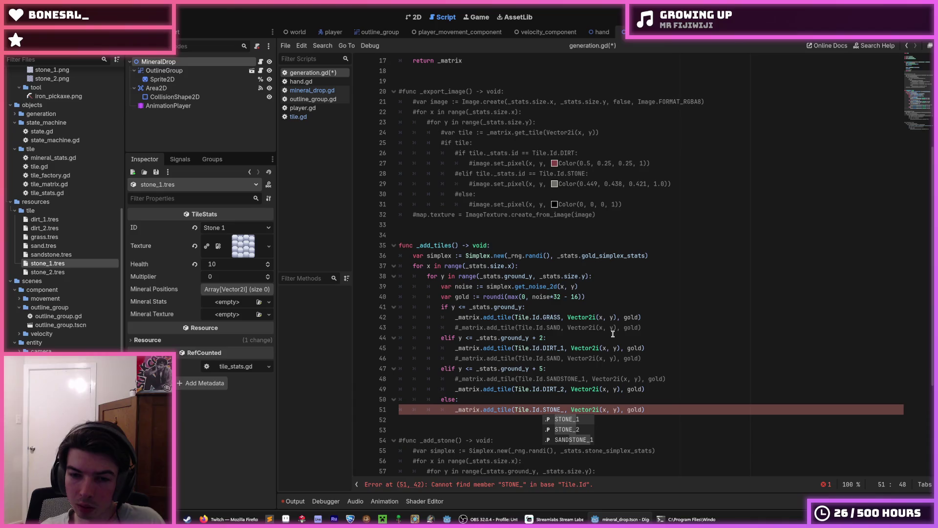
{"action": "type", "text": "2"}
{"action": "key", "text": "Up"}
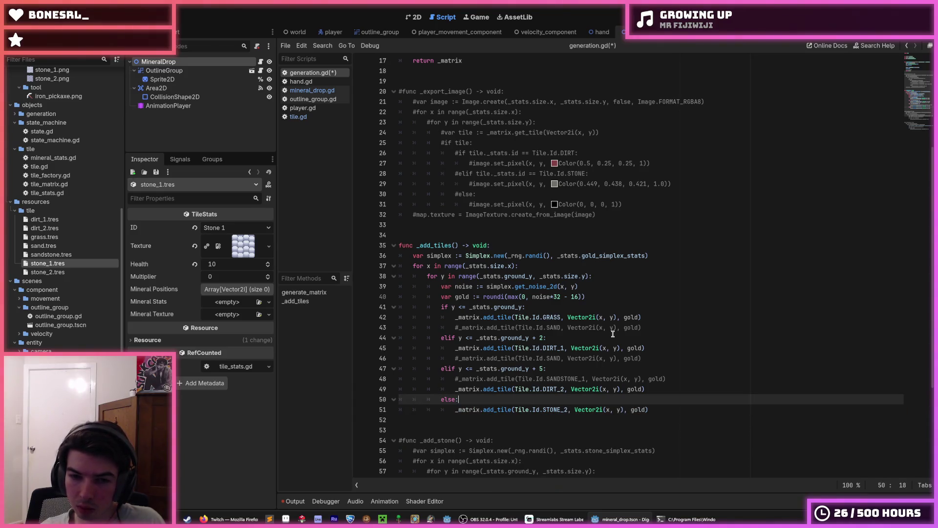
{"action": "type", "text": "elif y <= _stats.ground_y + 5:"}
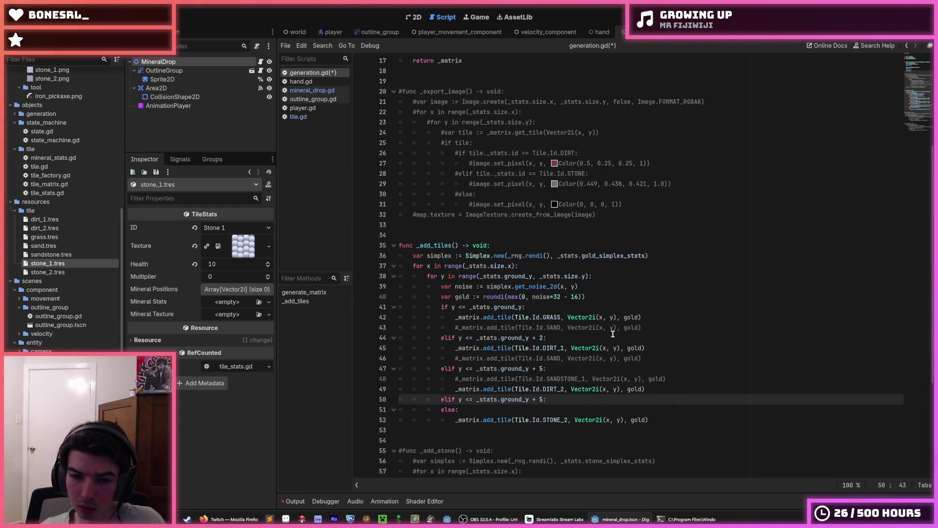
{"action": "key", "text": "Down"}
{"action": "key", "text": "ctrl+v"}
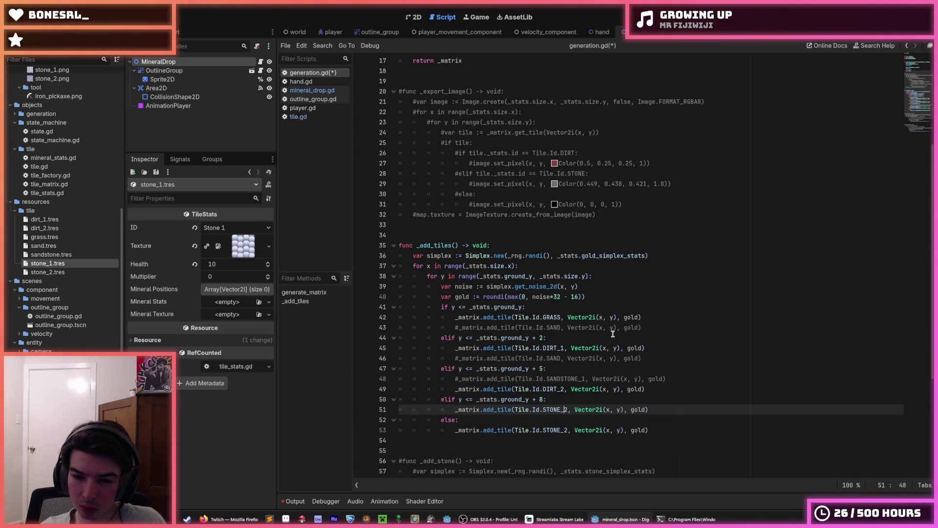
{"action": "key", "text": "ctrl+s"}
{"action": "key", "text": "F5"}
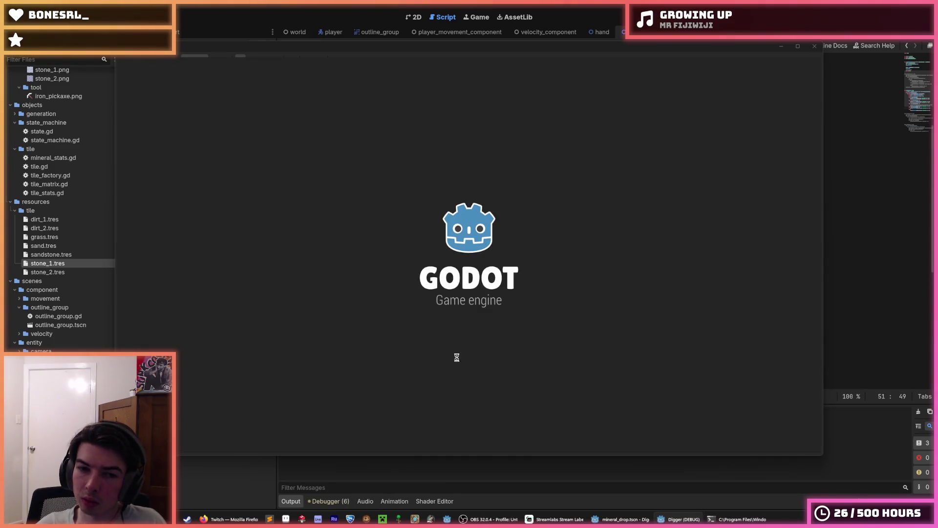
- Dig the player down through the dirt and break into the first stone layer
{"action": "key", "text": "Down"}
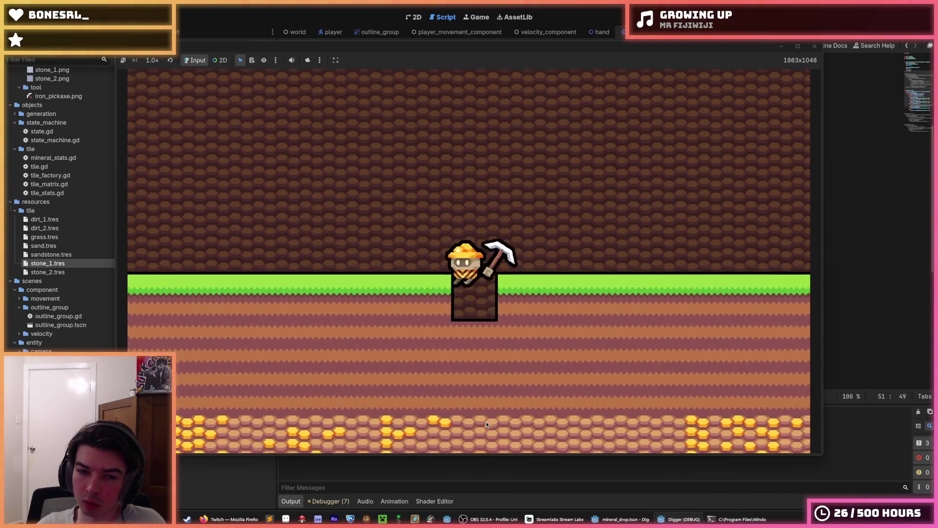
{"action": "key", "text": "Down"}
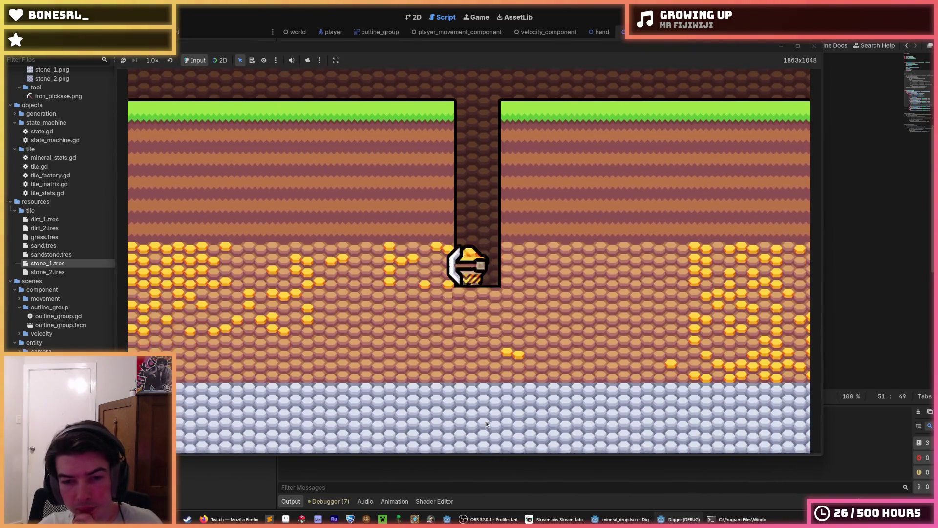
{"action": "key", "text": "Down"}
{"action": "key", "text": "Down"}
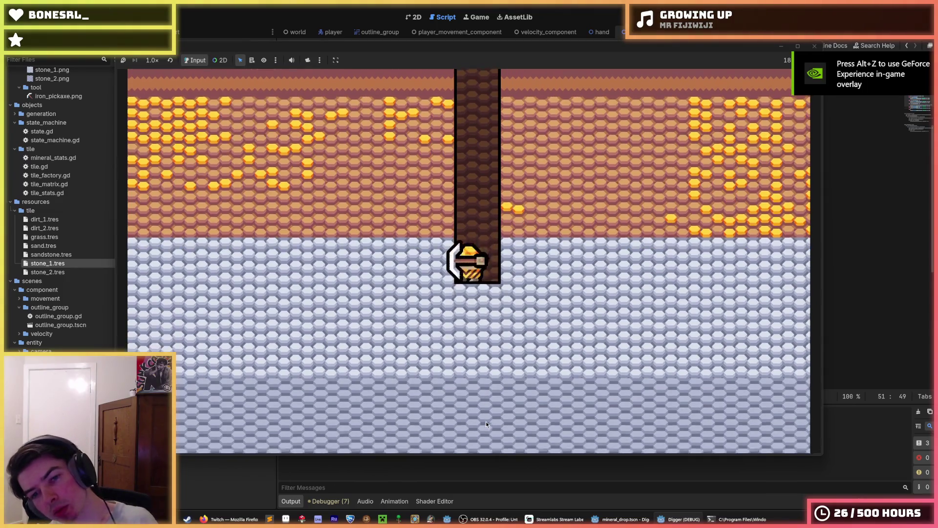
{"action": "key", "text": "Right"}
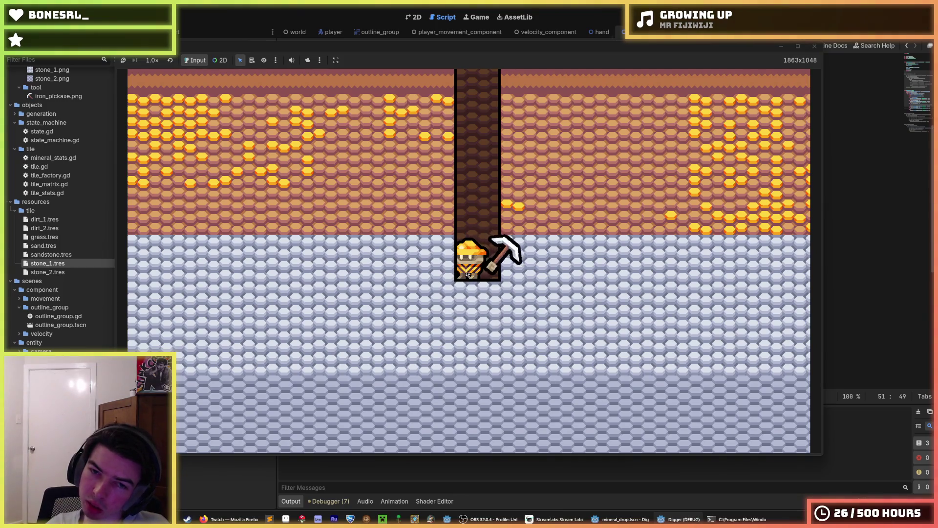
{"action": "key", "text": "Left"}
{"action": "key", "text": "Up"}
{"action": "key", "text": "Right"}
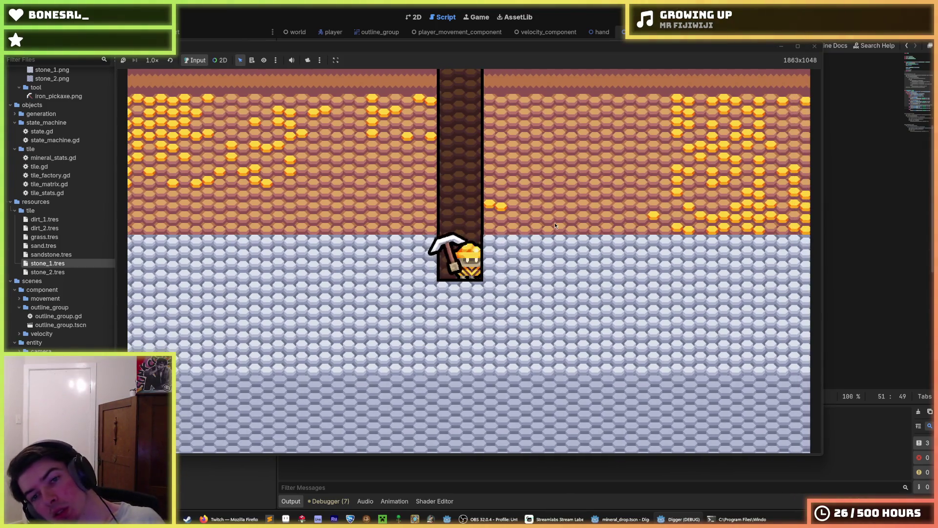
{"action": "key", "text": "Left"}
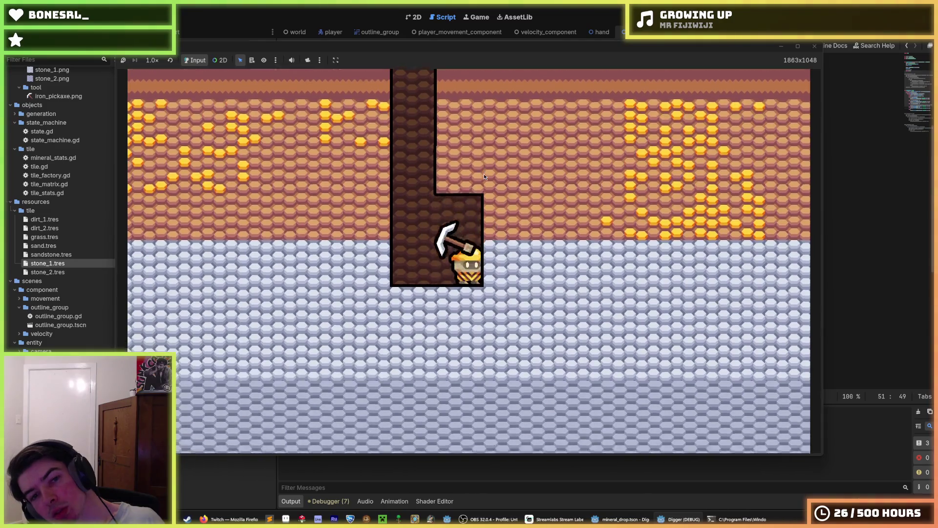
- Mine upward and sideways around the stone bands, then quit the running game
{"action": "key", "text": "Right"}
{"action": "key", "text": "Left"}
{"action": "key", "text": "Up"}
{"action": "key", "text": "Up"}
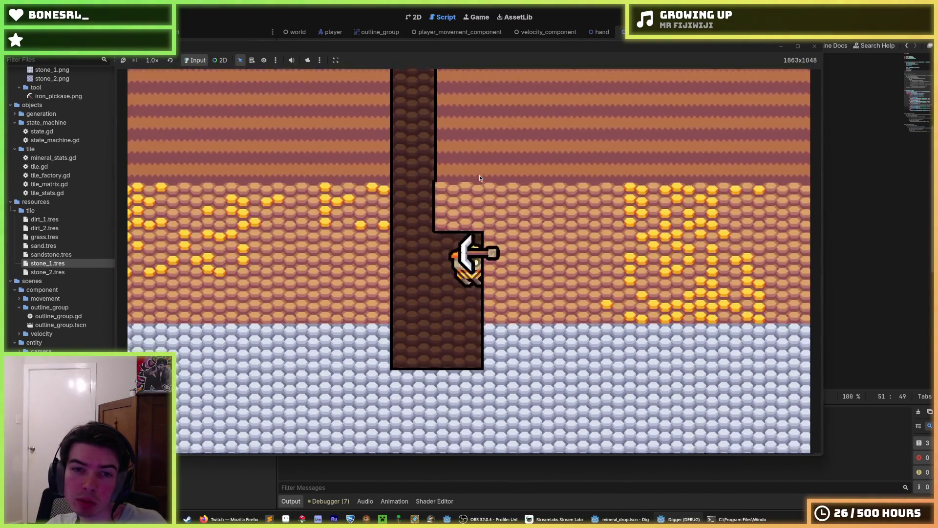
{"action": "key", "text": "Up"}
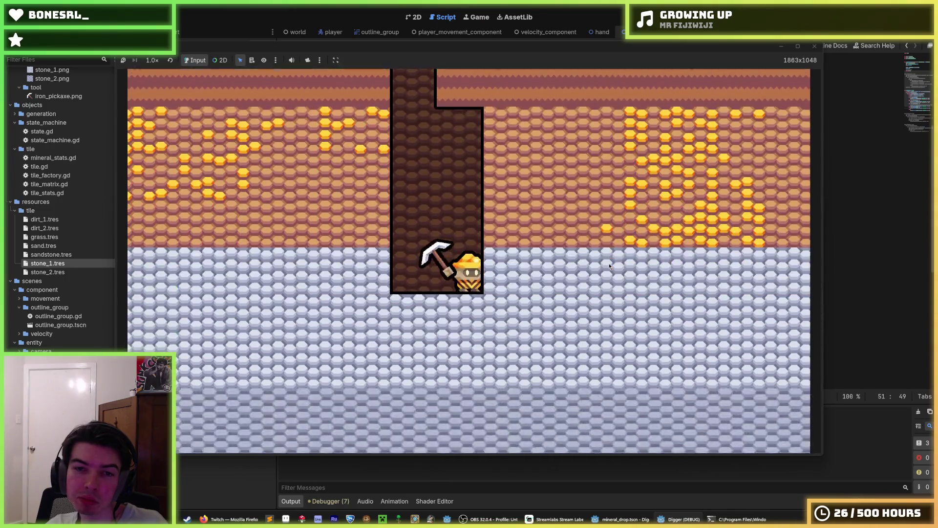
{"action": "key", "text": "Right"}
{"action": "key", "text": "Right"}
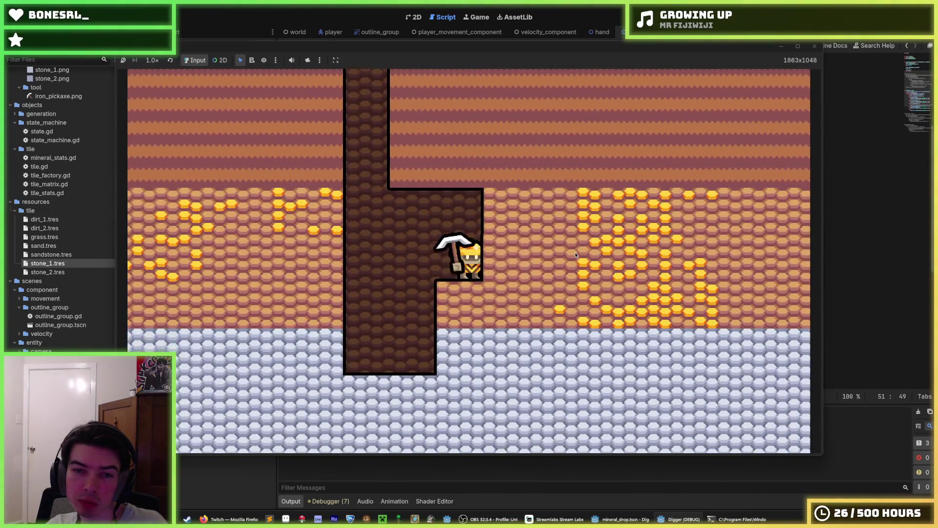
{"action": "key", "text": "Right"}
{"action": "key", "text": "Left"}
{"action": "key", "text": "alt+F4"}
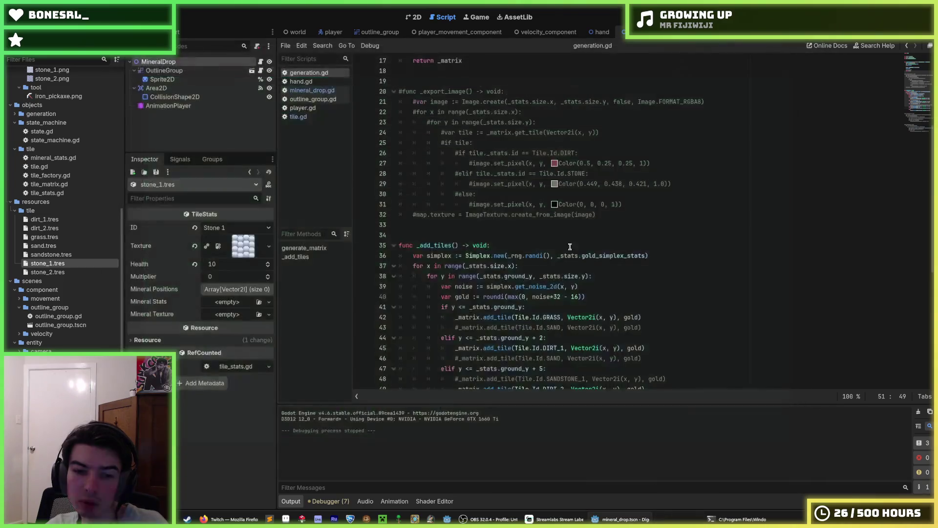
- Export Hexels' dirty_rock_2 texture over dirt_2.png, then relaunch the game from Godot
{"action": "left_click", "coordinate": [302, 518]}
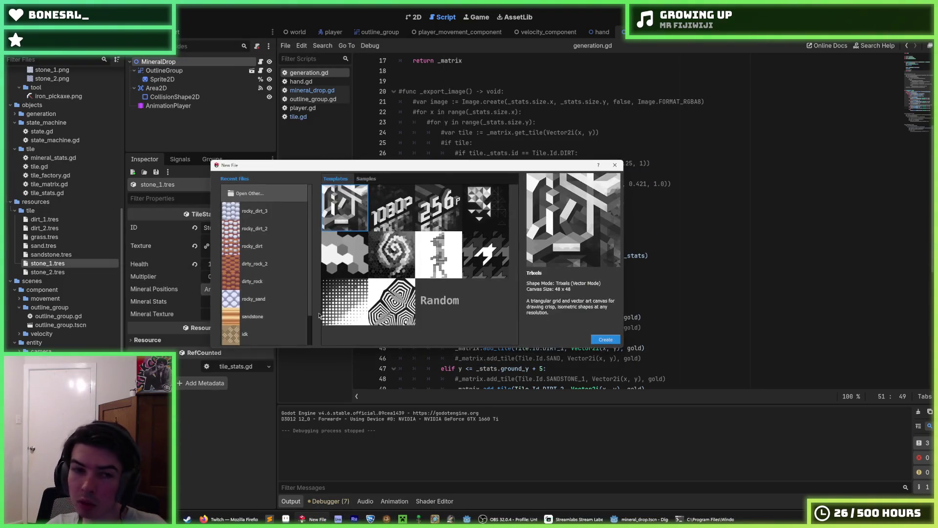
{"action": "left_click", "coordinate": [274, 270]}
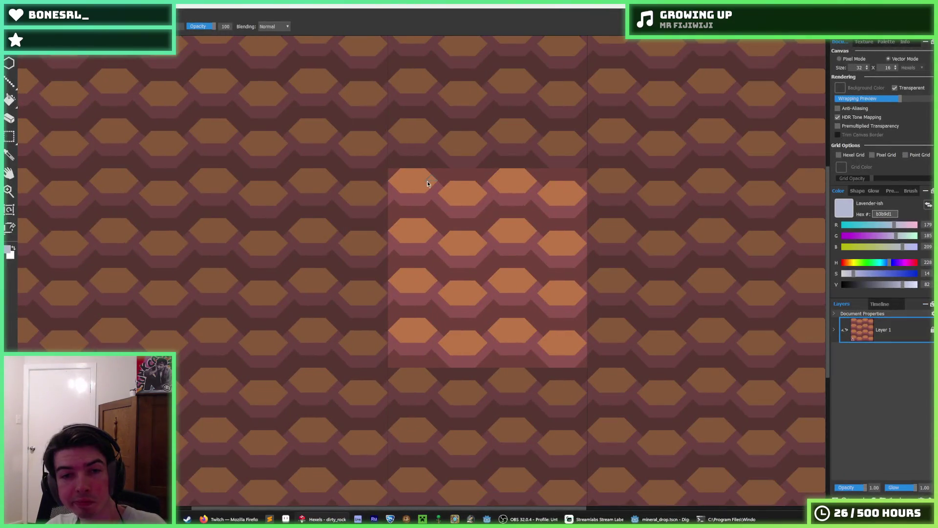
{"action": "key", "text": "ctrl+e"}
{"action": "key", "text": "Return"}
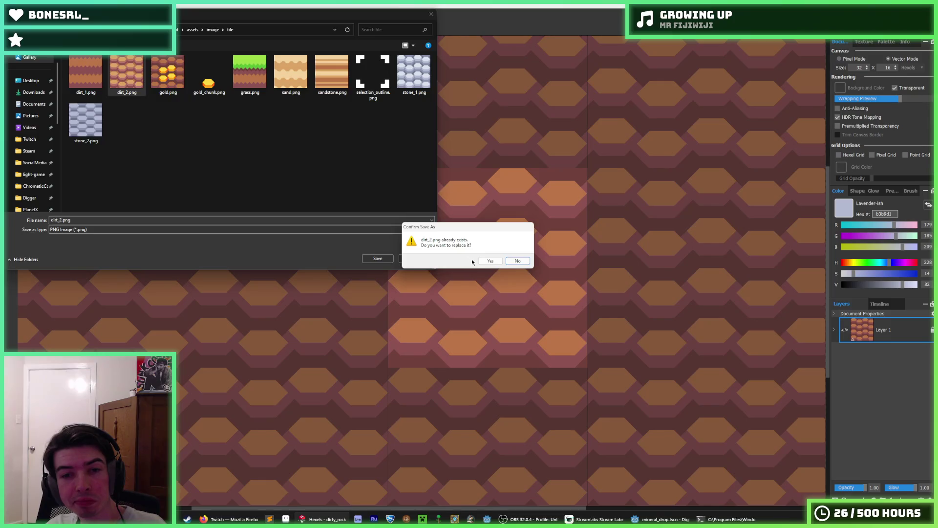
{"action": "key", "text": "y"}
{"action": "left_click", "coordinate": [502, 372]}
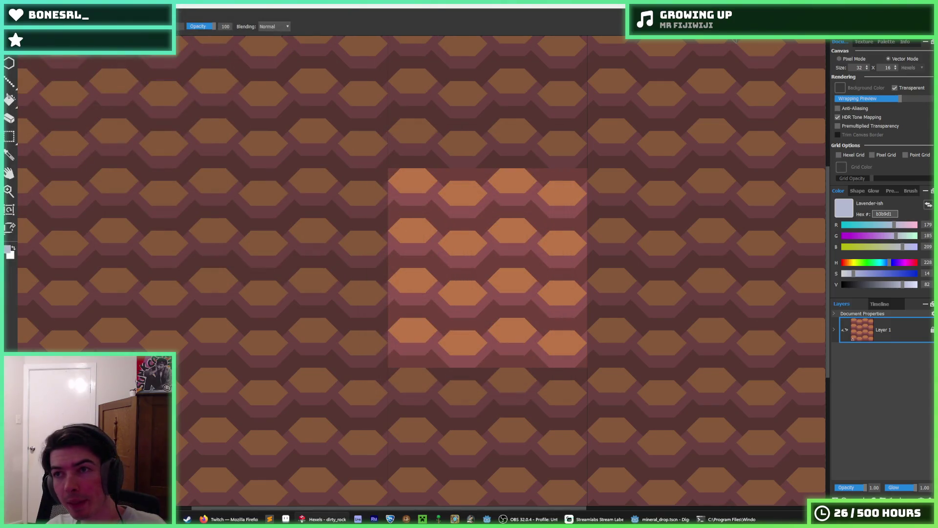
{"action": "key", "text": "alt+Tab"}
{"action": "key", "text": "F5"}
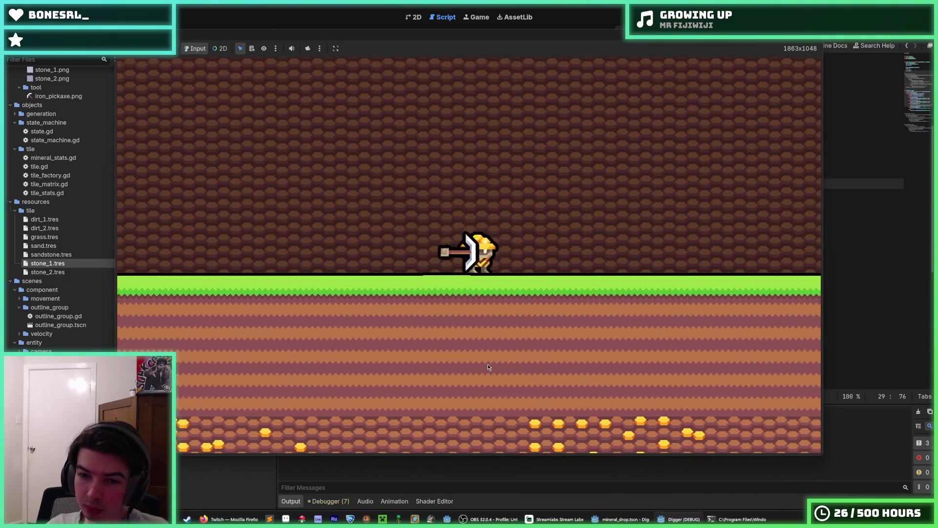
- Dig a staircase tunnel through gold-flecked dirt into the stone, climb back up, and stop the game
{"action": "left_click", "coordinate": [487, 364]}
{"action": "mouse_move", "coordinate": [463, 375]}
{"action": "left_mouse_down"}
{"action": "mouse_move", "coordinate": [499, 390]}
{"action": "mouse_move", "coordinate": [575, 293]}
{"action": "mouse_move", "coordinate": [410, 381]}
{"action": "mouse_move", "coordinate": [595, 217]}
{"action": "left_mouse_up"}
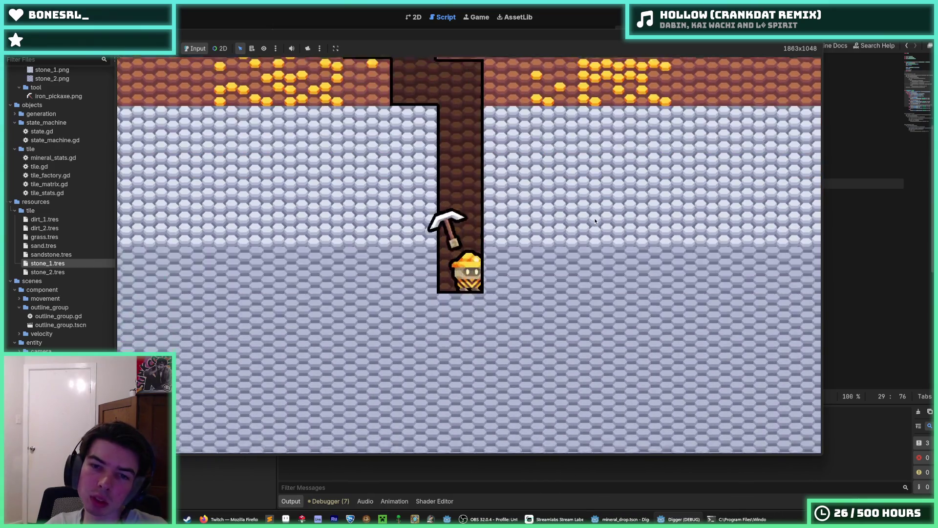
{"action": "mouse_move", "coordinate": [595, 217]}
{"action": "left_mouse_down"}
{"action": "mouse_move", "coordinate": [539, 217]}
{"action": "mouse_move", "coordinate": [453, 197]}
{"action": "left_mouse_up"}
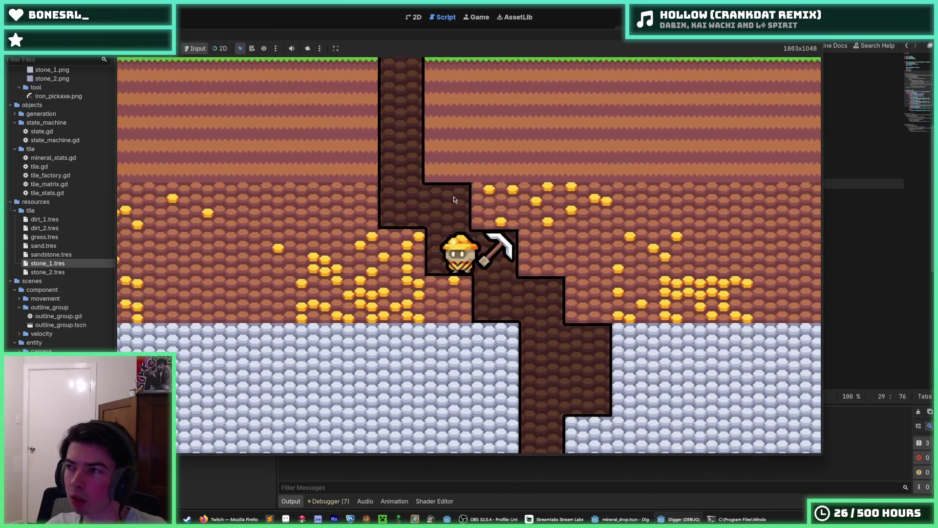
{"action": "key", "text": "a"}
{"action": "key", "text": "w"}
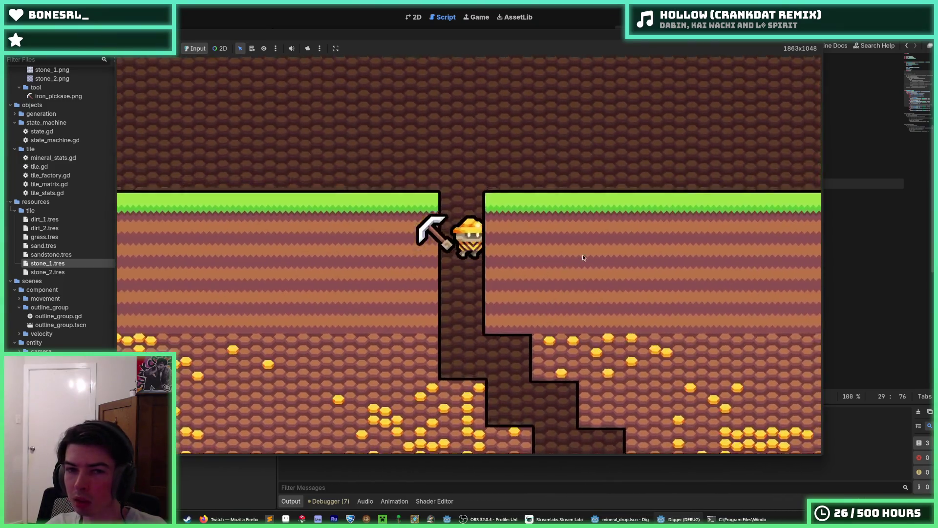
{"action": "key", "text": "d"}
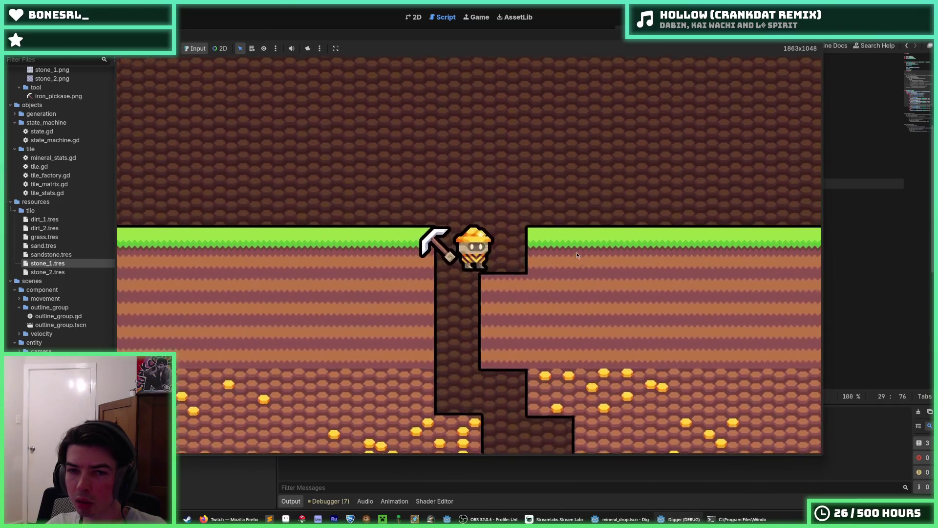
{"action": "key", "text": "w"}
{"action": "key", "text": "d"}
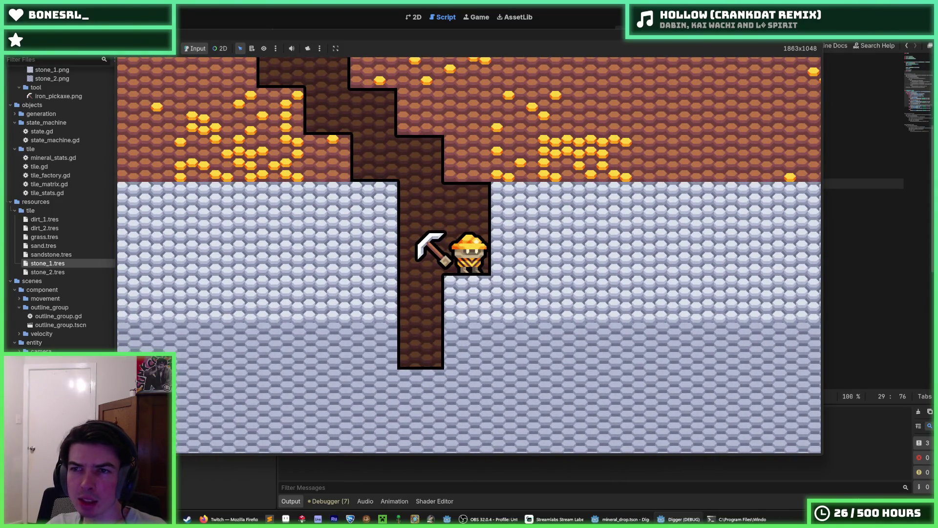
{"action": "key", "text": "F8"}
{"action": "left_click", "coordinate": [702, 130]}
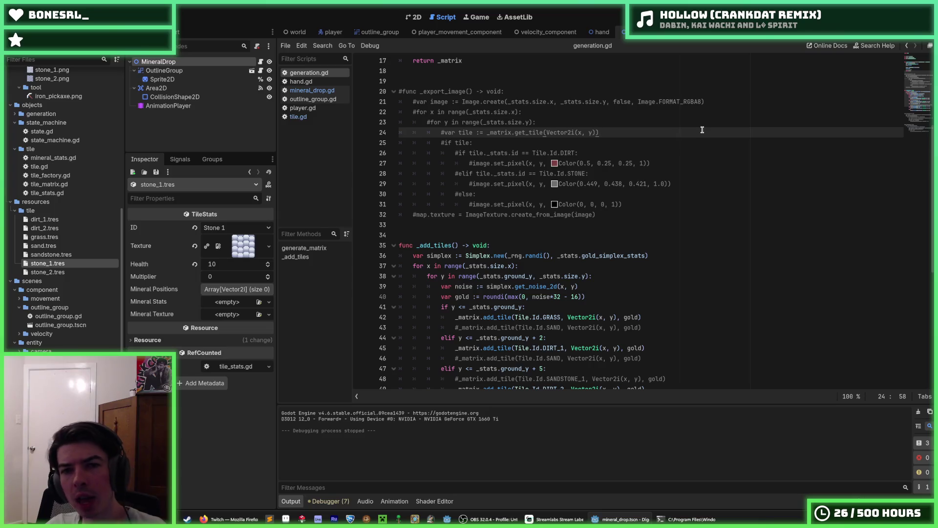
- Save the current scene with the generation script open
{"action": "key", "text": "ctrl+s"}
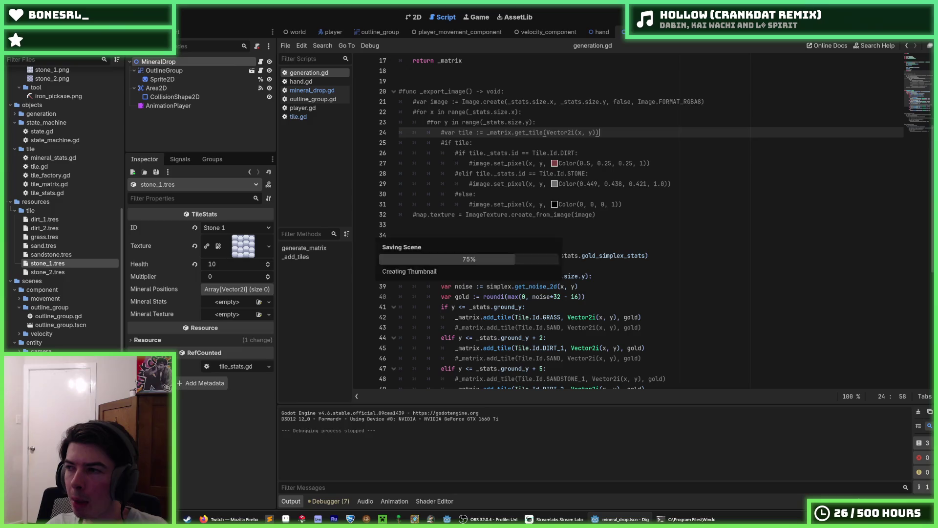
{"action": "left_click", "coordinate": [759, 147]}
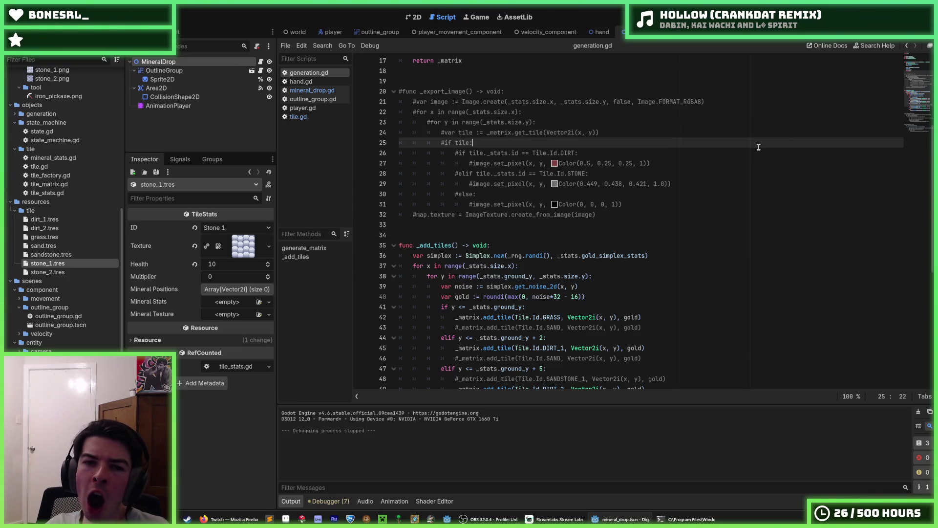